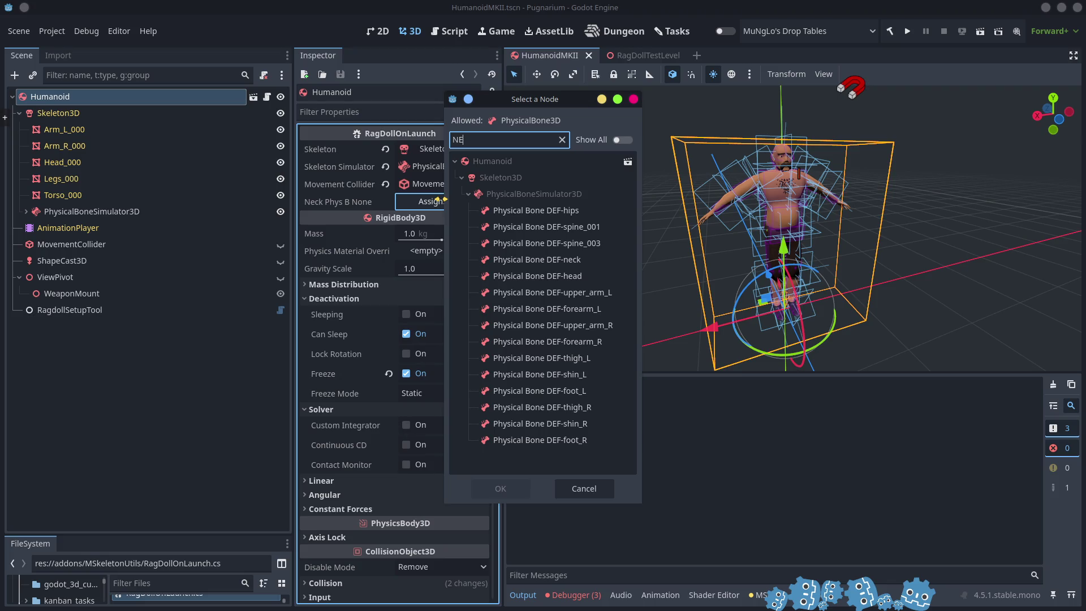
Assign the DEF-neck physical bone to Neck Phys B None and run the game
left_click(546, 260)
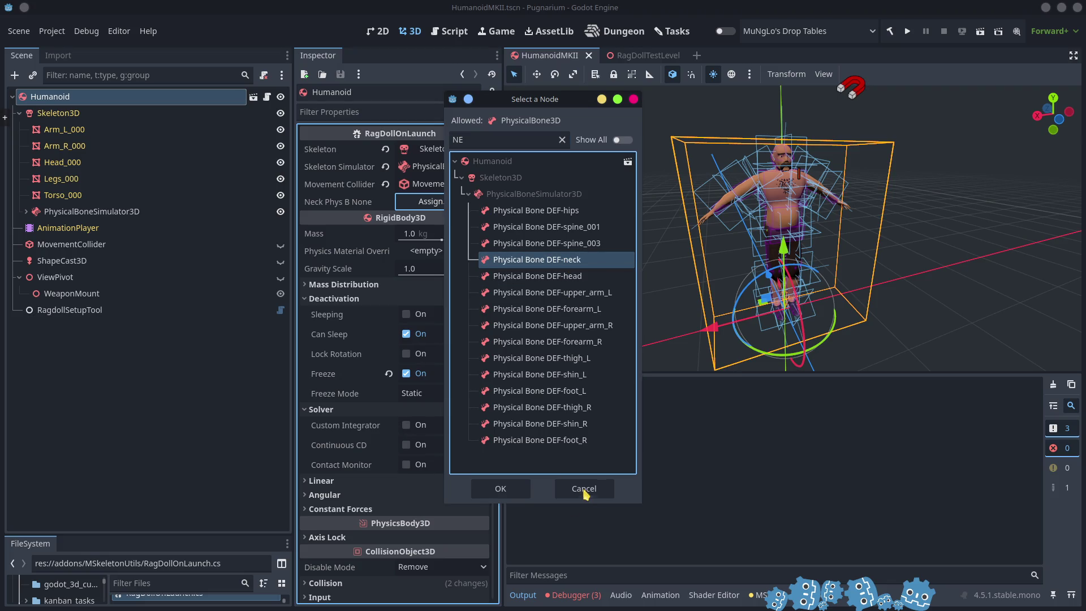
left_click(503, 490)
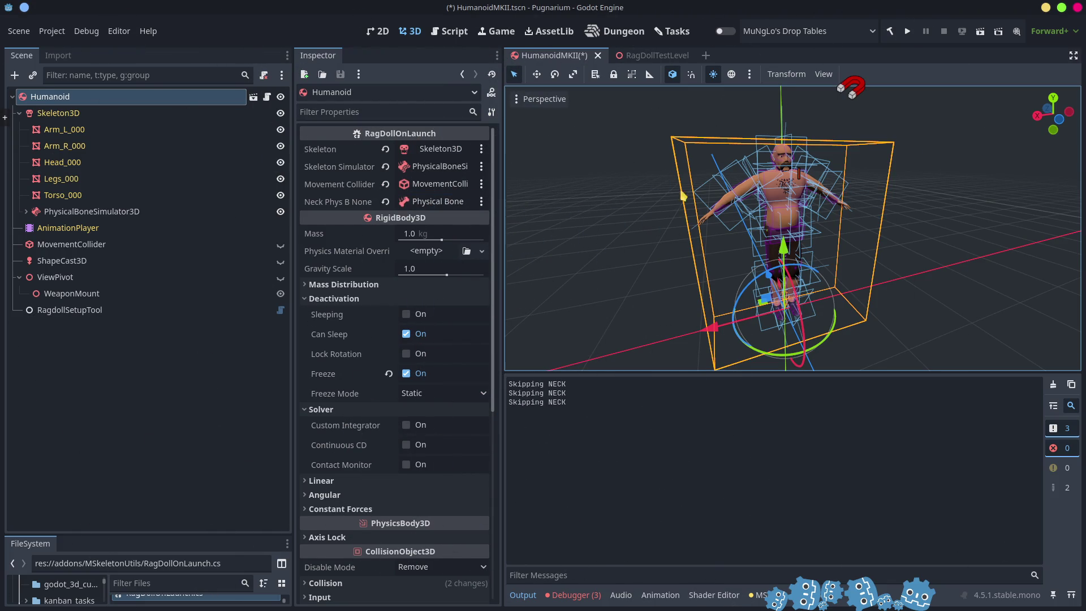
left_click(907, 31)
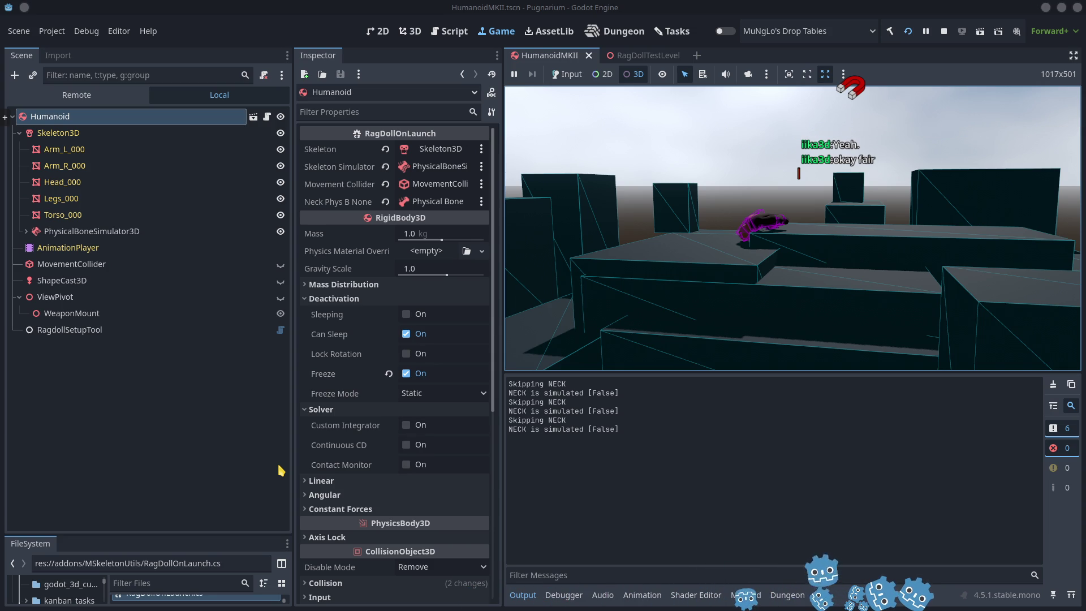
Focus the editor, clear the Output log, and stop the running game
left_click(685, 517)
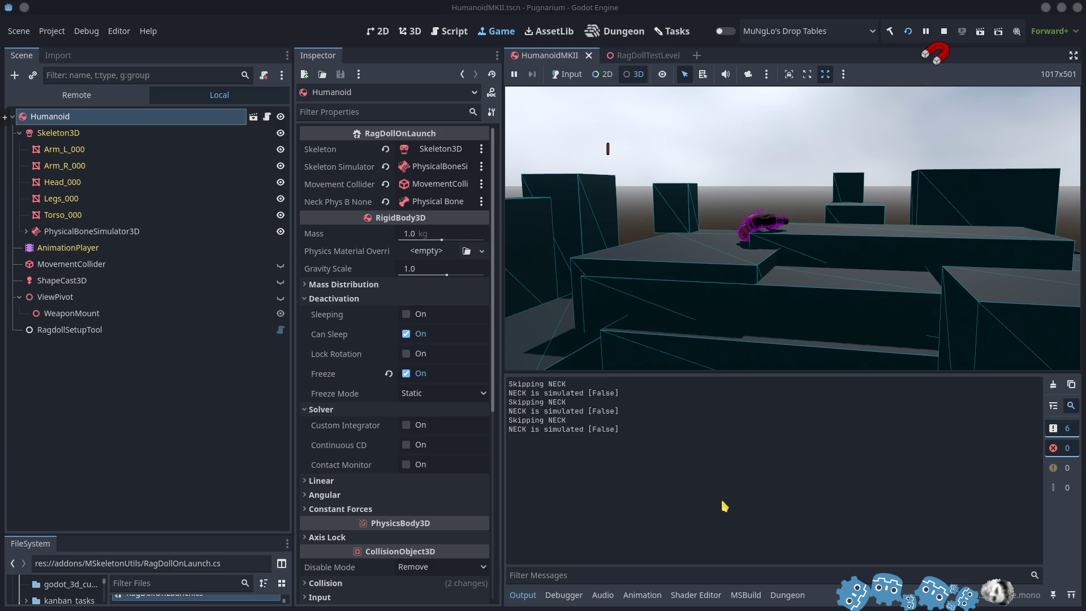
left_click(1053, 384)
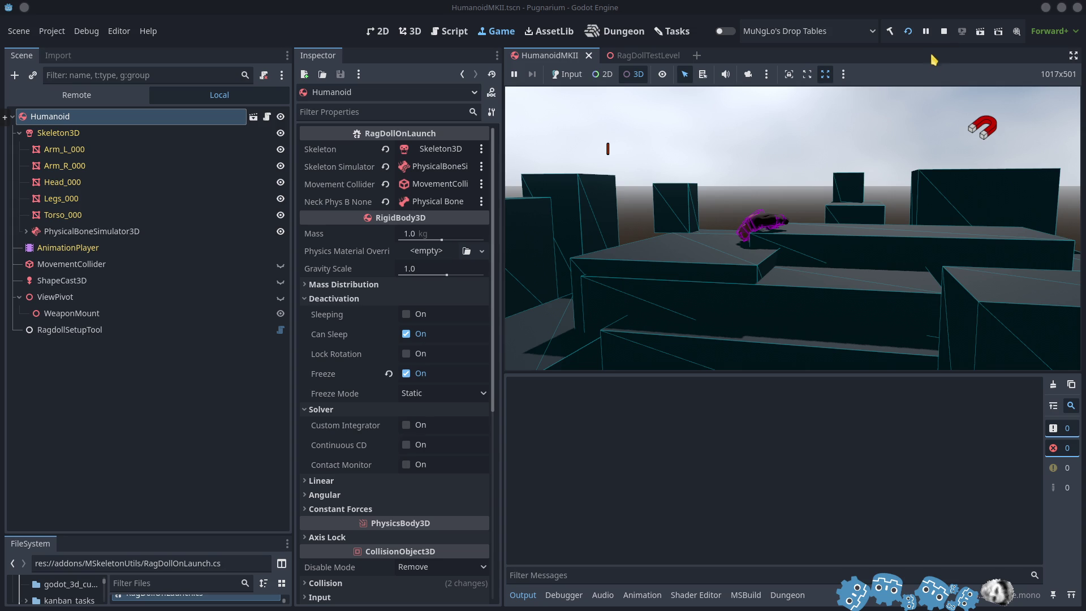
left_click(943, 31)
Pass 'array' into PhysicalBonesStartSimulation() on line 28, then return to Godot and rerun the game
key("alt+Tab")
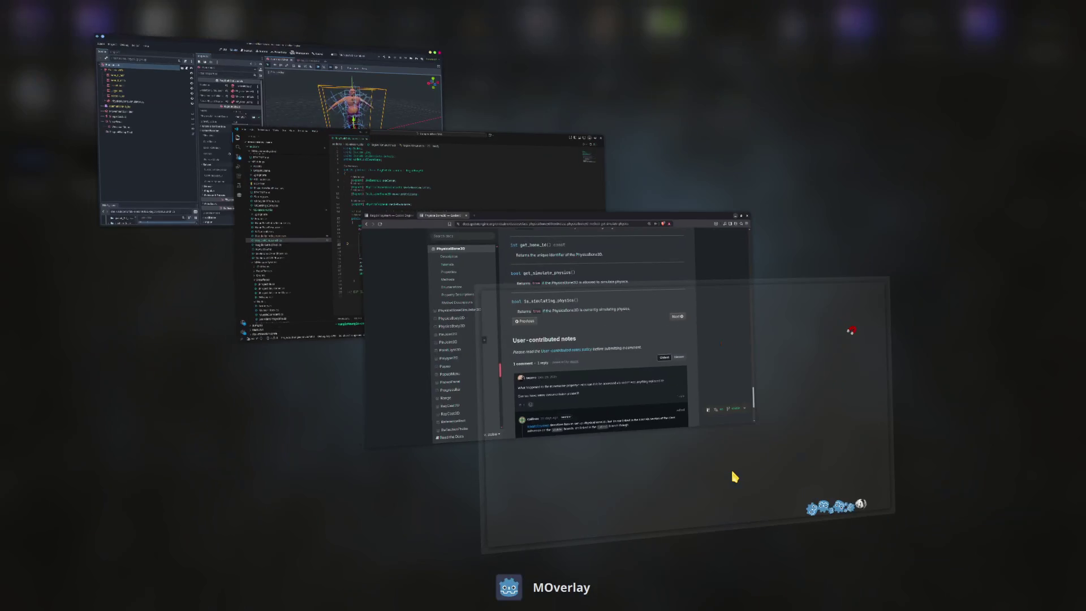
key("Tab")
key("Tab")
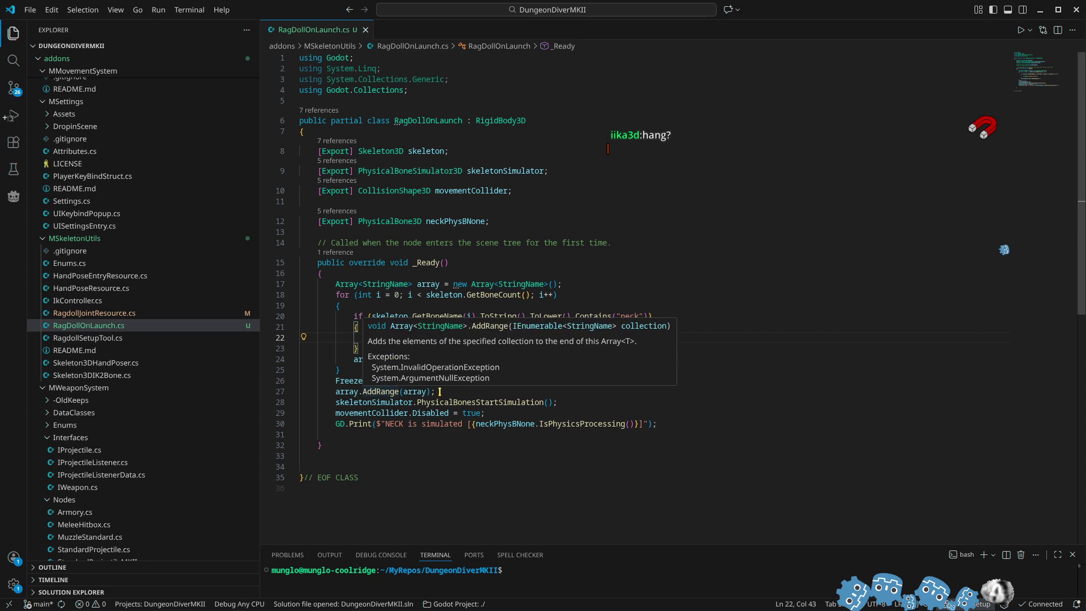
double_click(413, 391)
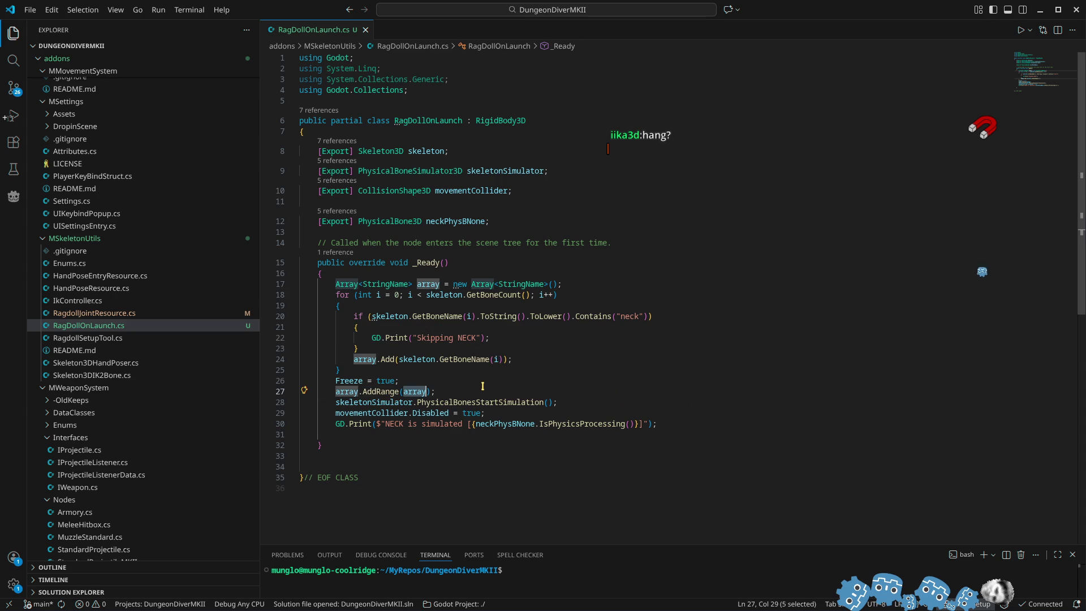
left_click(509, 391)
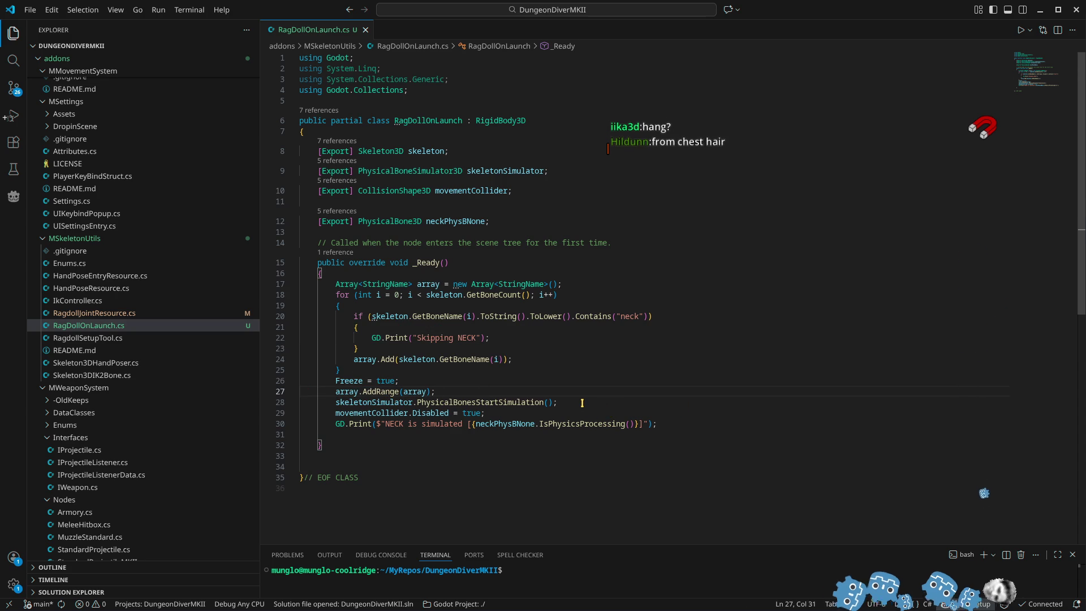
mouse_move(565, 428)
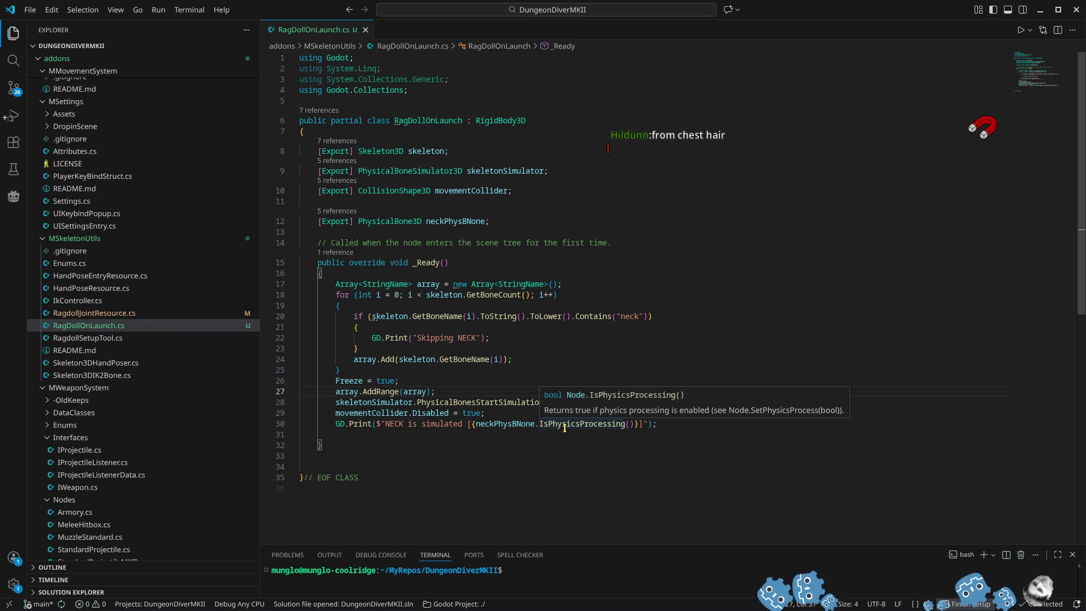
mouse_move(490, 403)
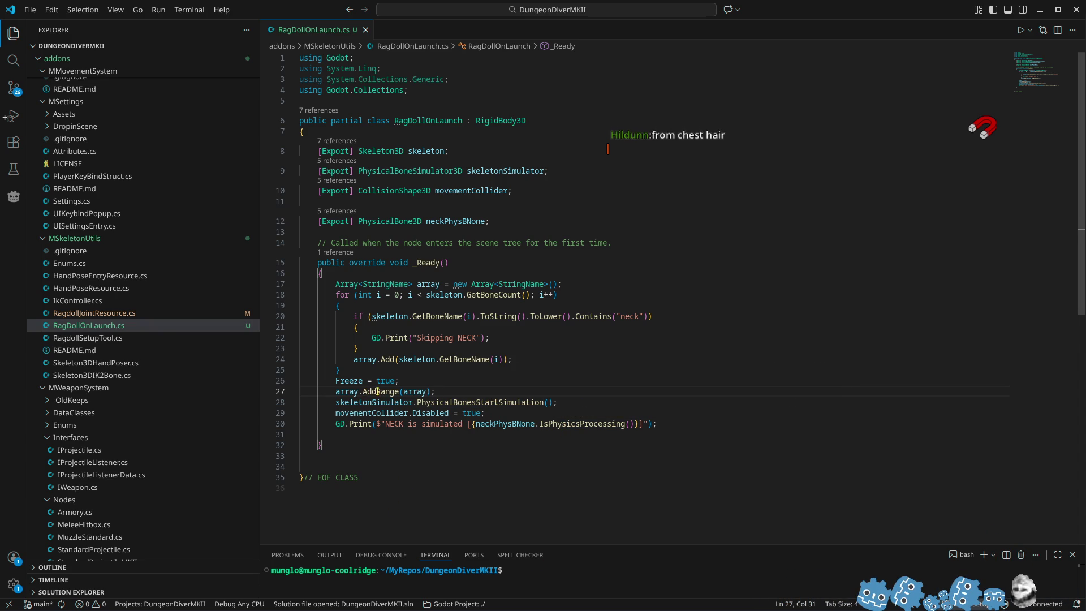
double_click(414, 391)
key("ctrl+c")
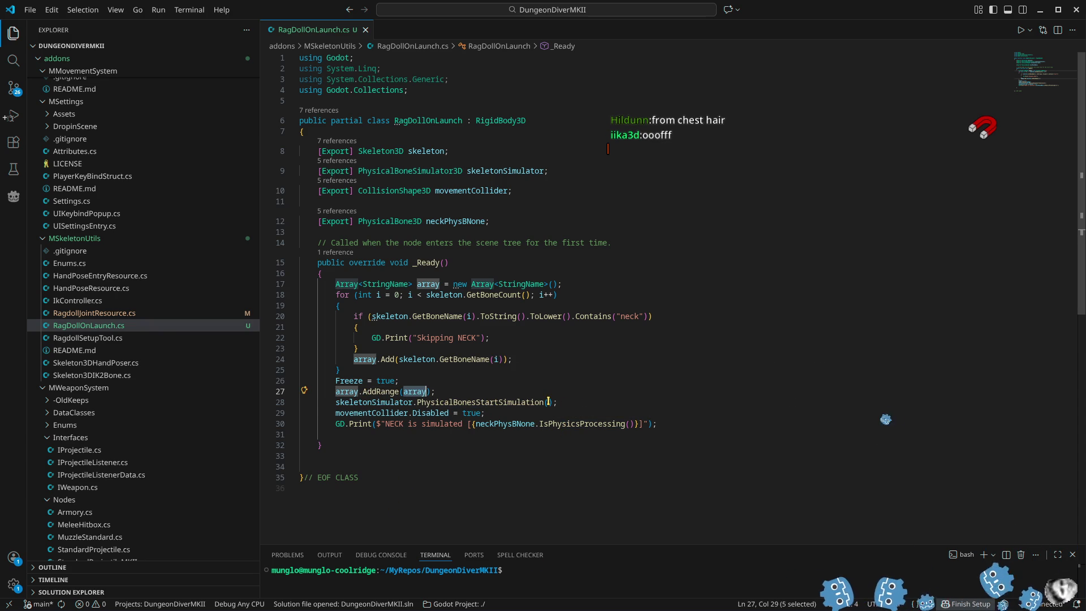
left_click(547, 402)
key("ctrl+v")
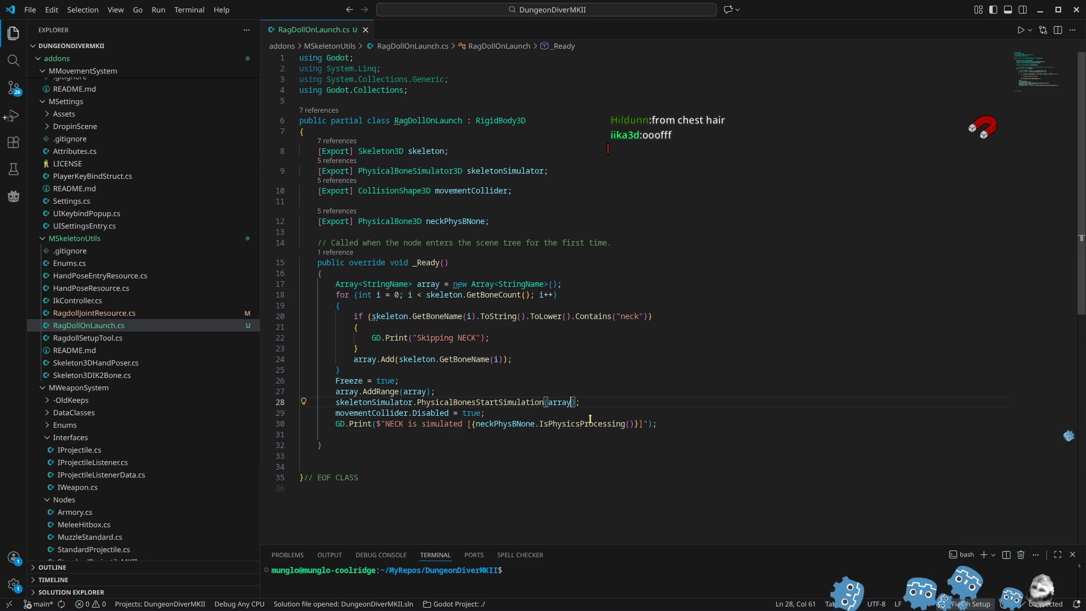
left_click(1040, 10)
left_click(907, 32)
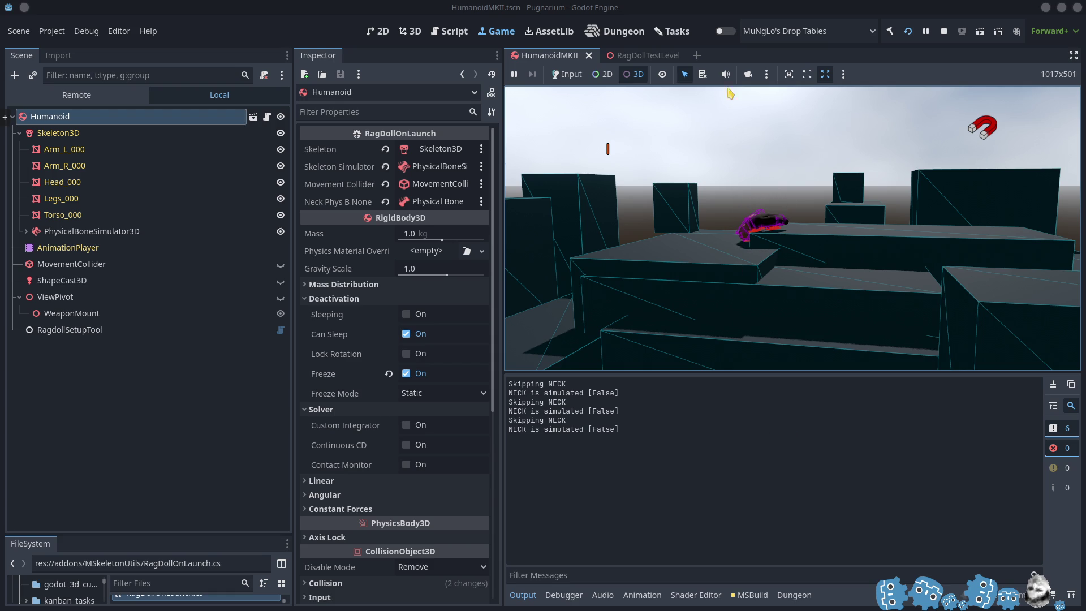
Override the game camera, zoom toward the collapsing ragdolls, then stop the game
left_click(748, 74)
scroll(608, 148, "up", 5)
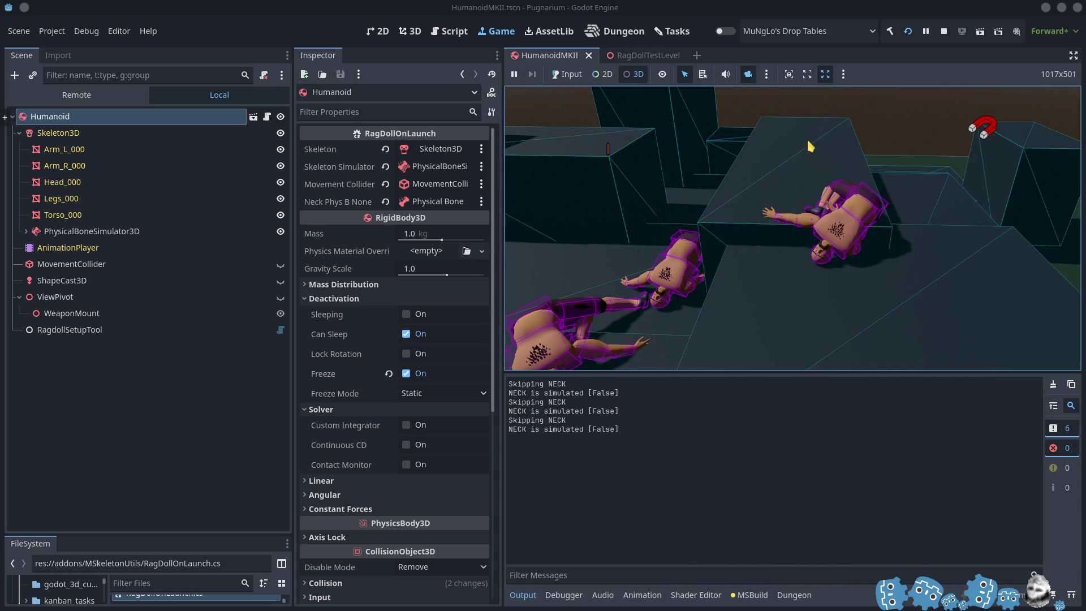
left_click(944, 32)
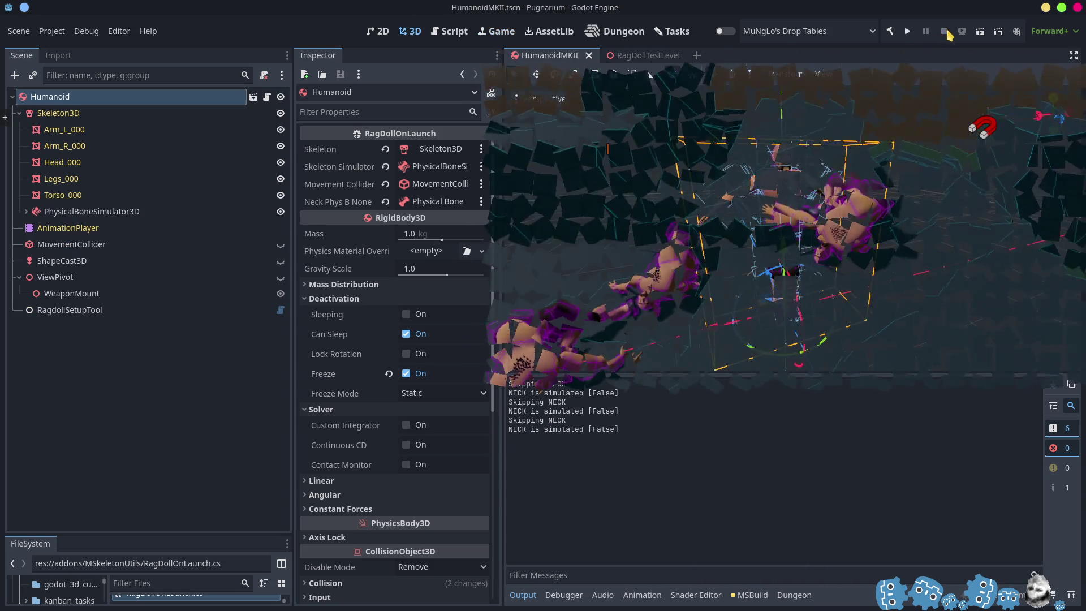
Remove the array argument from PhysicalBonesStartSimulation and delete the AddRange line
key("alt+Tab")
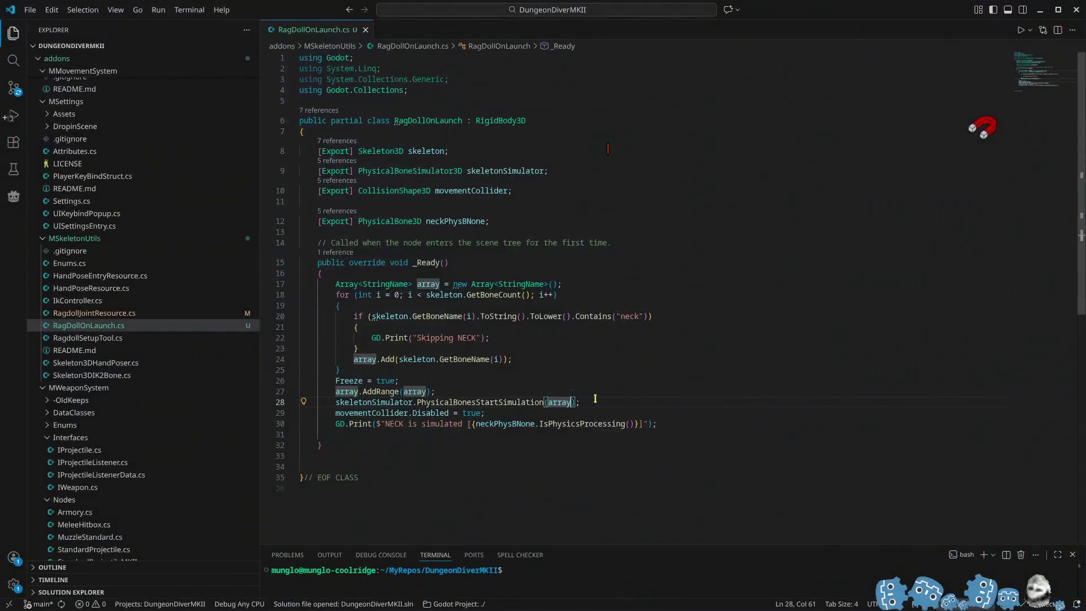
key("ctrl+BackSpace")
left_click(481, 392)
triple_click(446, 392)
key("BackSpace")
Delete the bone-name array declaration, the neck-skipping for-loop, and the NECK is simulated print
left_click(523, 360)
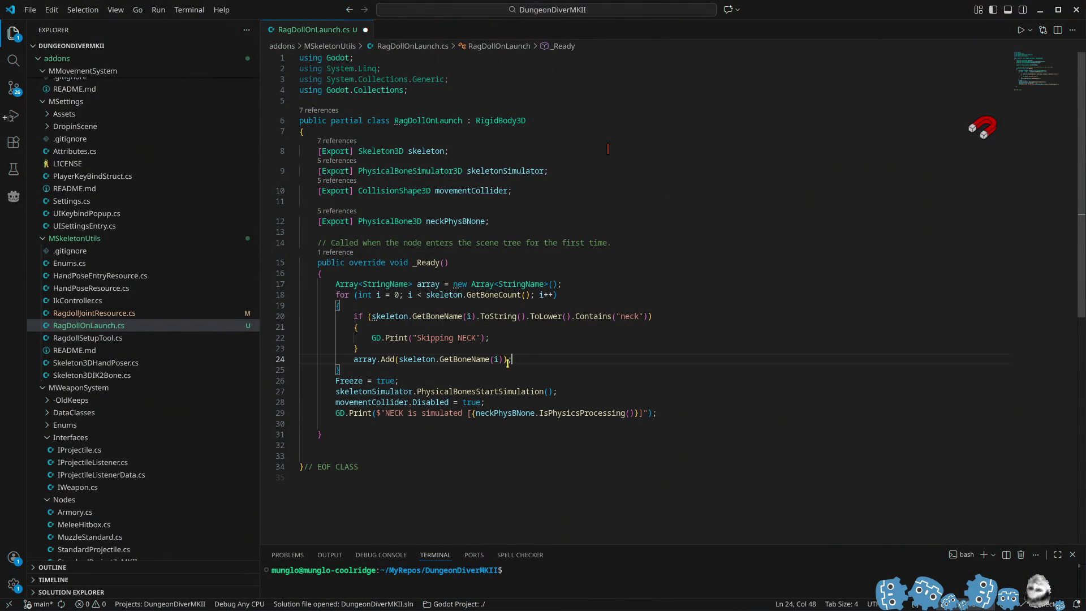
mouse_move(363, 368)
left_mouse_down()
mouse_move(339, 316)
mouse_move(305, 283)
left_mouse_up()
key("BackSpace")
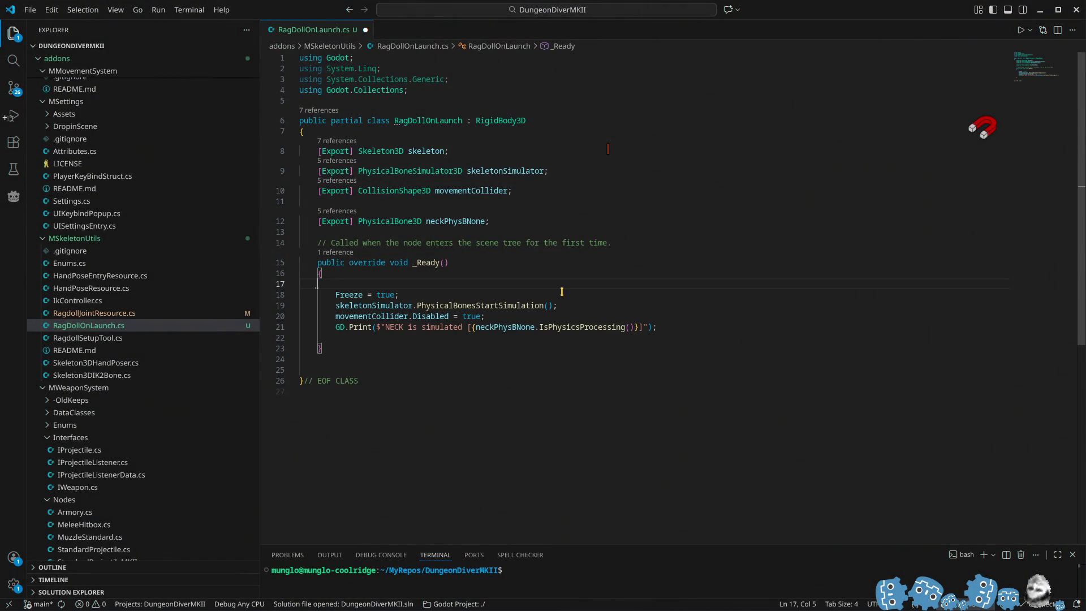
triple_click(688, 330)
key("BackSpace")
left_click(511, 223)
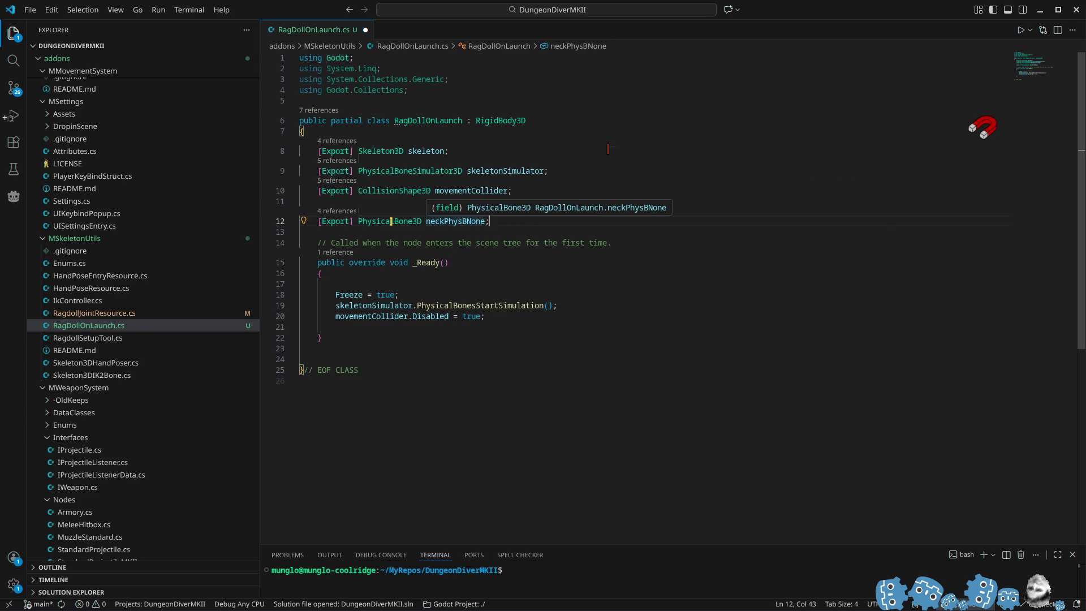
Paste PhysicalBone3D into _Ready line 21, then remove it and the leftover blank line
mouse_move(391, 221)
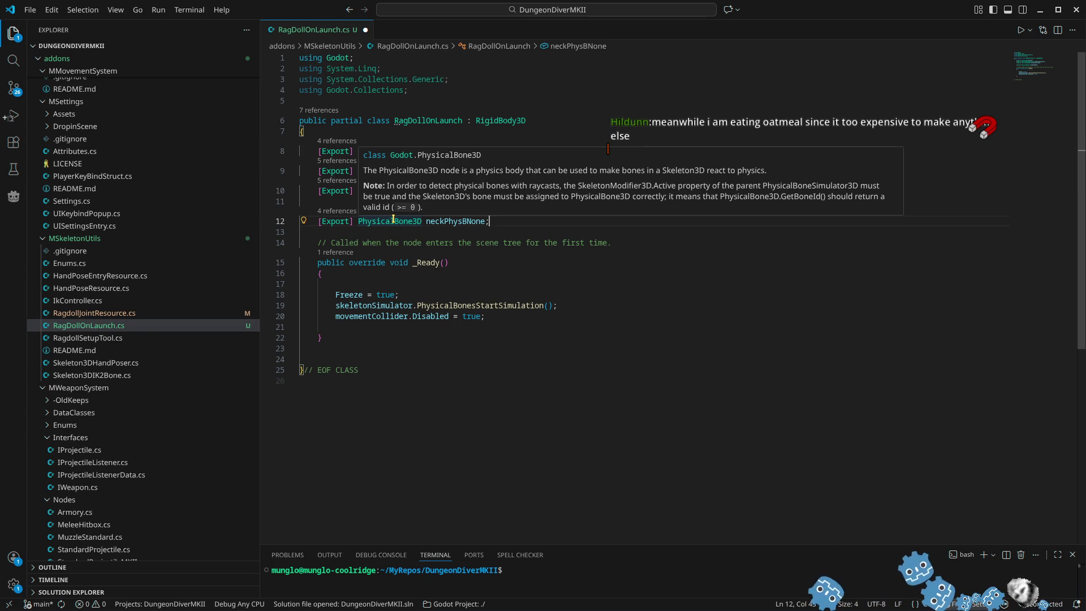
double_click(393, 220)
key("ctrl+c")
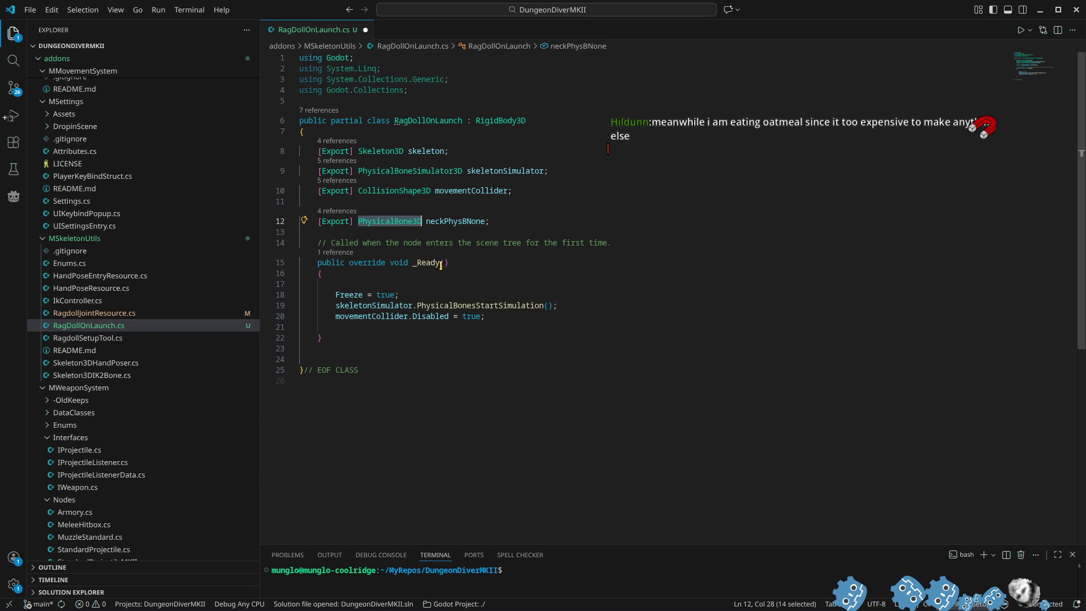
mouse_move(440, 265)
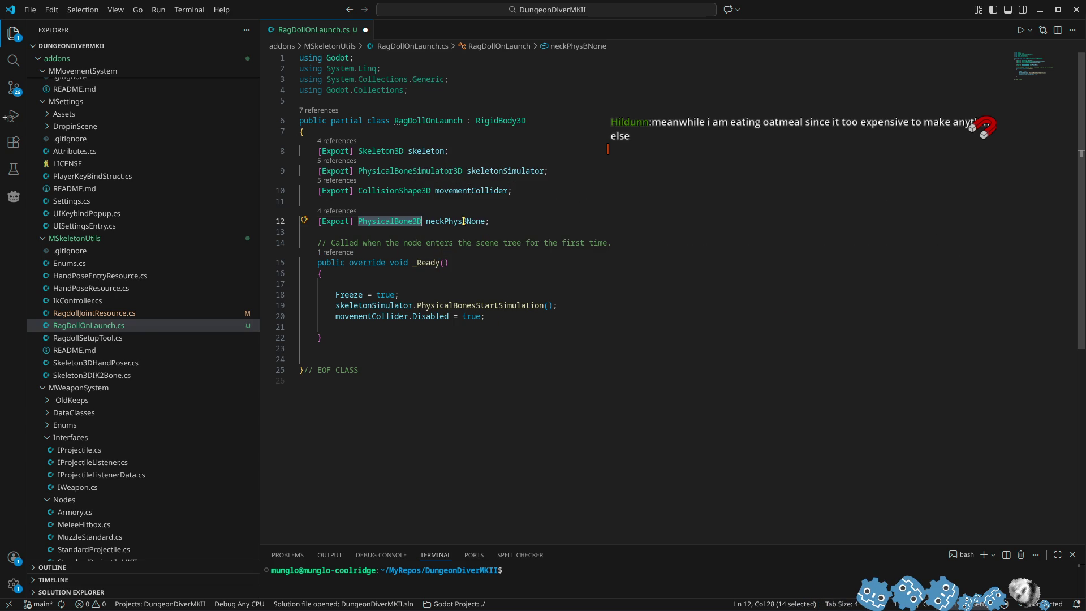
double_click(464, 221)
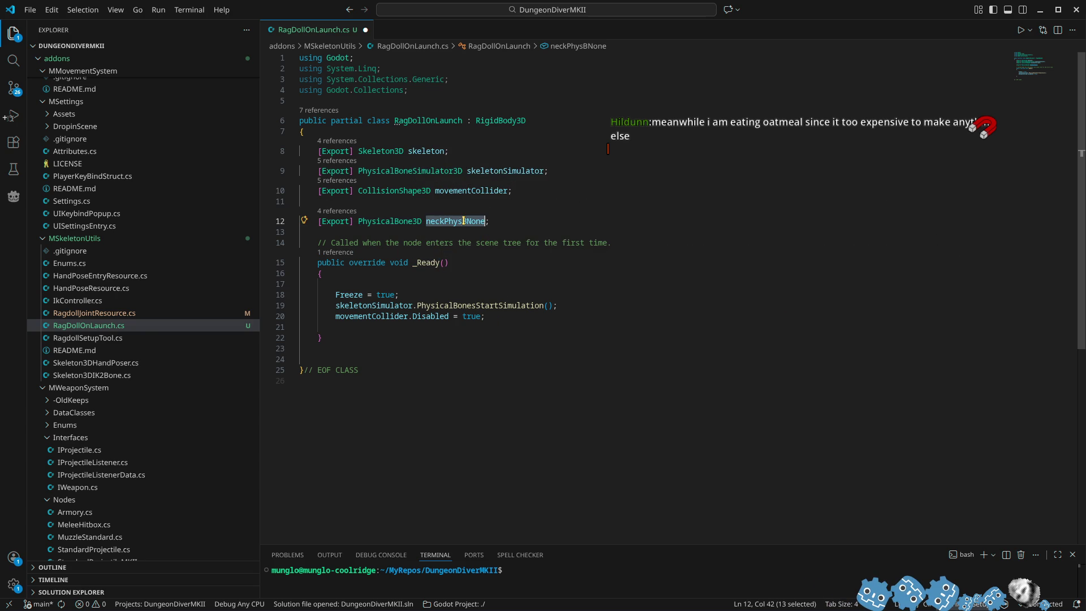
left_click(357, 325)
key("ctrl+v")
type(".F")
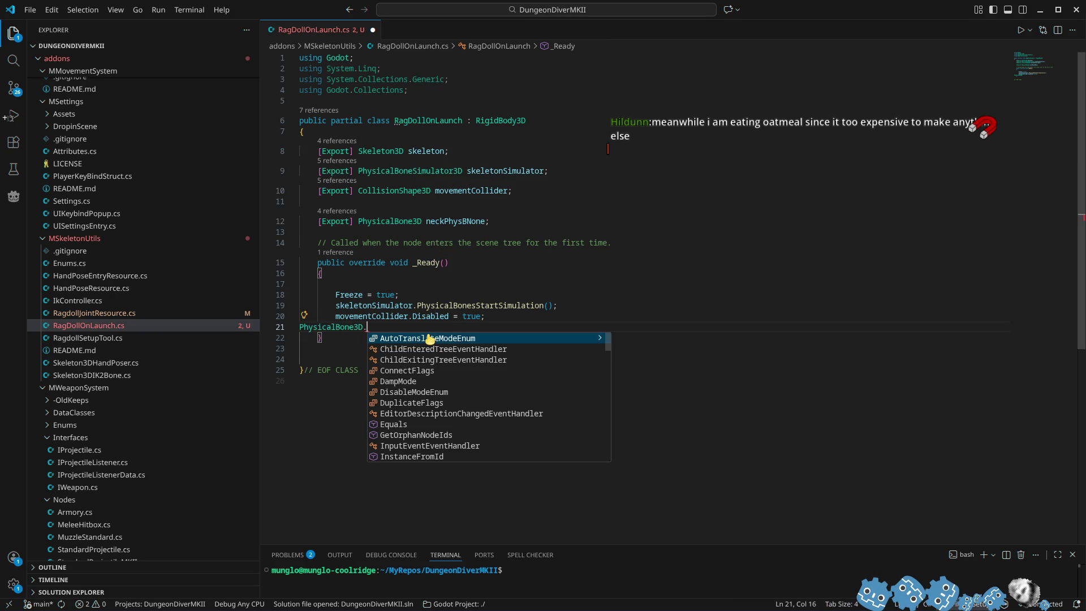
key("BackSpace")
key("BackSpace")
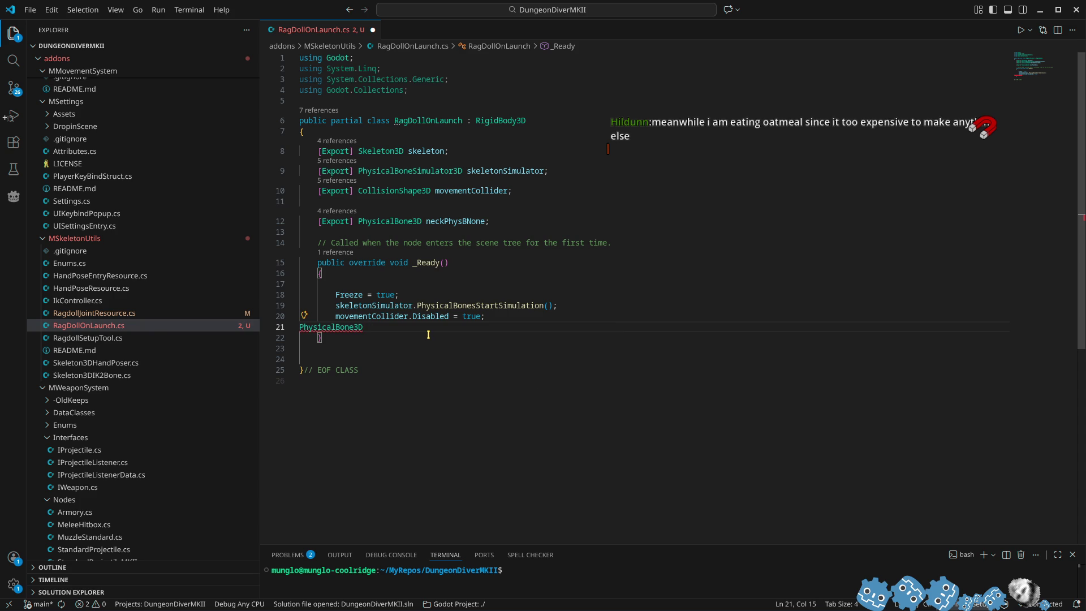
key("ctrl+BackSpace")
key("Delete")
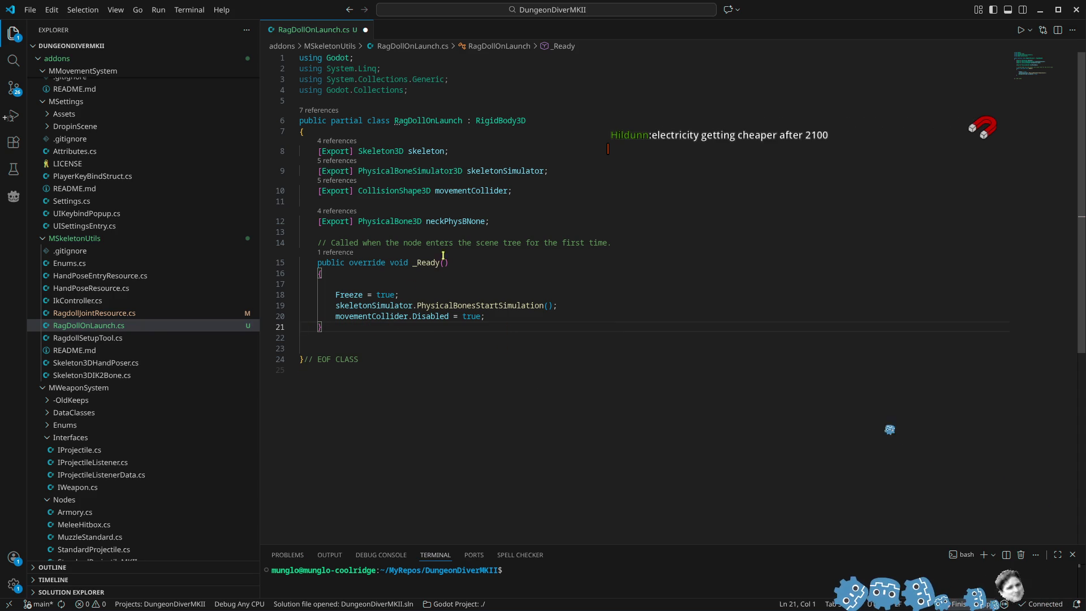
Copy neckPhysBNone and add blank lines after movementCollider.Disabled = true;
double_click(455, 221)
left_click(590, 316)
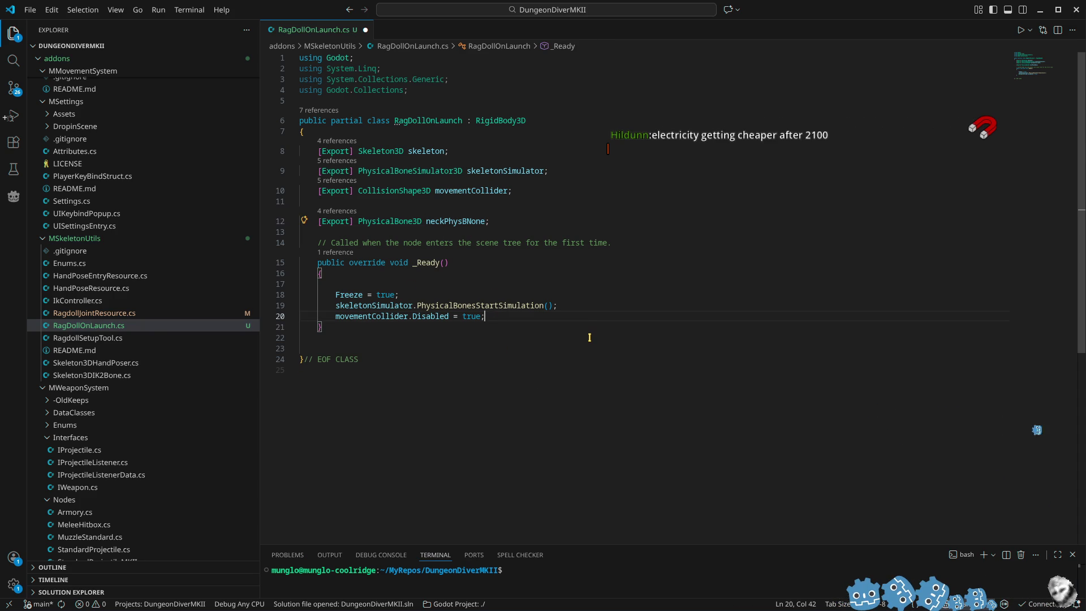
key("Return")
key("Return")
key("Return")
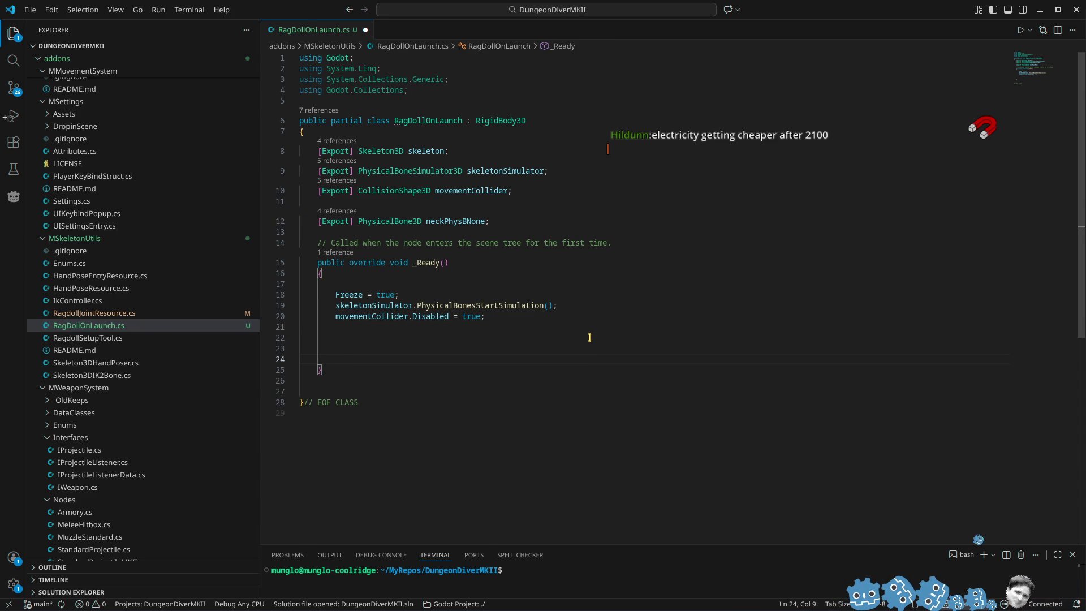
Type neckPhysBNone in _Ready and remove the empty line above Freeze = true;
type("neckPhysBNone")
left_click(371, 286)
key("Delete")
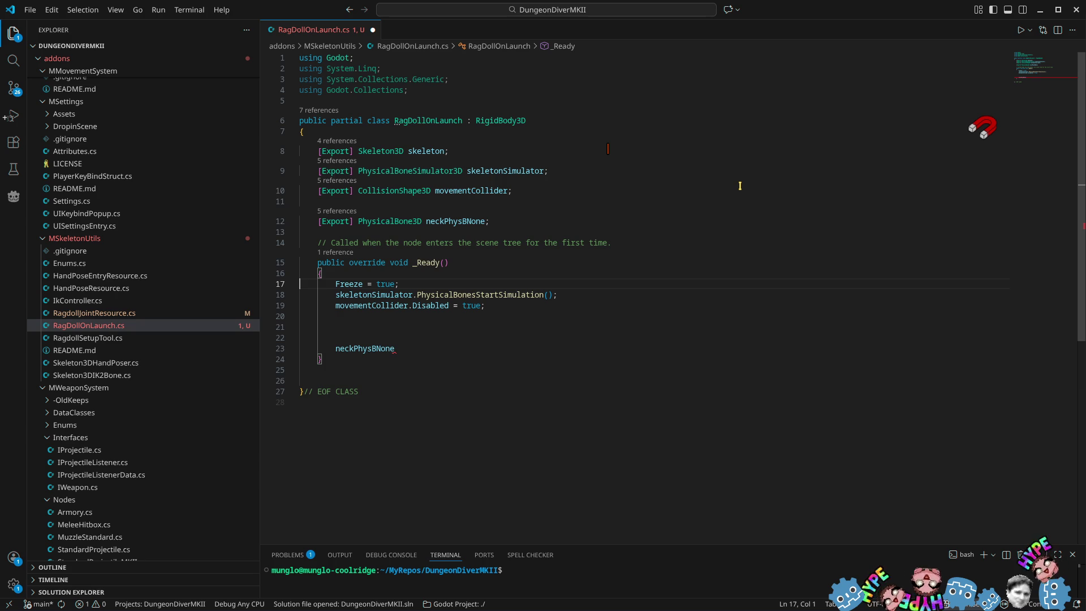
Try a neckPhysBNone.FRE member, then delete the unfinished line with Ctrl+Shift+K
left_click(439, 349)
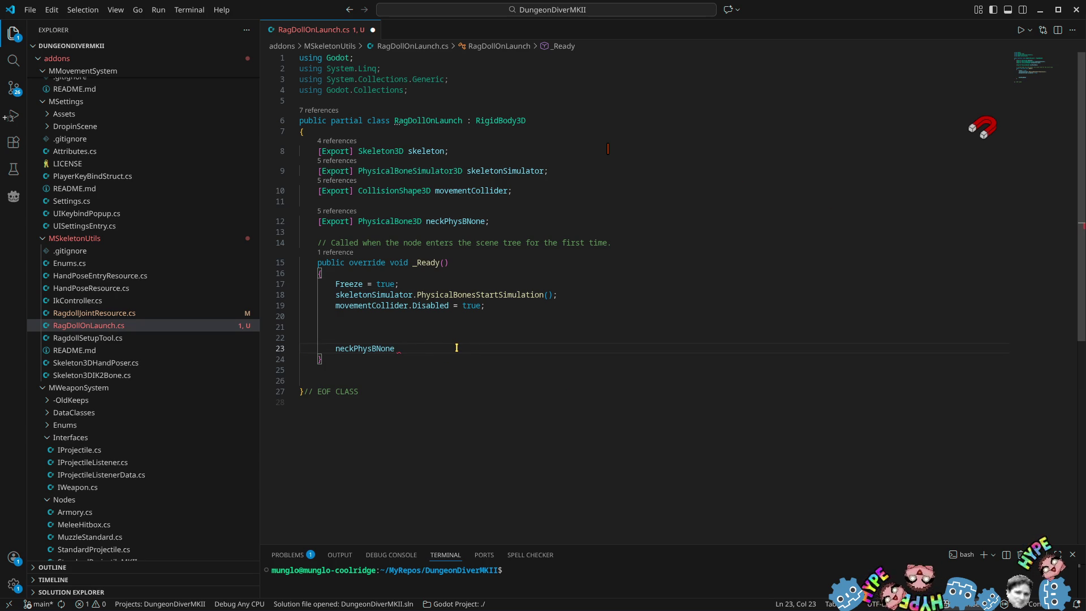
key("BackSpace")
type(".")
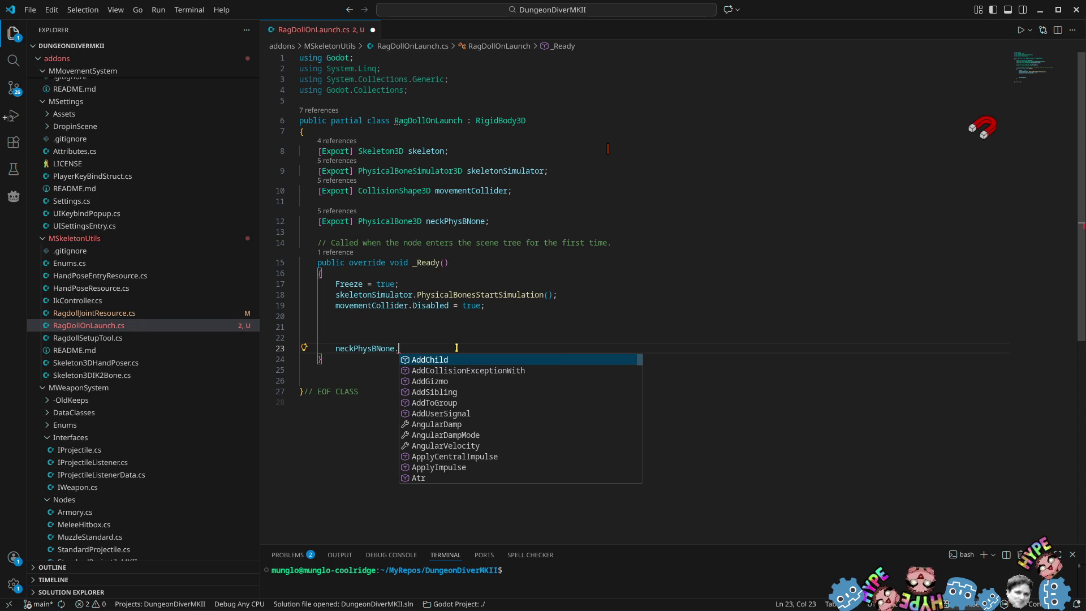
type("FRE")
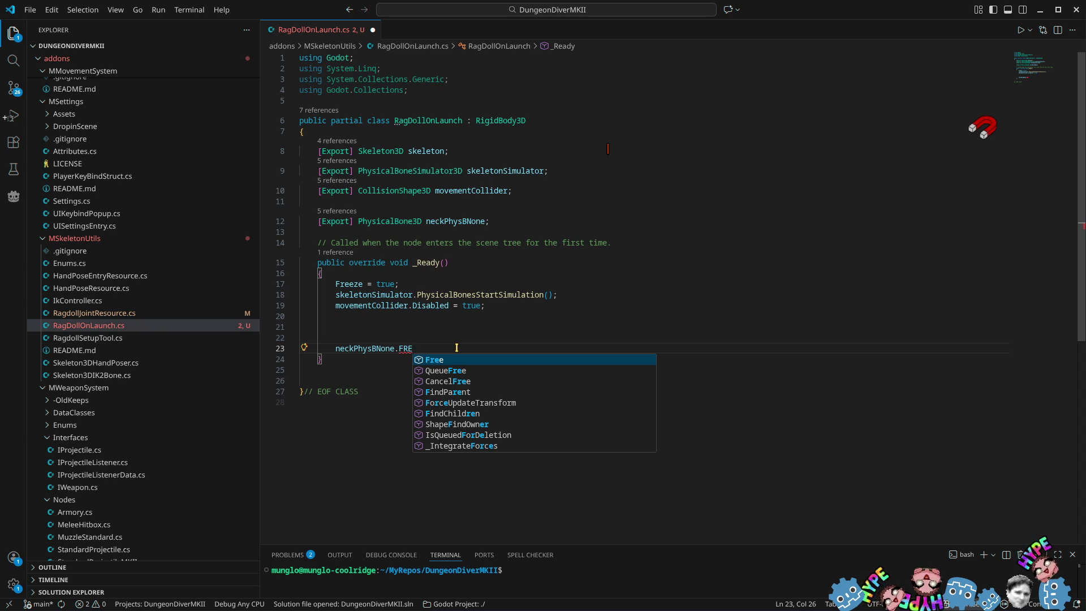
key("BackSpace")
key("BackSpace")
key("BackSpace")
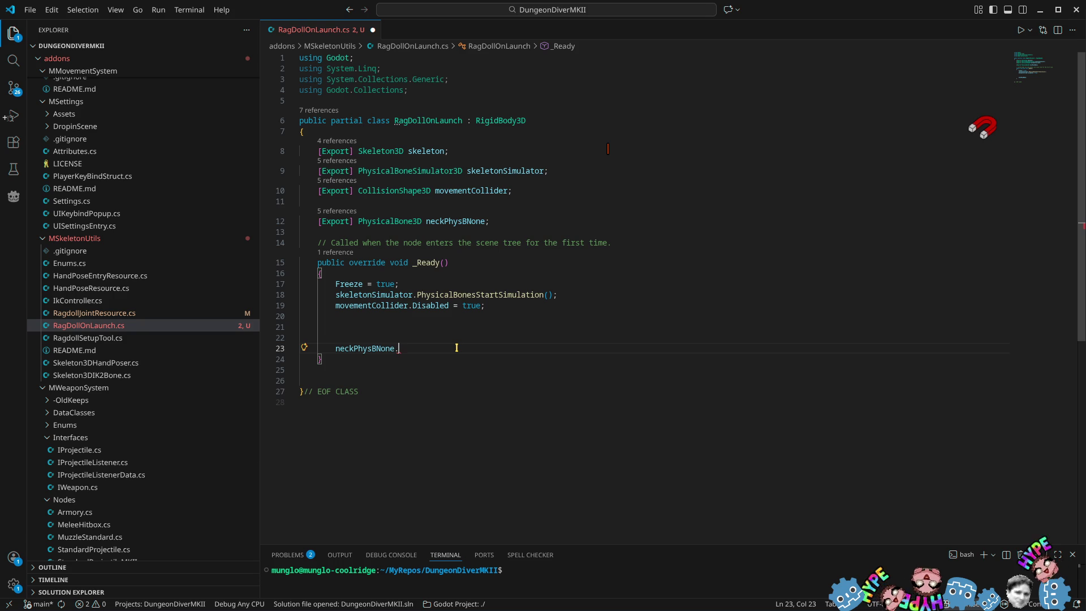
key("ctrl+shift+k")
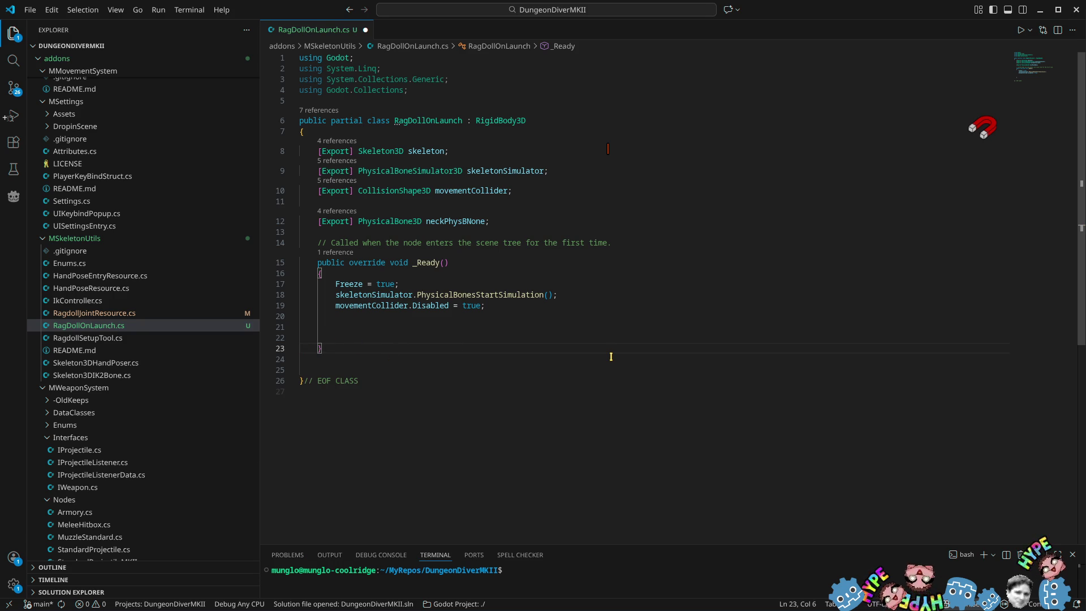
Below _Ready, insert a public override void _IntegrateForces stub via IntelliSense
key("Return")
key("Return")
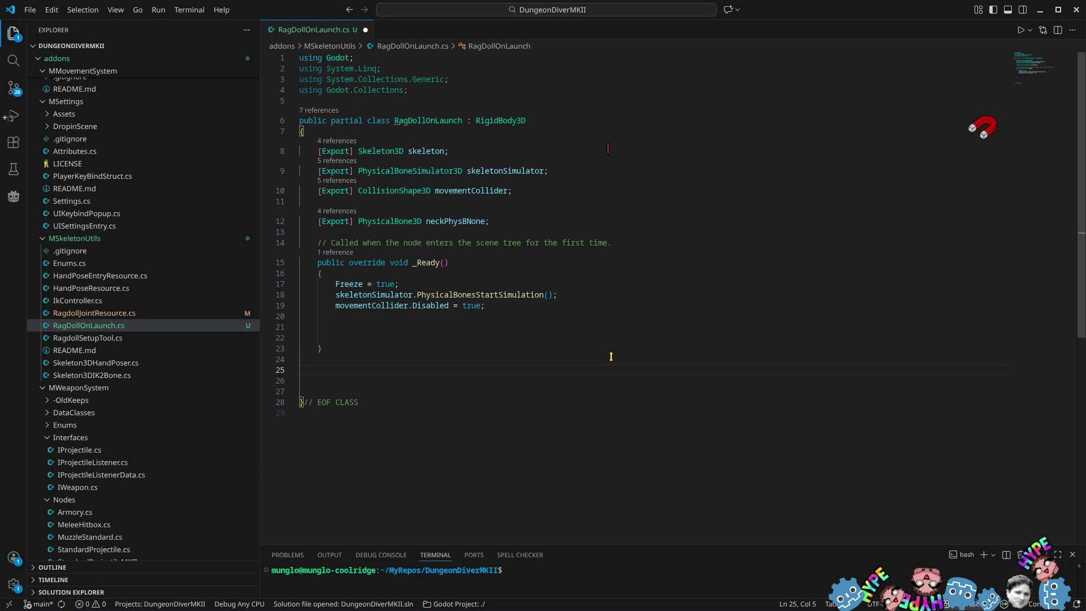
type("PUGL")
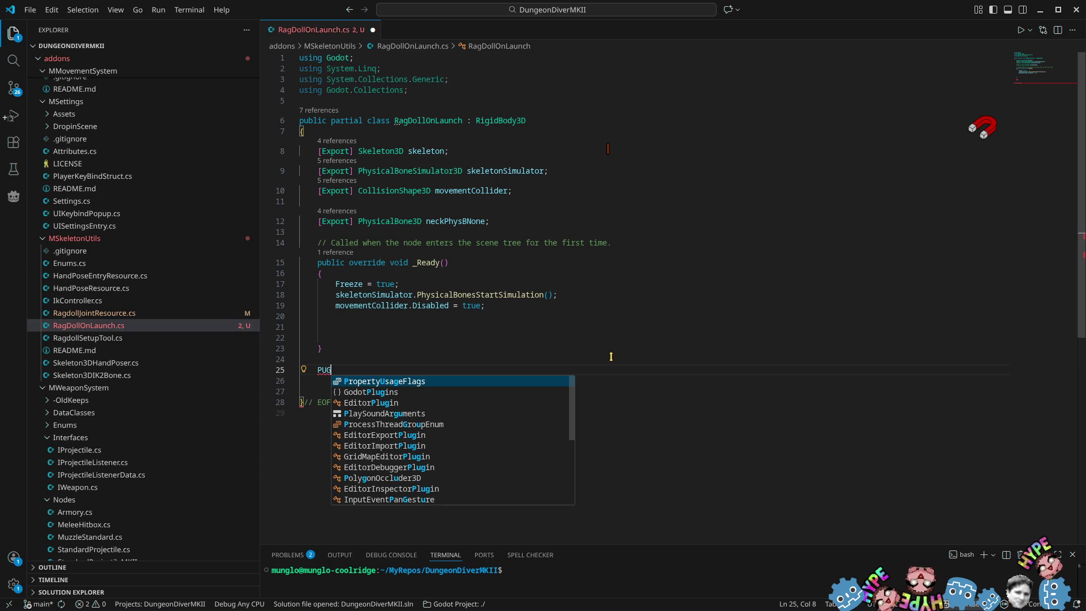
key("BackSpace")
key("BackSpace")
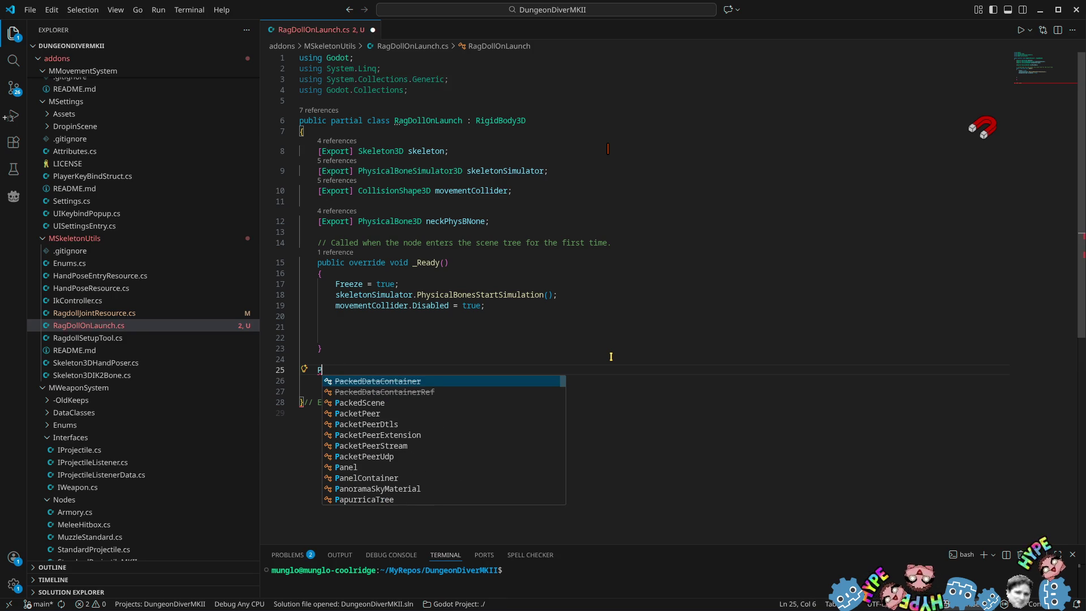
type("UB")
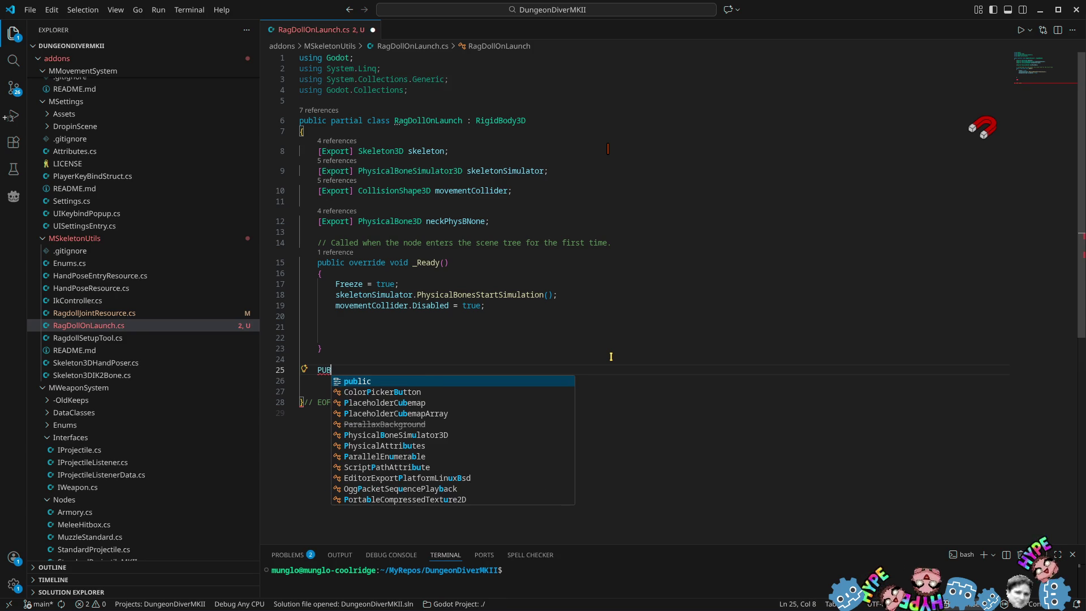
key("Tab")
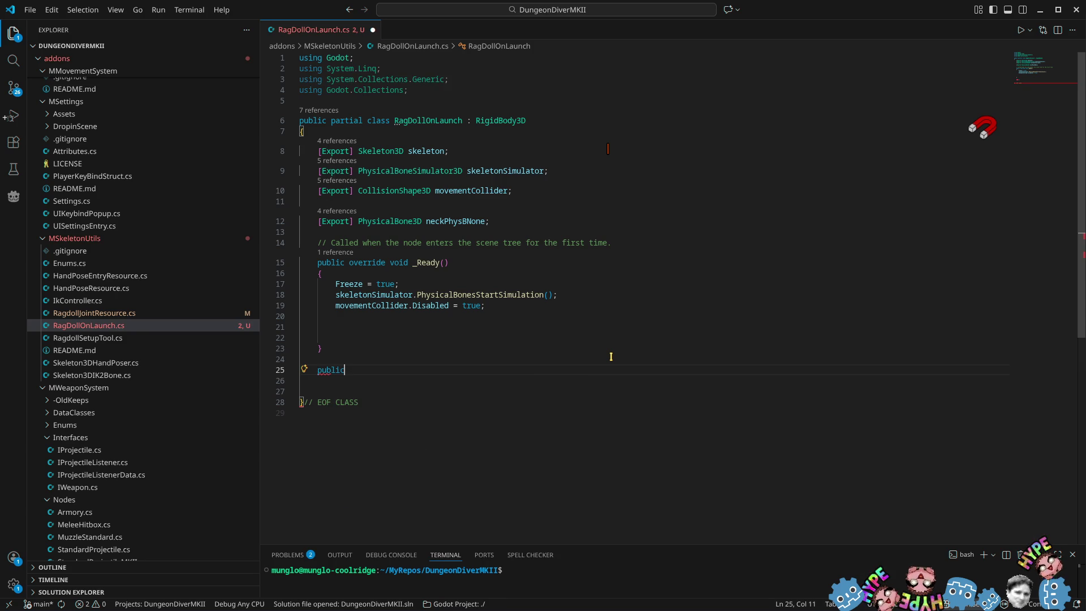
type(" over")
key("Tab")
type("void _inter")
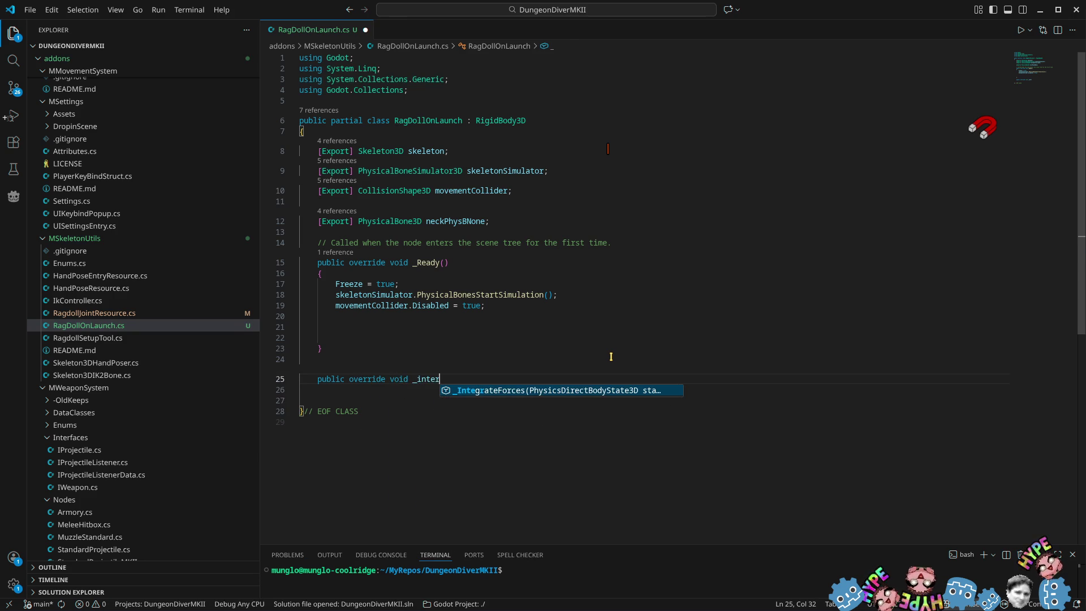
key("Tab")
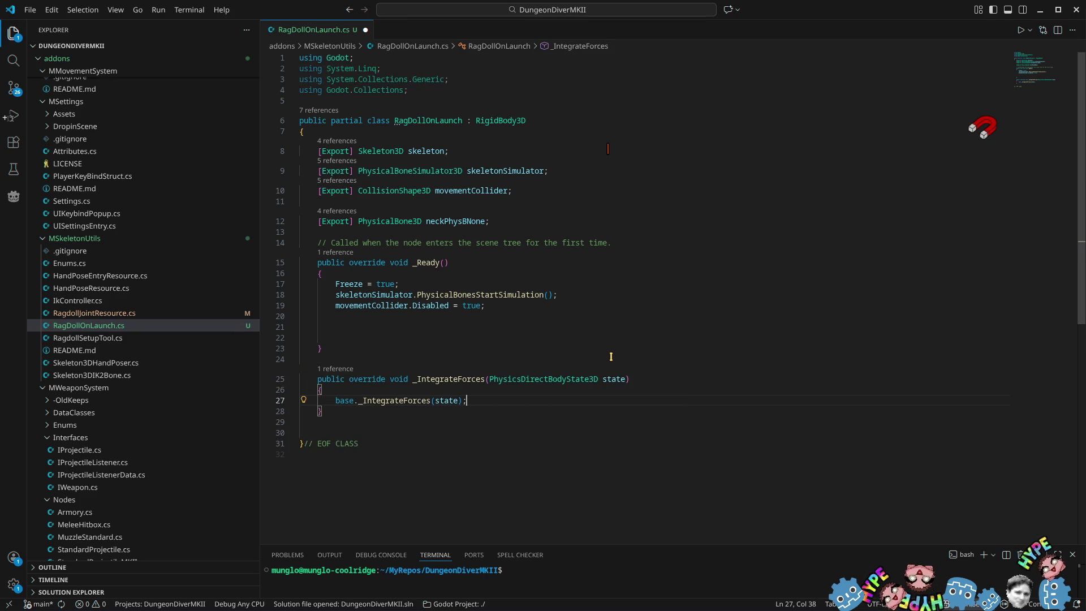
key("Home")
key("Home")
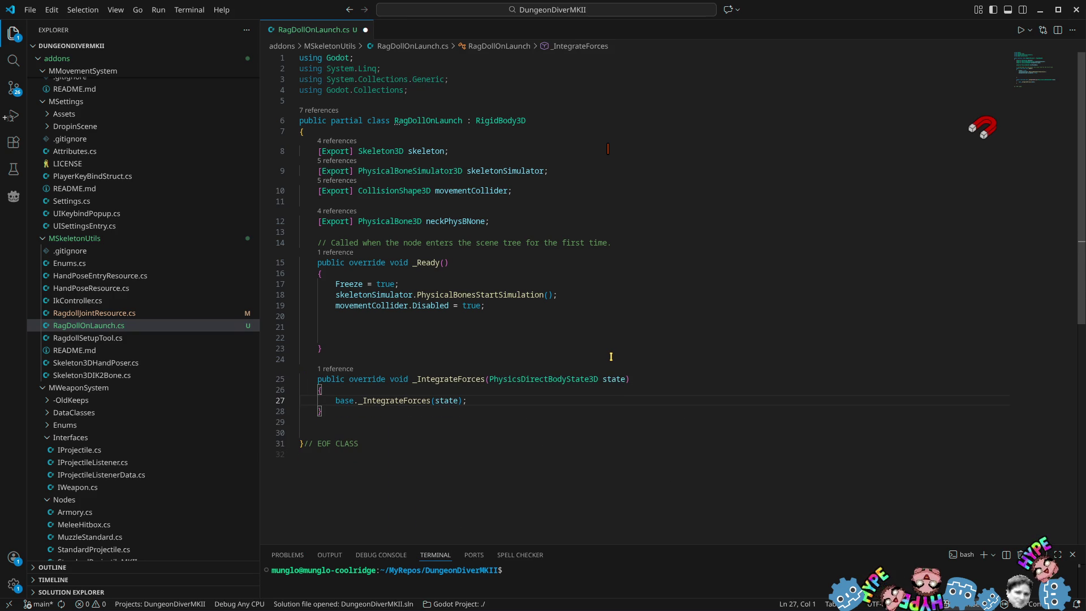
Start the _IntegrateForces body with a neckPhysBNone. line, trying apply/force members
double_click(457, 221)
key("ctrl+c")
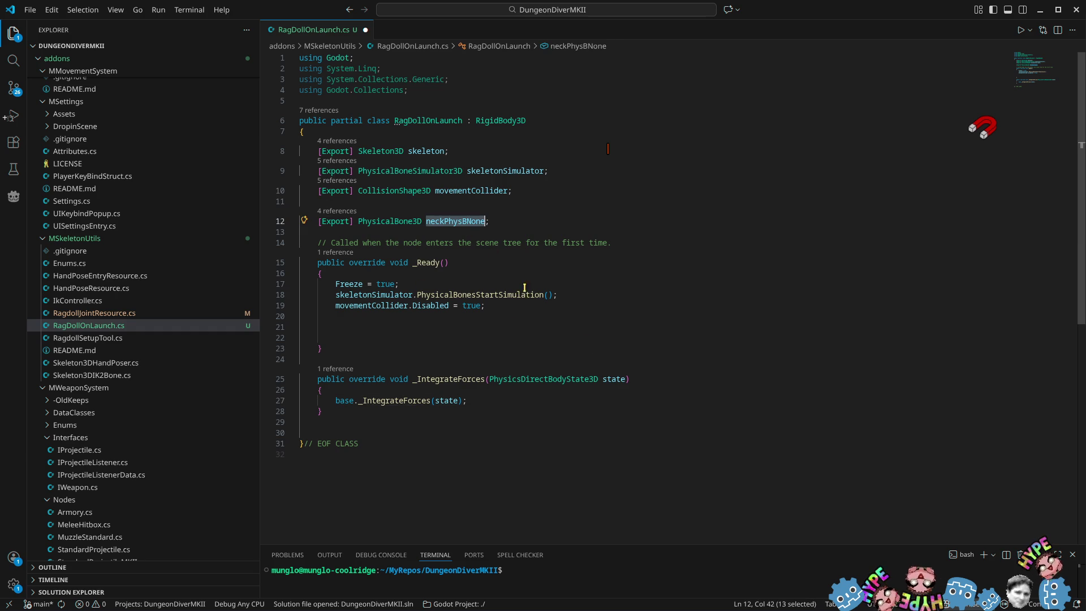
left_click(377, 390)
key("Return")
key("ctrl+v")
type(".appl")
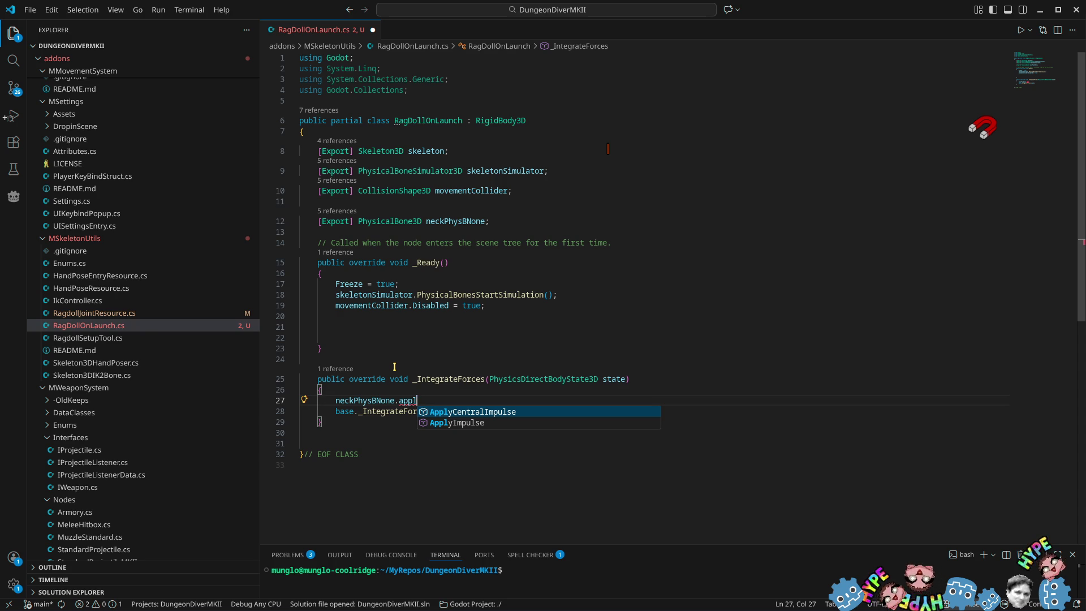
key("BackSpace")
key("BackSpace")
key("BackSpace")
key("BackSpace")
type("for")
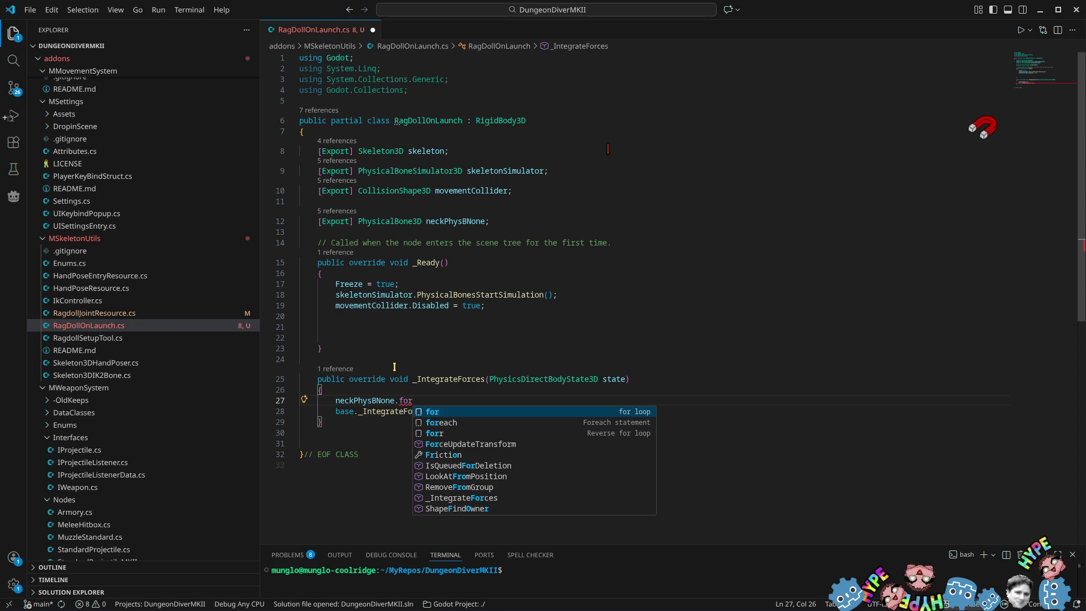
type("ce")
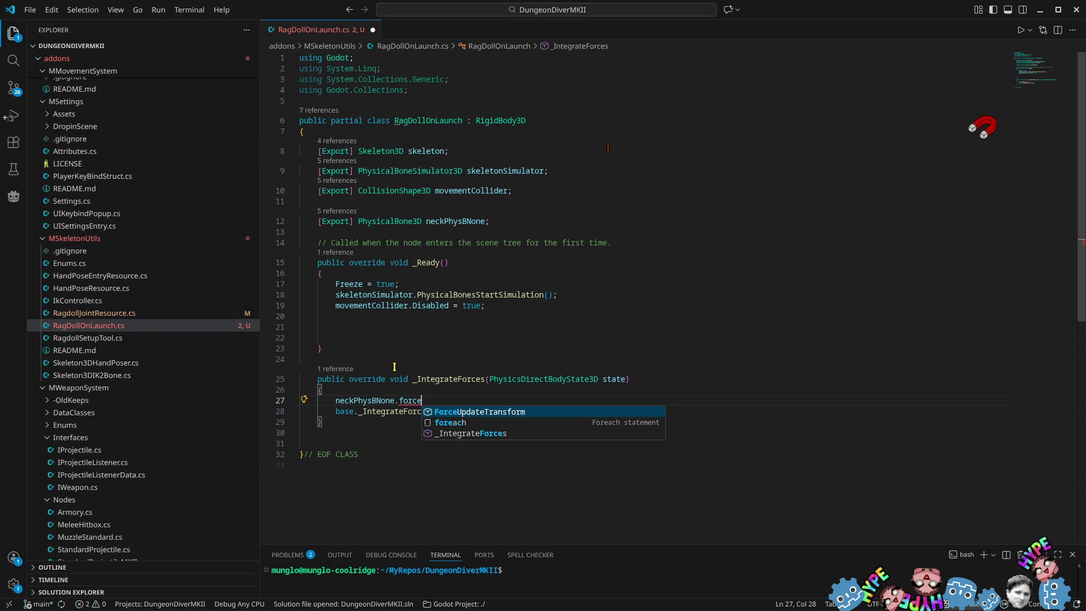
key("BackSpace")
key("BackSpace")
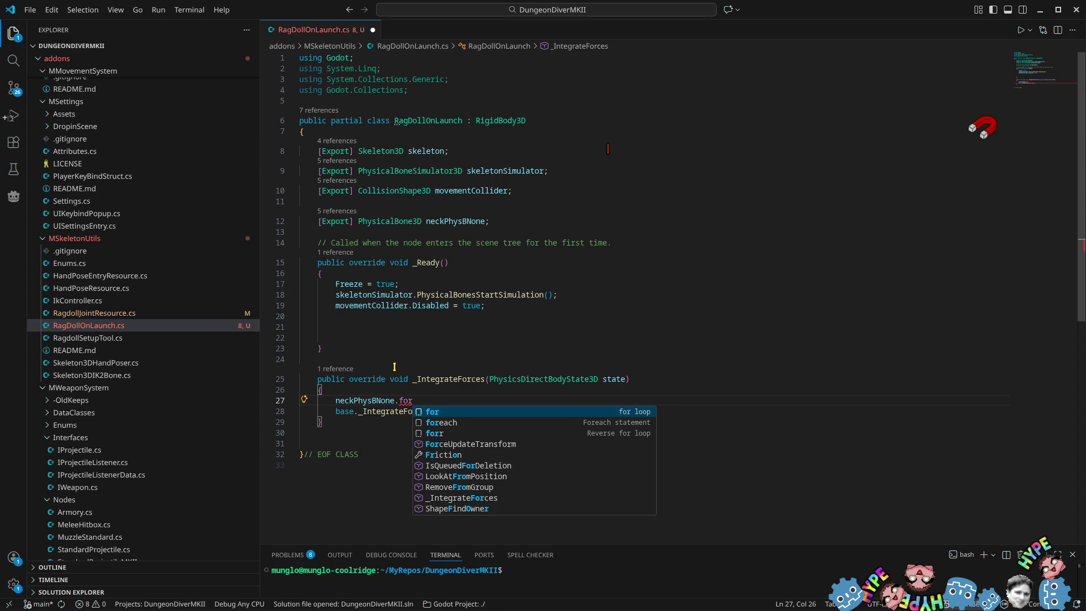
key("BackSpace")
key("BackSpace")
key("BackSpace")
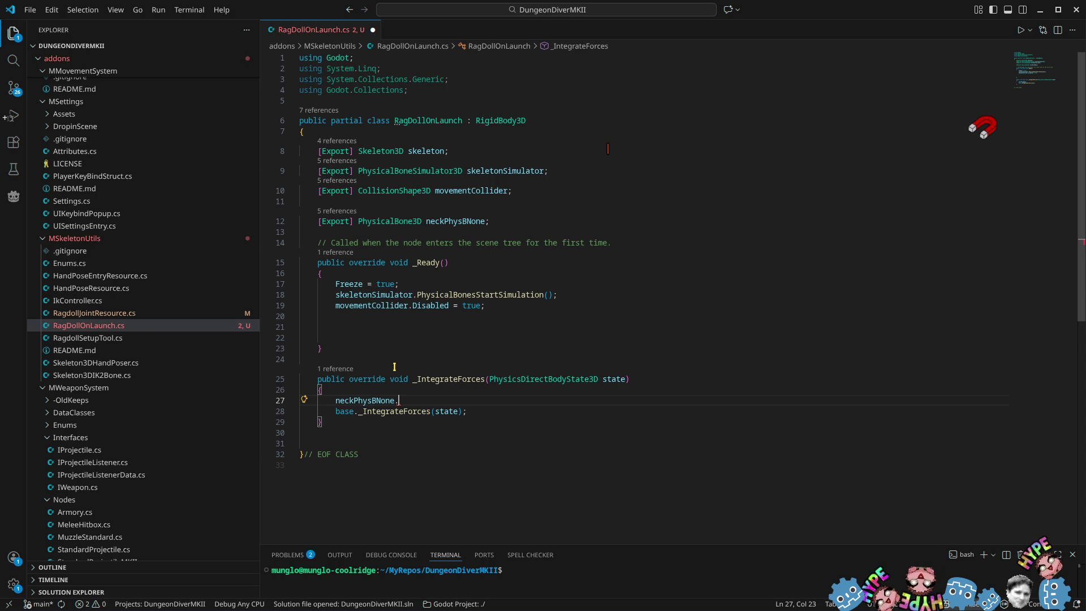
Complete the line as neckPhysBNone.LinearVelocity = Vector3.Zero; and save RagDollOnLaunch.cs
type("ve")
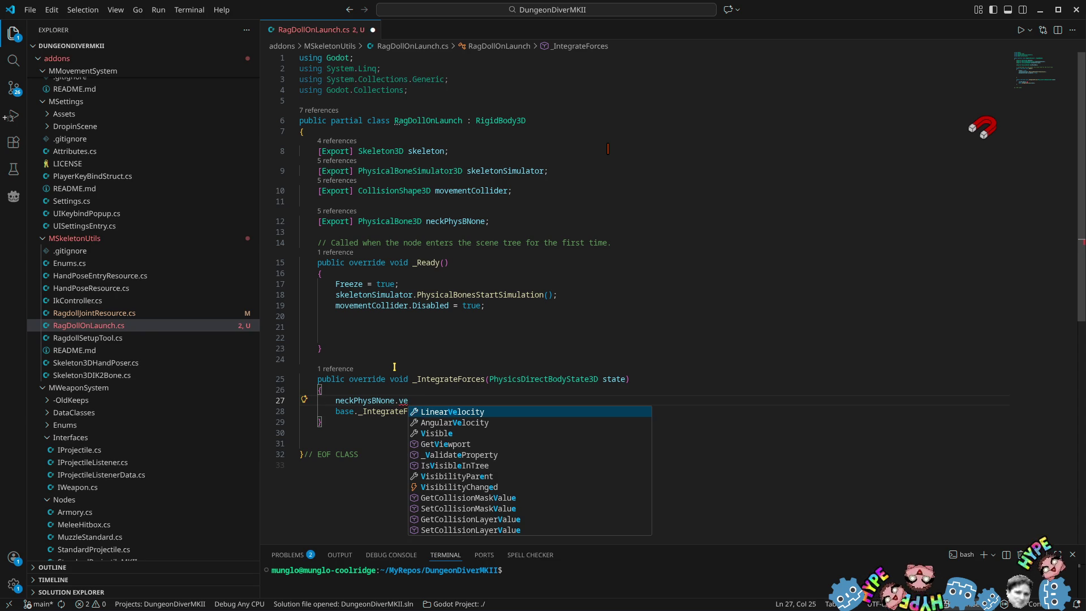
key("Tab")
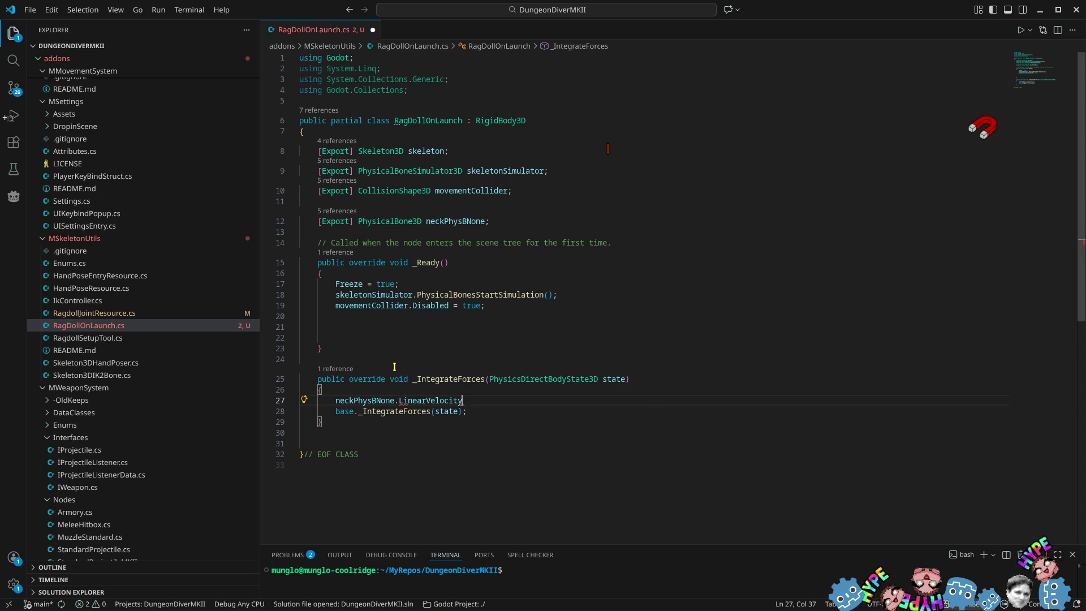
type(" = 0")
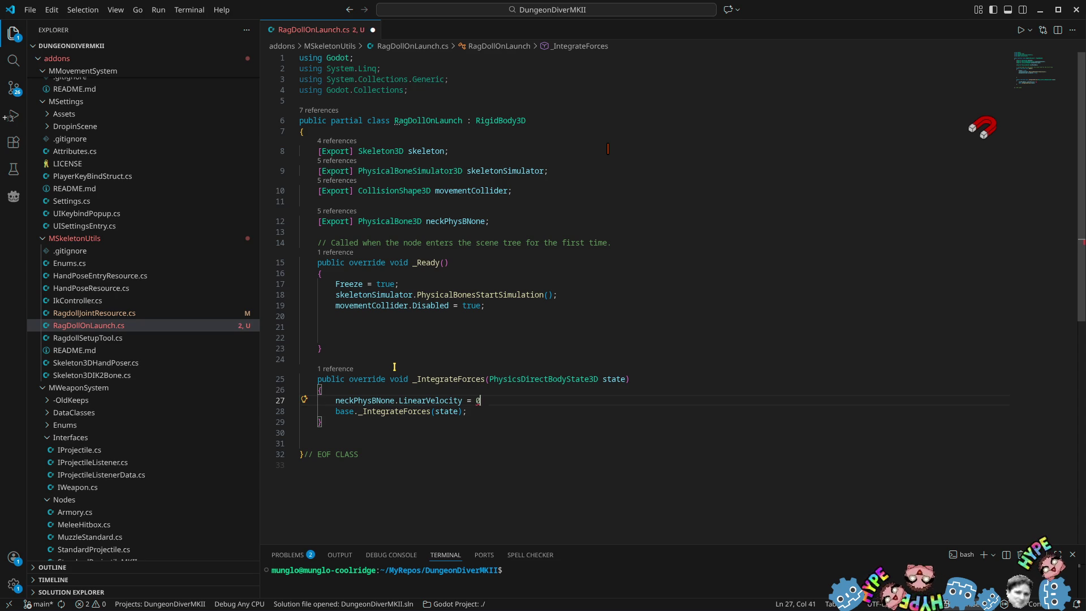
type(".0f;")
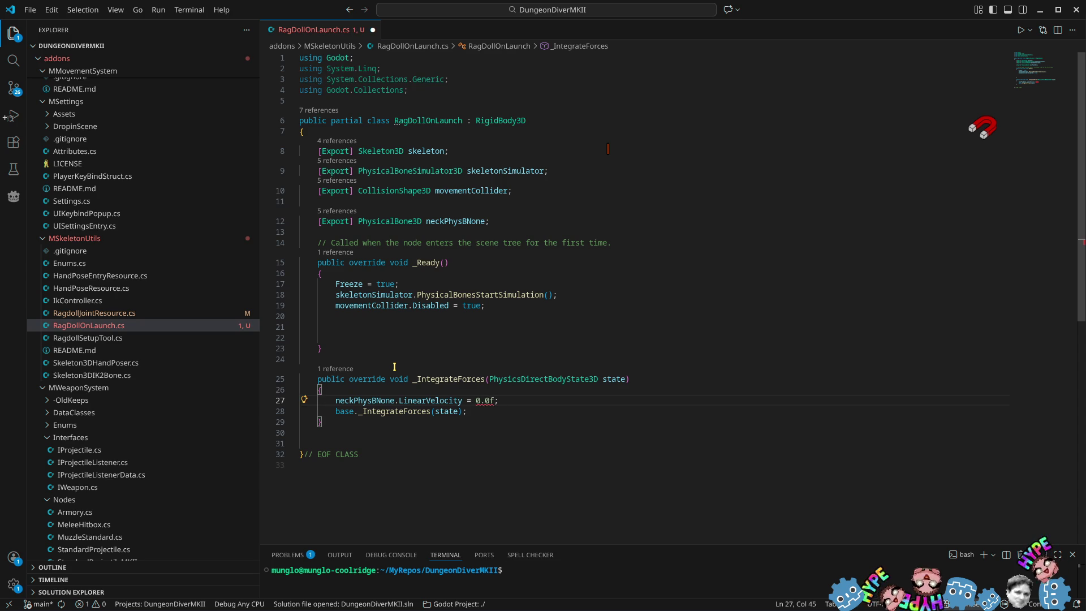
key("BackSpace")
key("BackSpace")
key("BackSpace")
type("vector3.Z")
key("Tab")
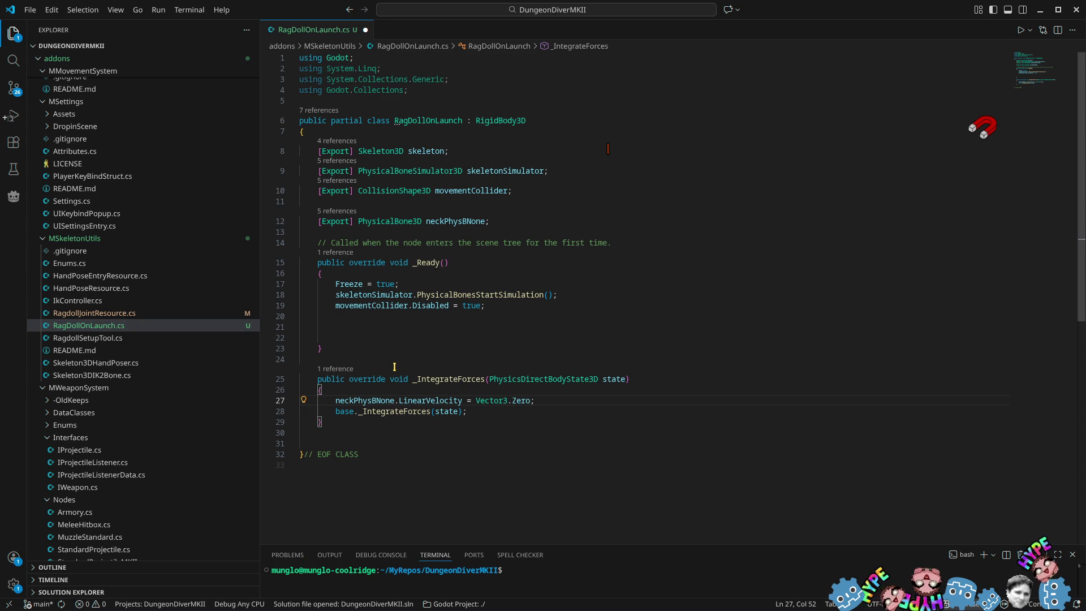
key("ctrl+s")
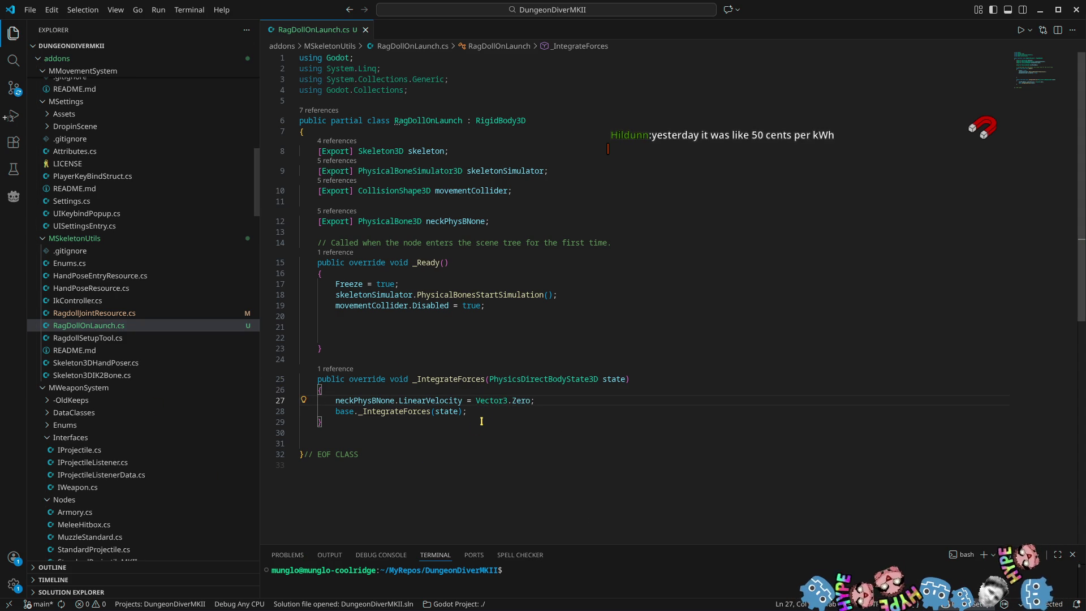
Delete the empty lines left inside _Ready
left_click(709, 412)
left_click(366, 326)
key("BackSpace")
key("BackSpace")
key("BackSpace")
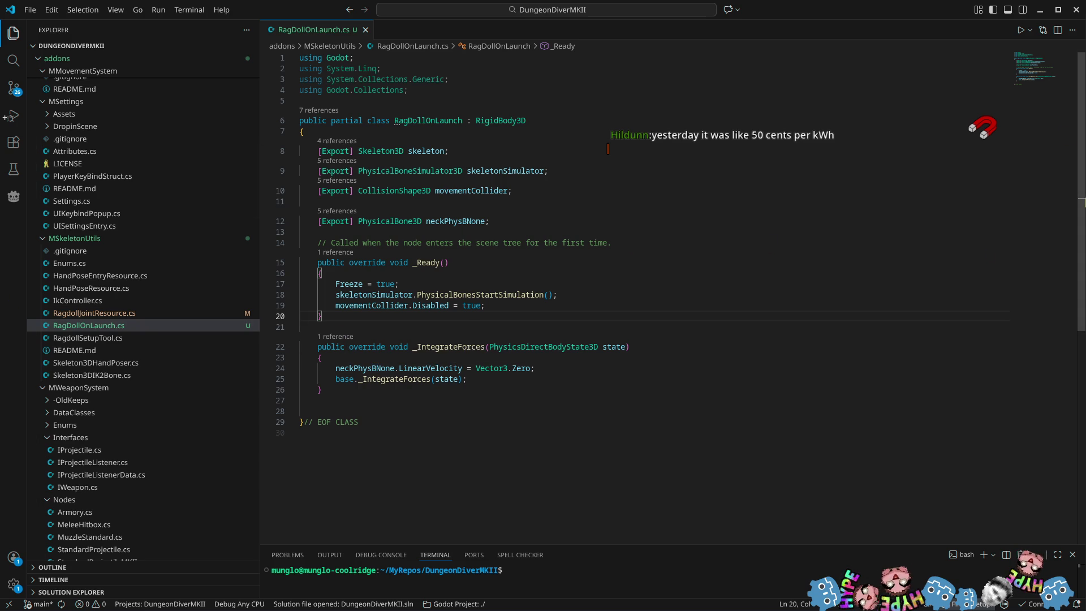
Return to Godot, run the ragdoll test, then stop it
left_click(1039, 9)
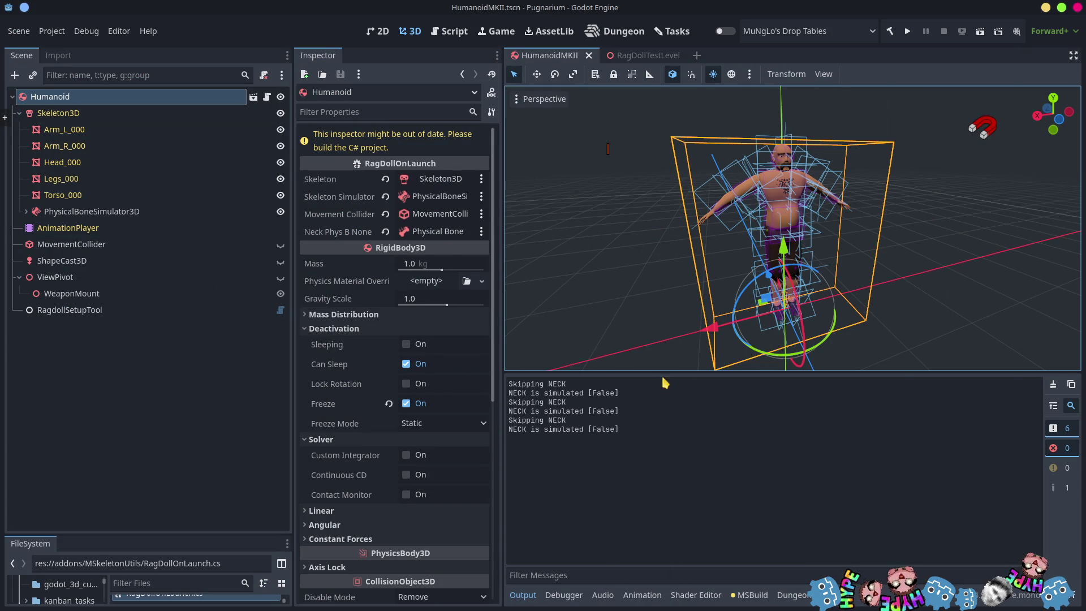
left_click(907, 31)
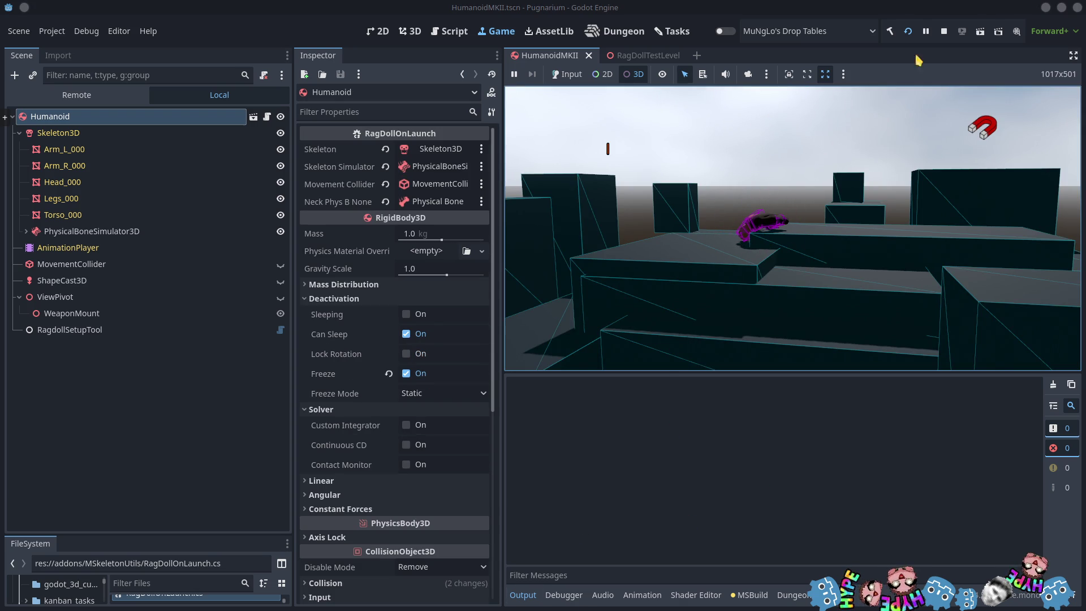
left_click(944, 31)
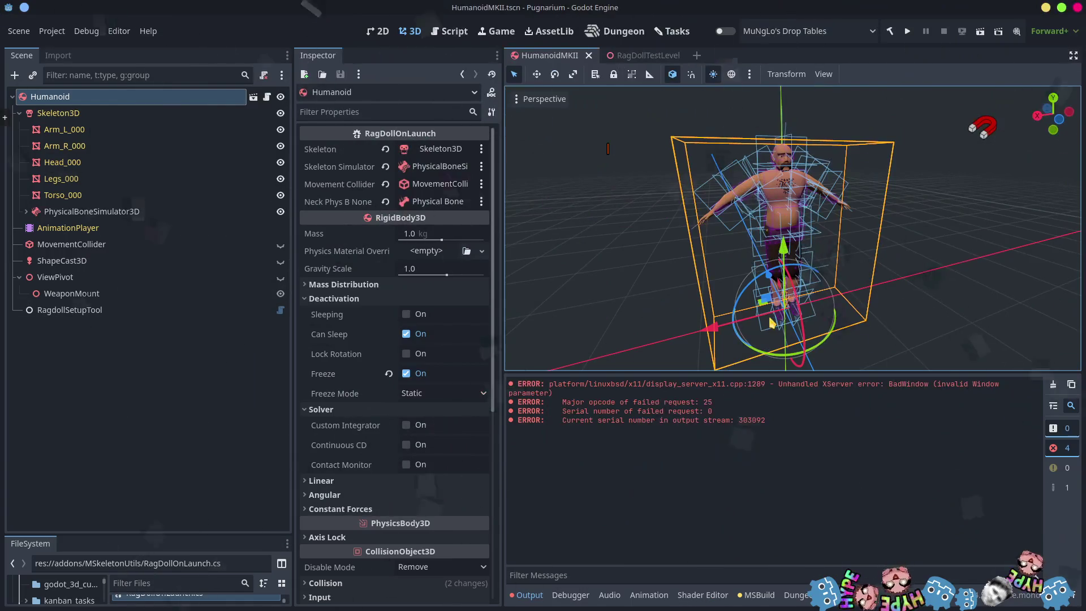
Clear the BadWindow errors from the Output log and reopen RagDollOnLaunch.cs in VS Code
left_click(529, 595)
left_click(531, 595)
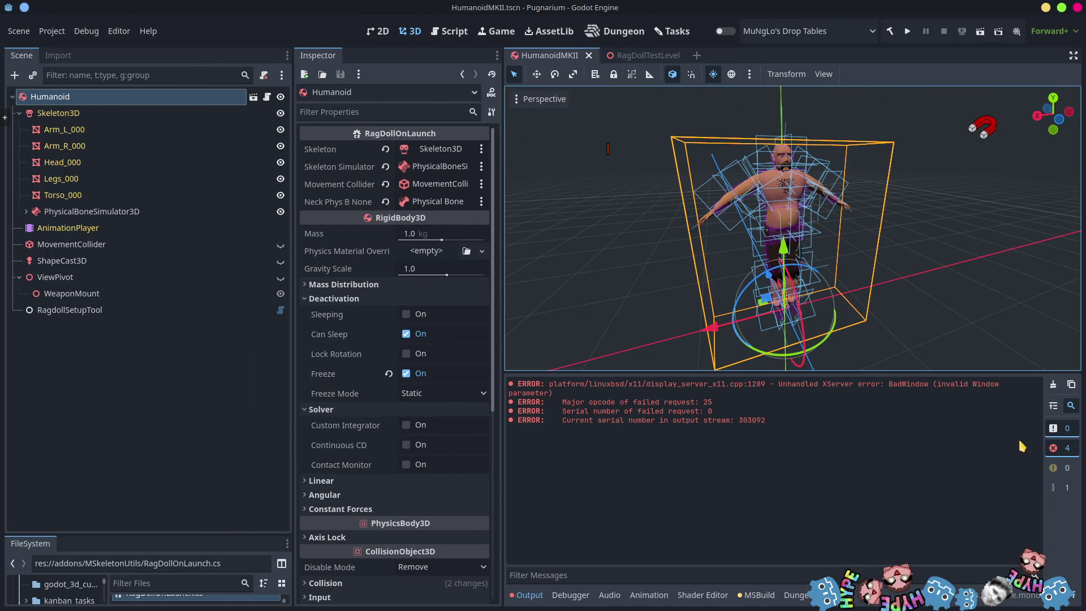
left_click(1053, 384)
left_click(267, 98)
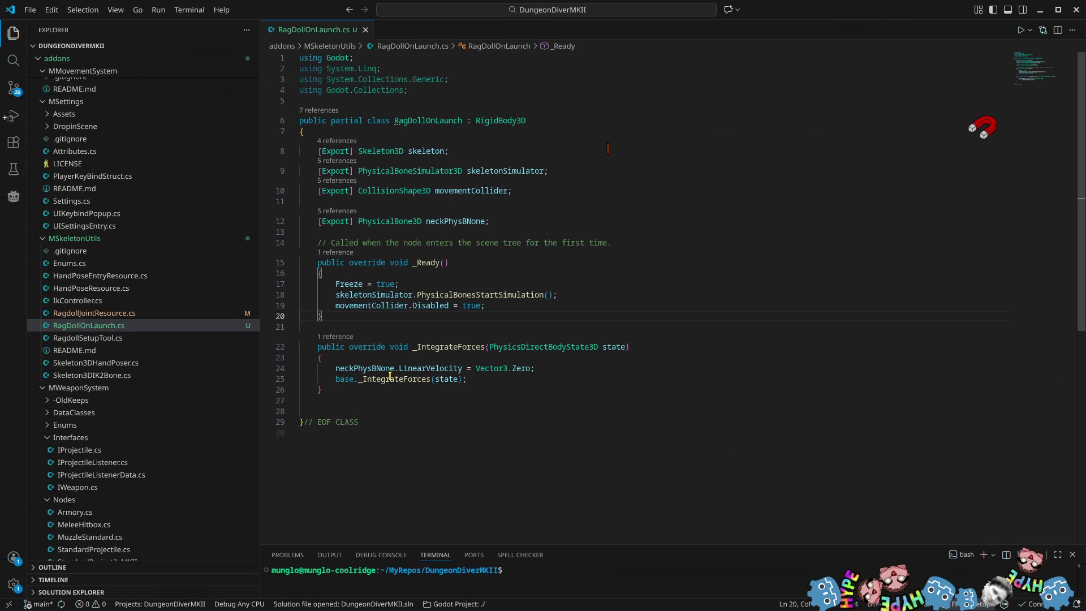
Change neckPhysBNone's LinearVelocity in _IntegrateForces from Vector3.Zero to Vector3.Up and save the script
mouse_move(382, 380)
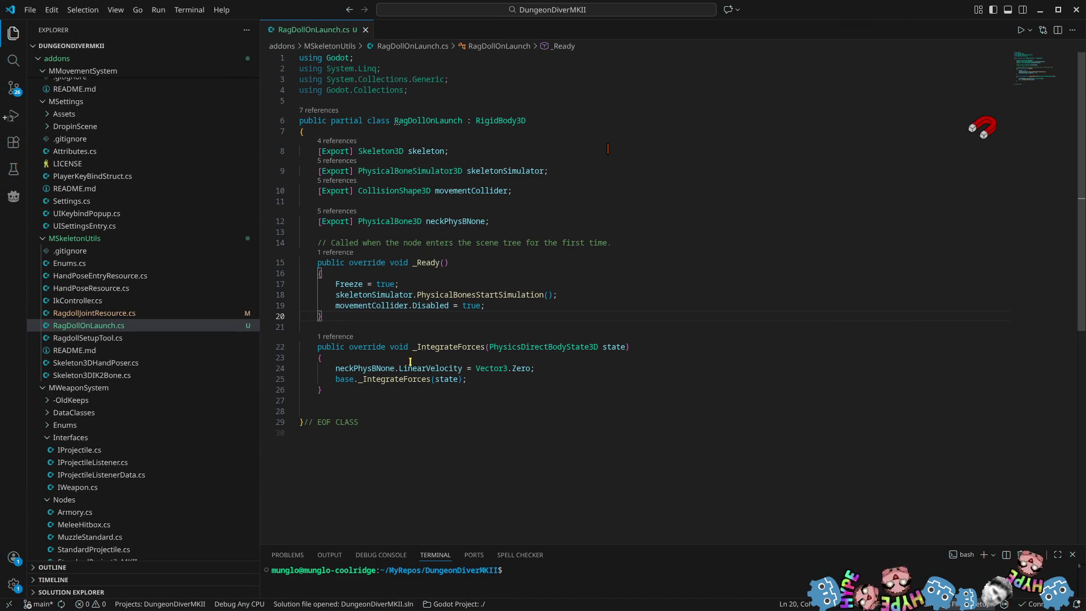
left_click(609, 361)
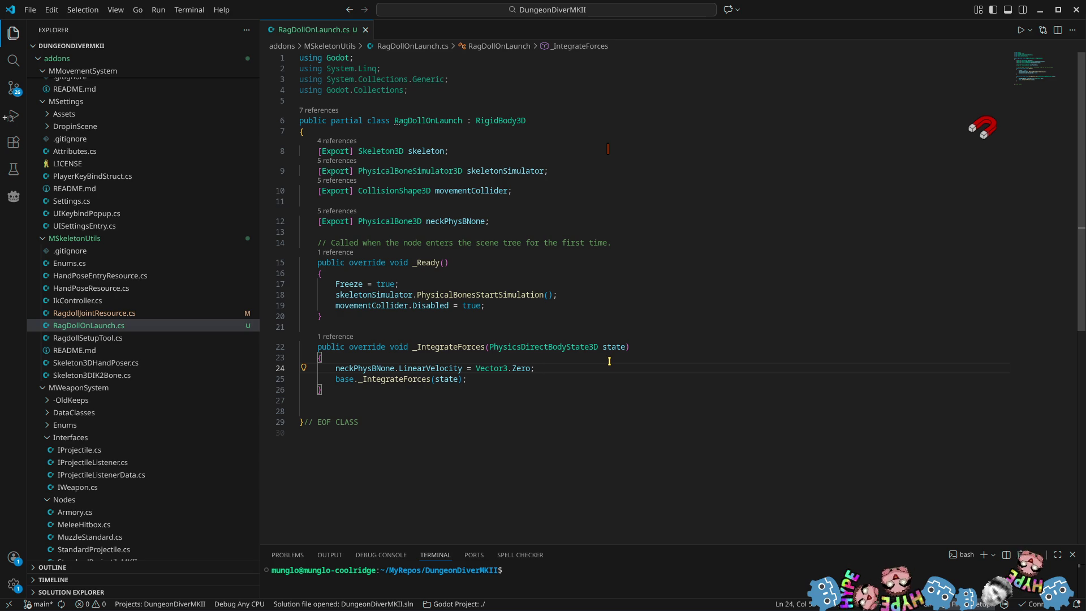
key("BackSpace")
key("BackSpace")
key("BackSpace")
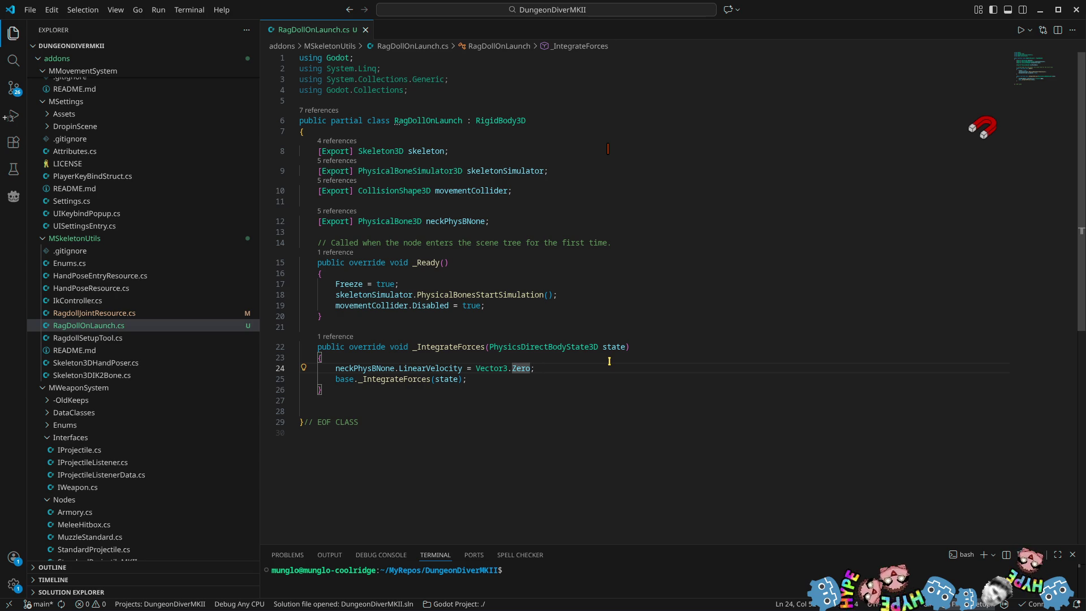
key("BackSpace")
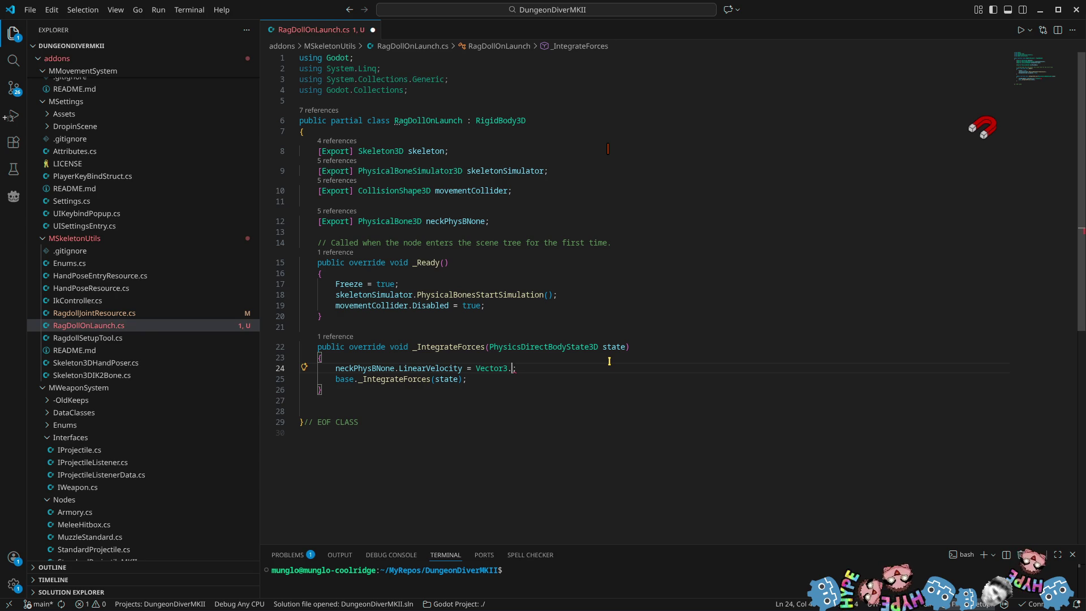
type("uUp")
key("Return")
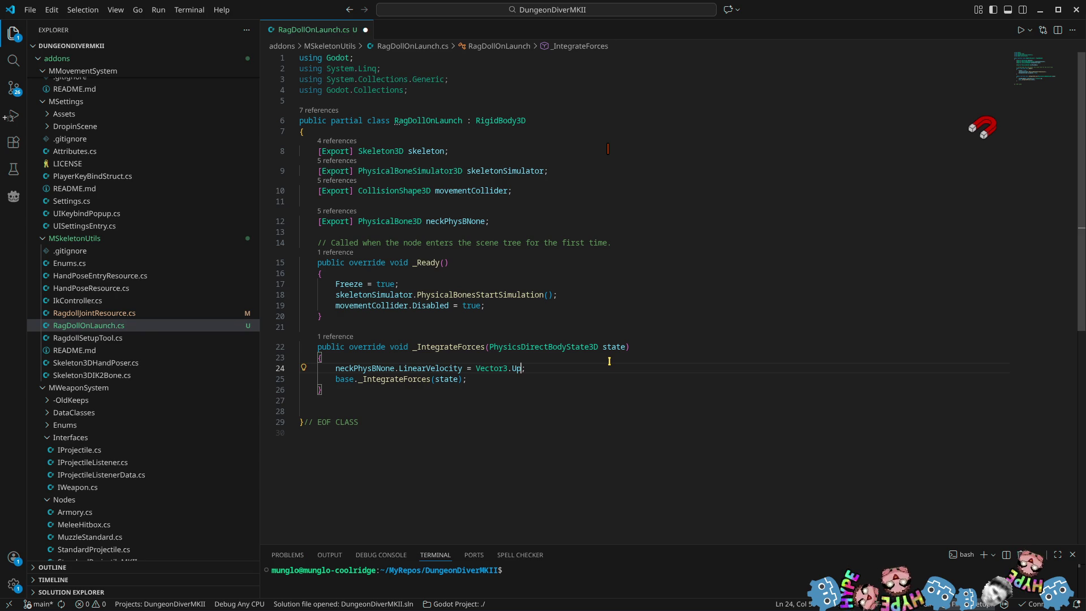
key("ctrl+s")
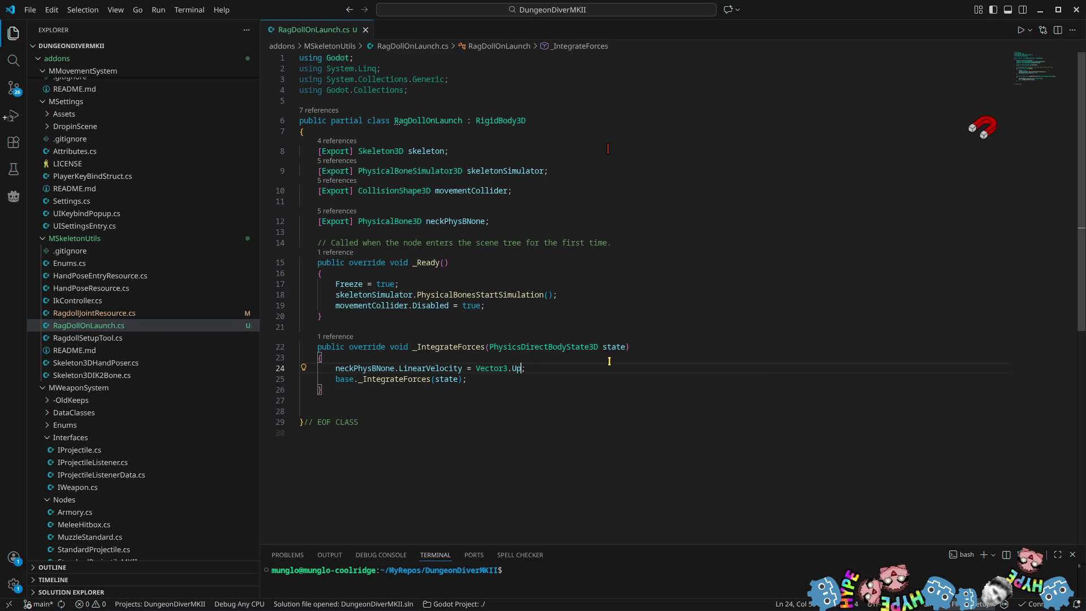
key("alt+Tab")
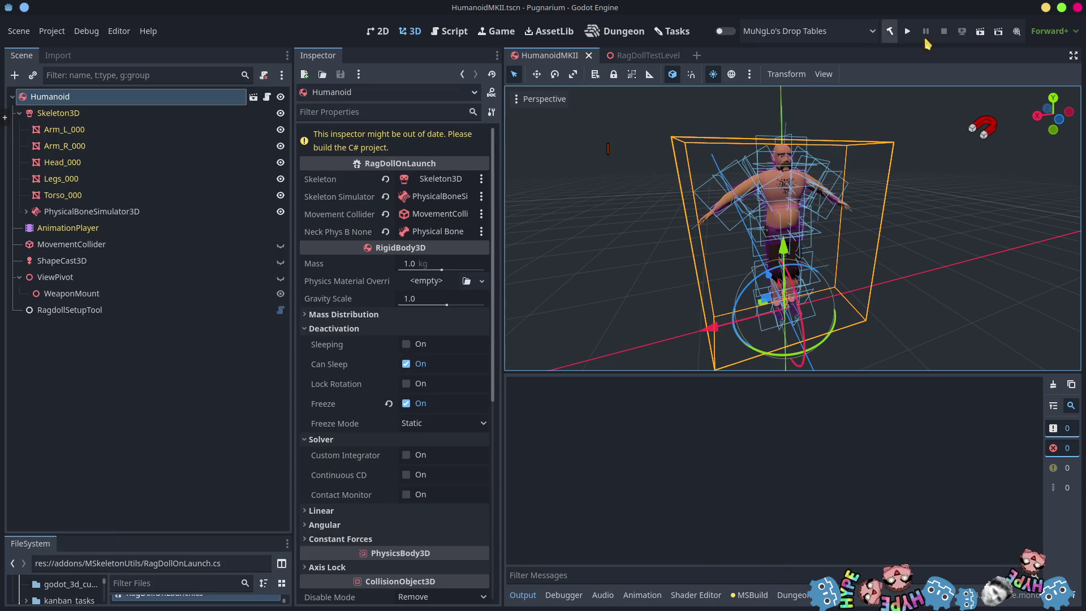
Test-run the rebuilt game with the Vector3.Up neck velocity, then stop it
left_click(907, 31)
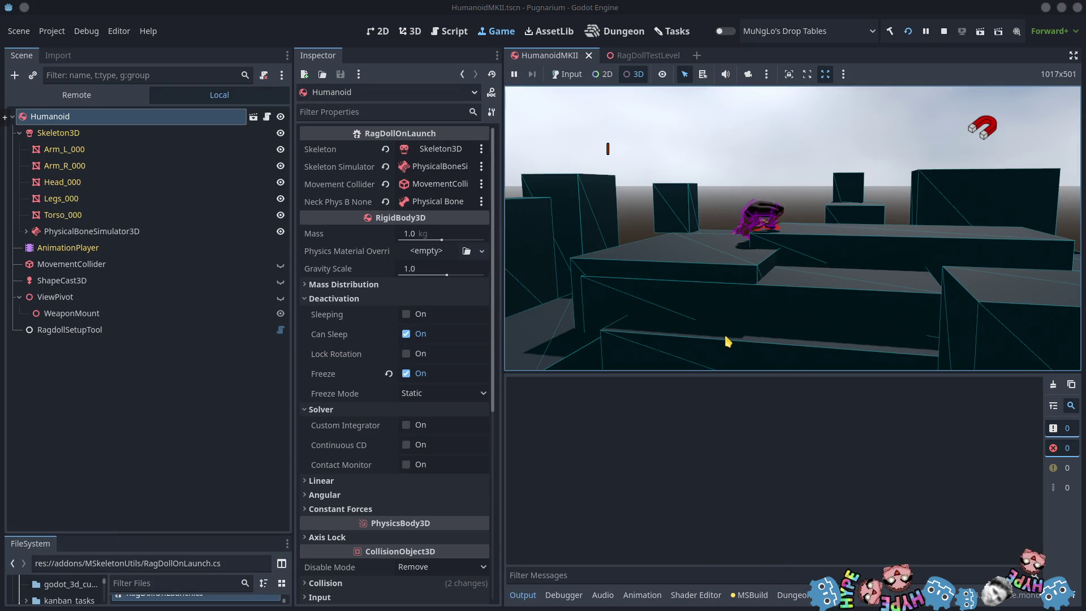
left_click(945, 31)
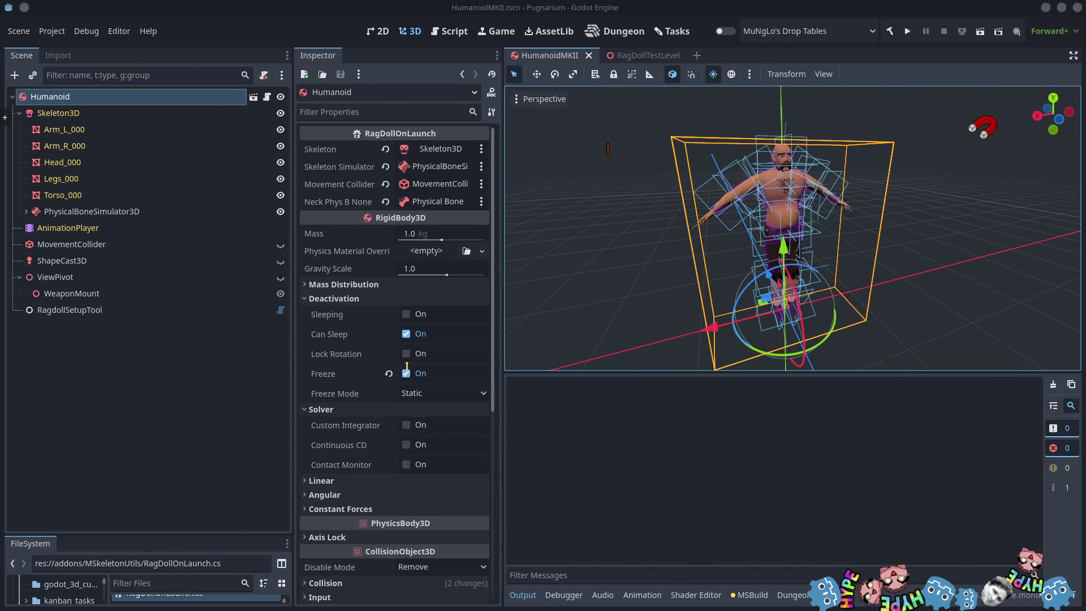
key("alt+Tab")
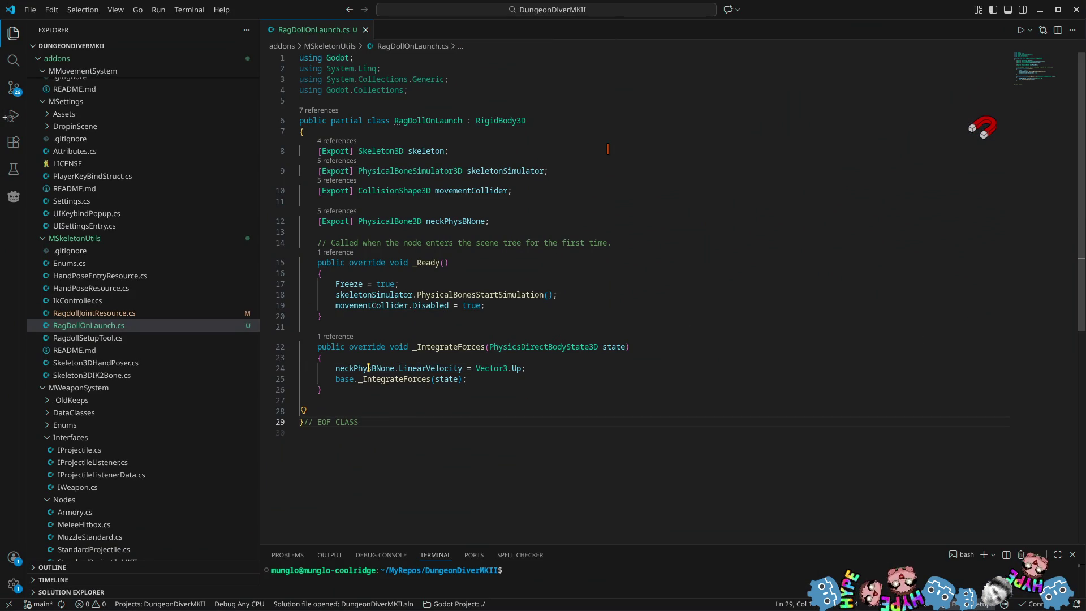
mouse_move(369, 367)
left_click(369, 368, "ctrl")
double_click(402, 221)
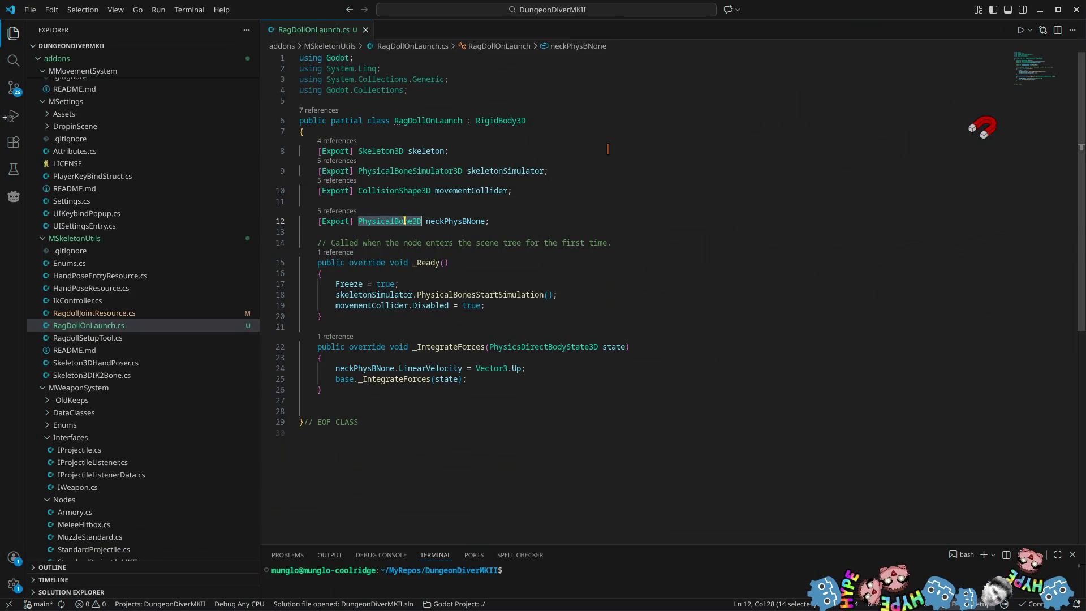
key("alt+Tab")
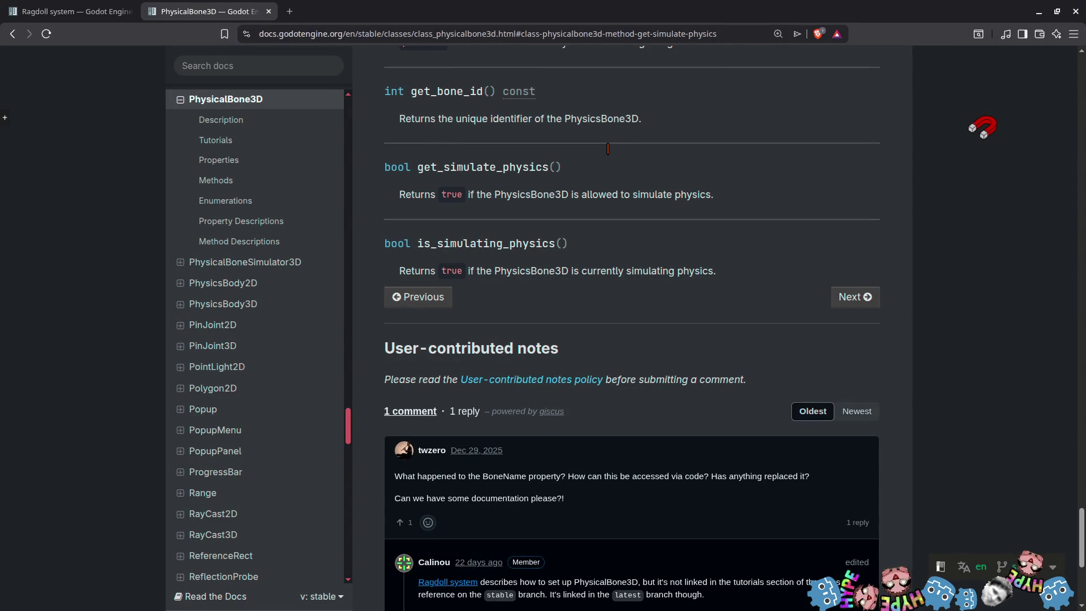
scroll(705, 338, "up", 8)
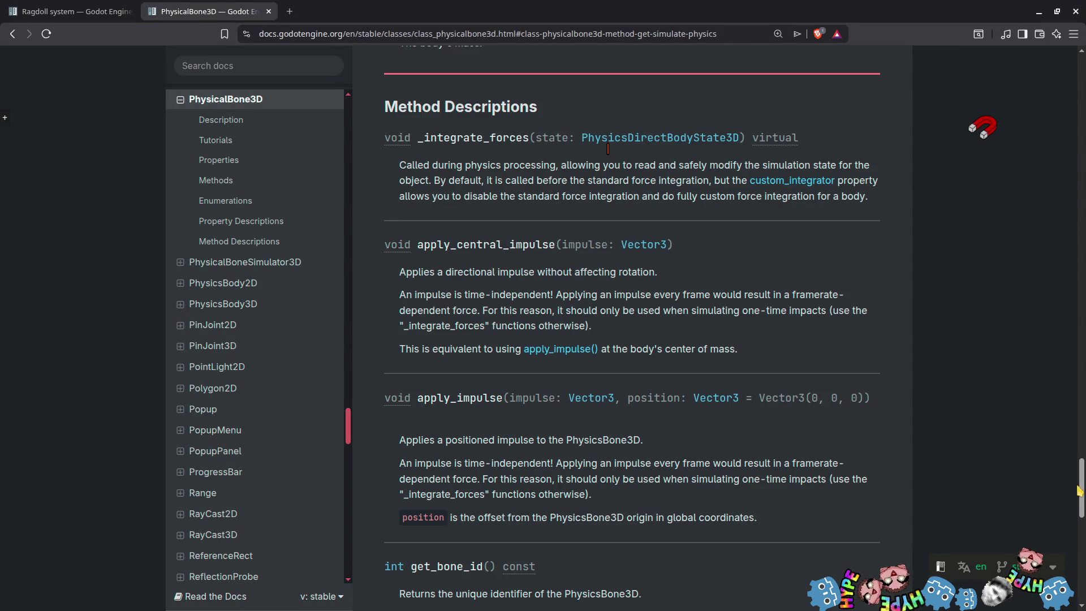
left_click_drag(1079, 490, 1078, 90)
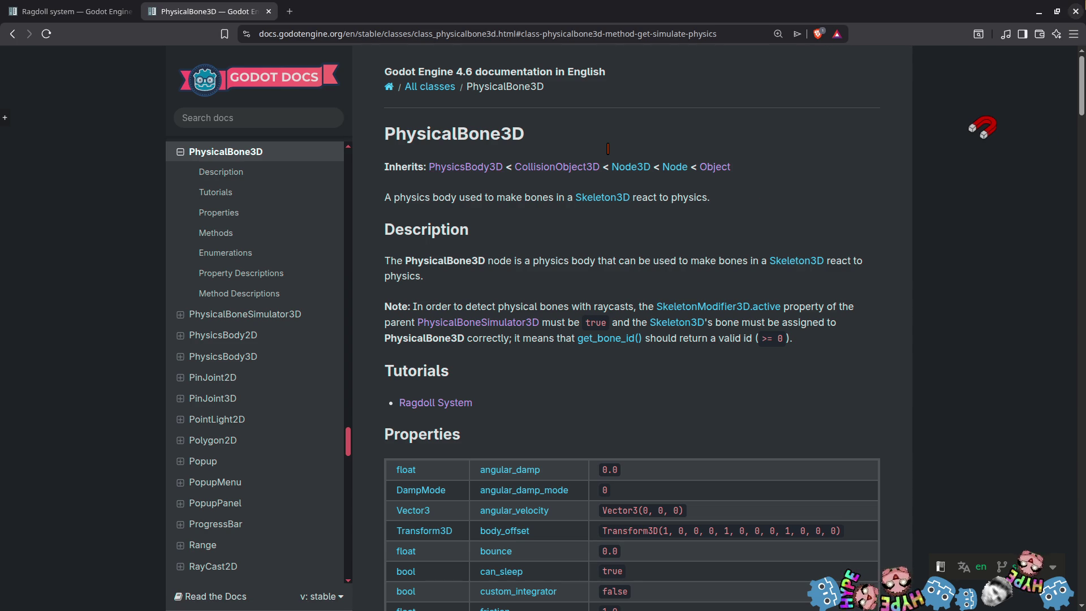
left_click(1039, 13)
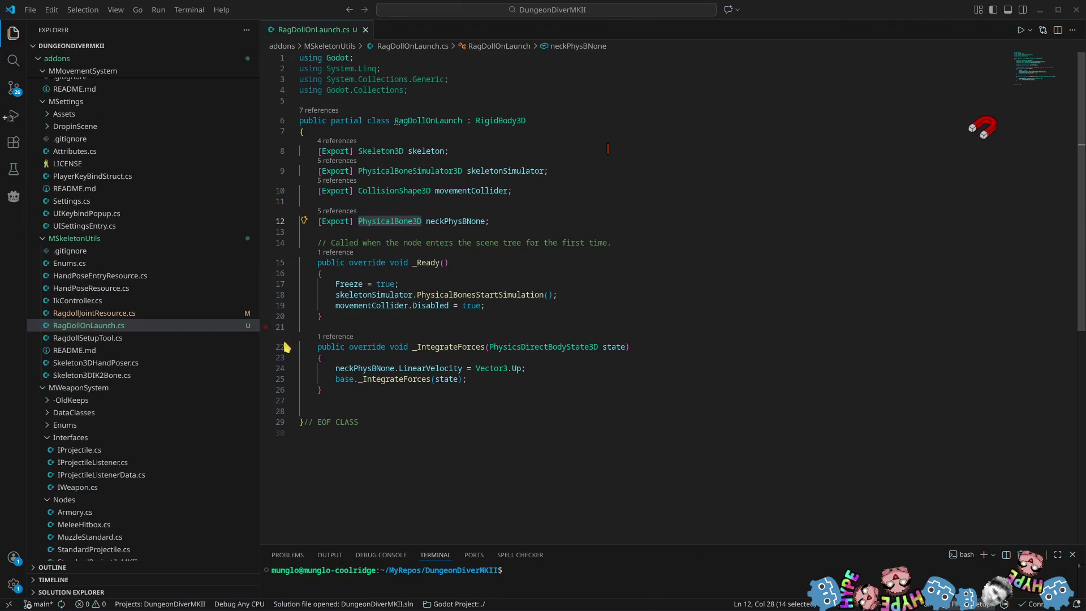
Back in RagDollOnLaunch.cs, add a blank line in _Ready after movementCollider.Disabled = true;
left_click(1039, 11)
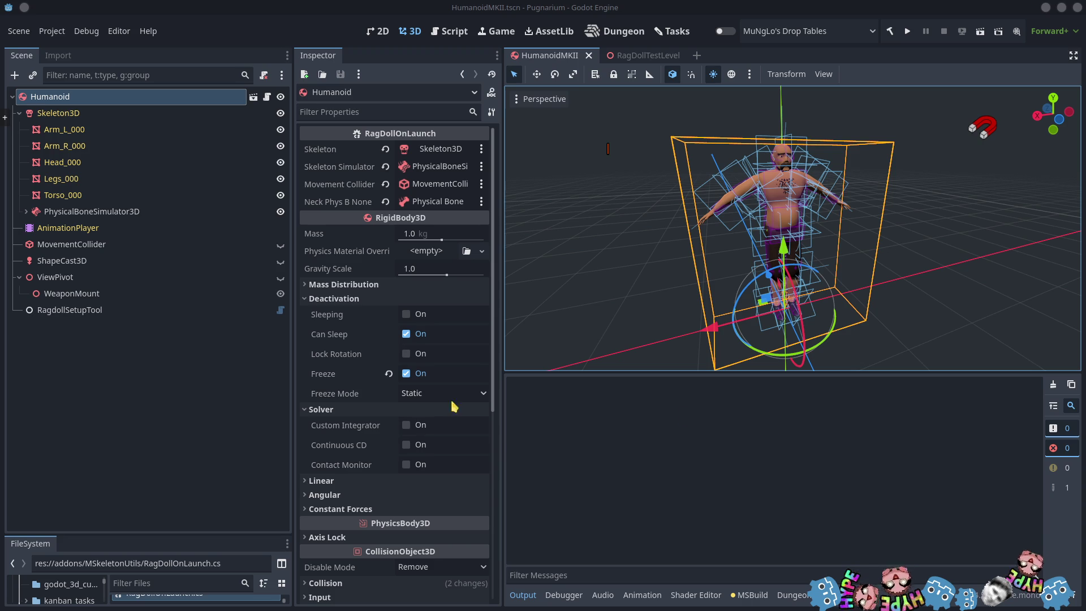
key("alt+Tab")
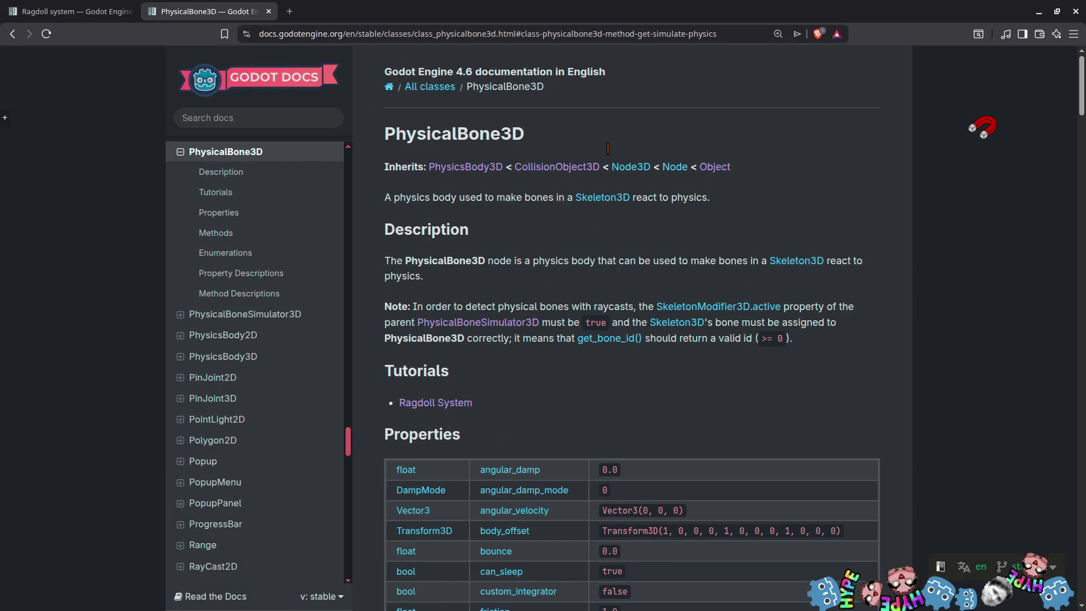
key("alt+Tab")
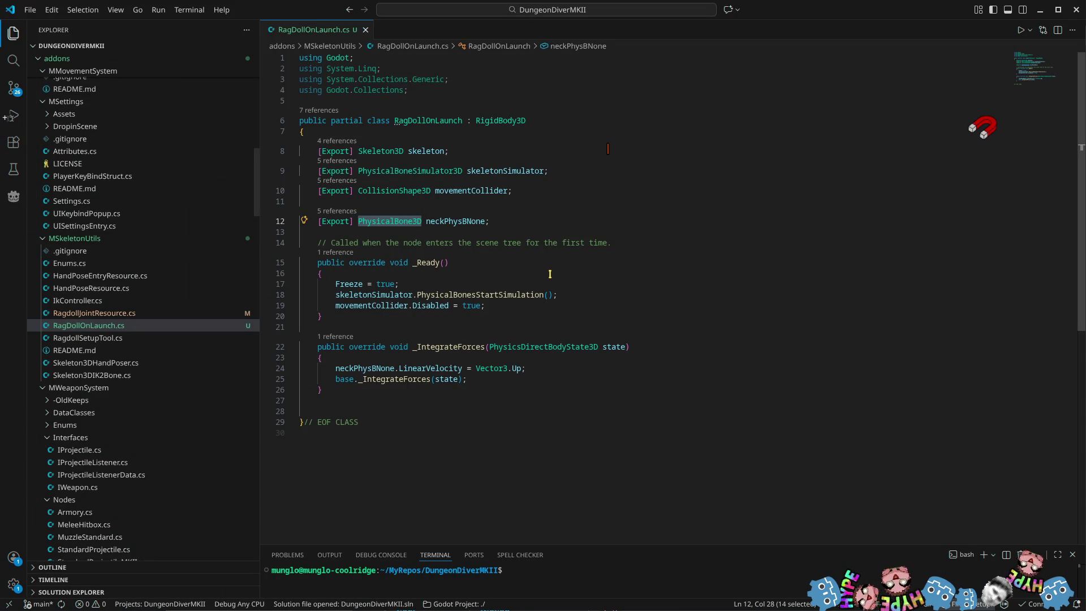
double_click(455, 221)
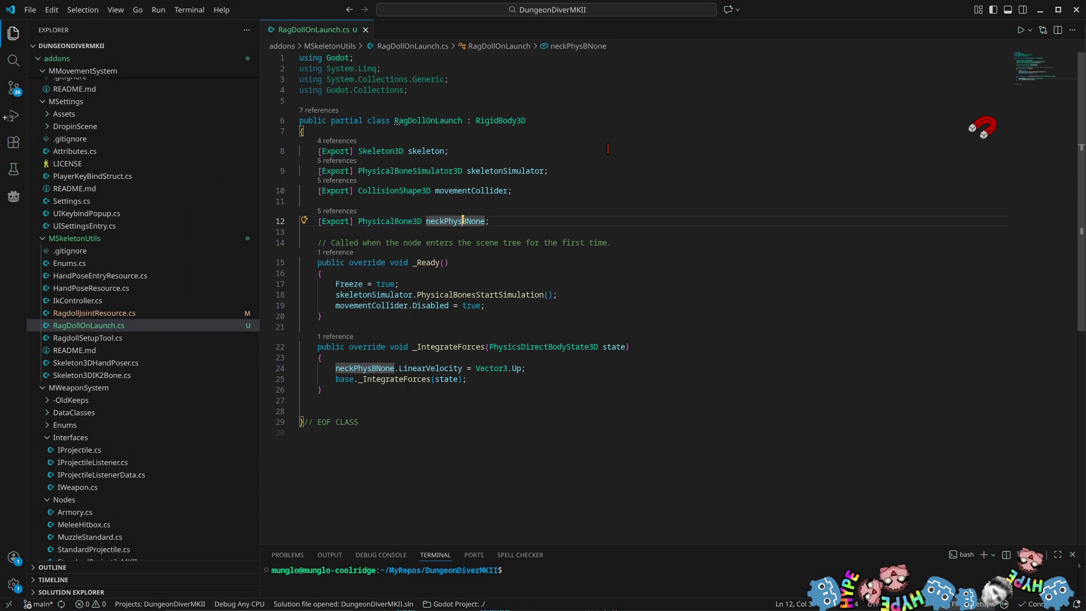
left_click(498, 306)
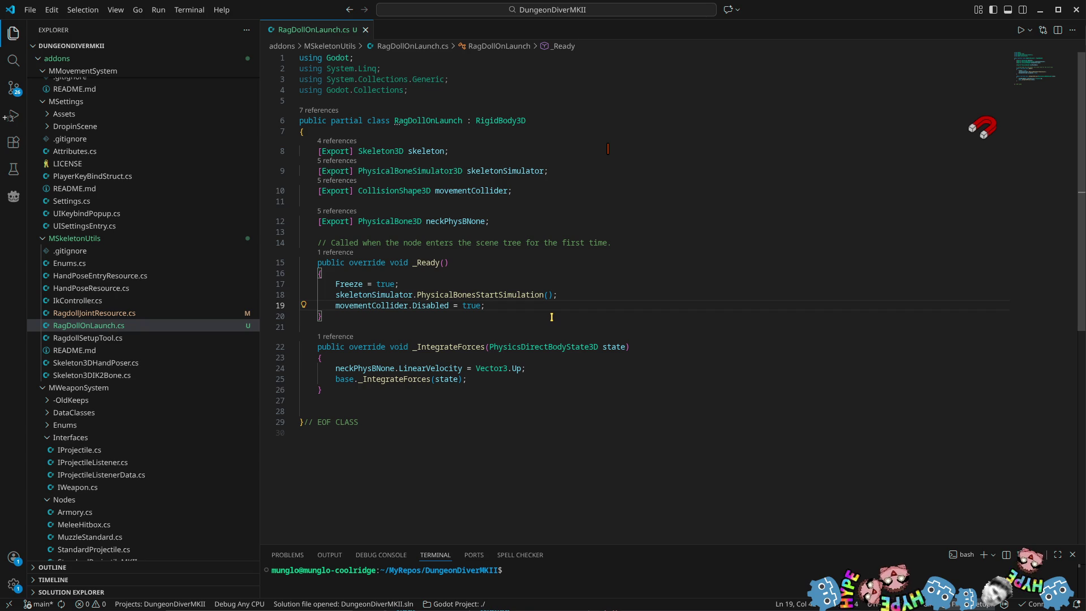
key("Return")
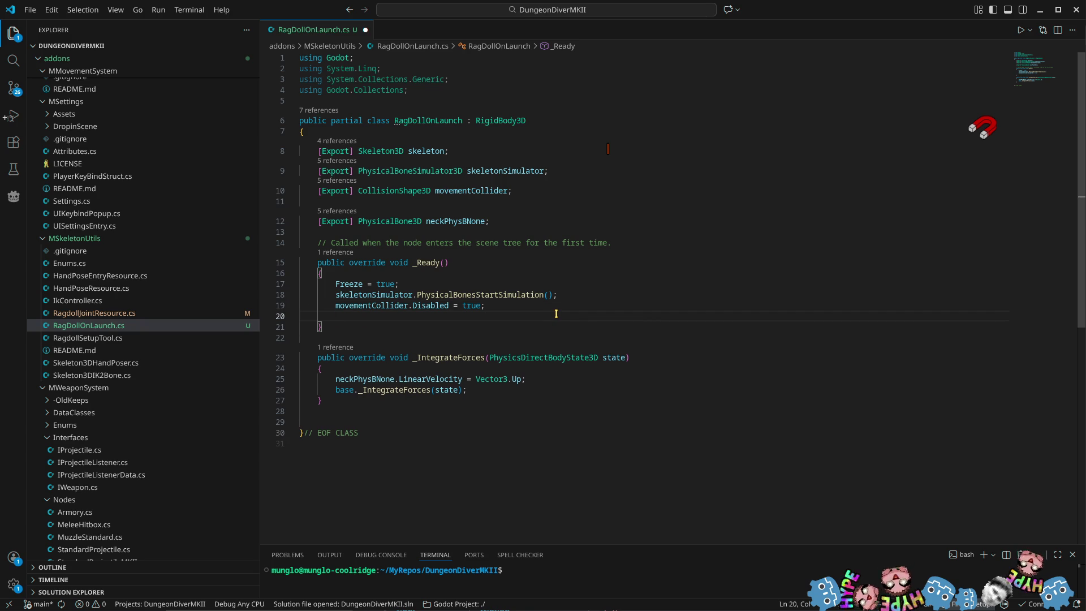
Declare PinJoint3D pin = new PinJoint3D() with an object initializer in _Ready
type("pinj")
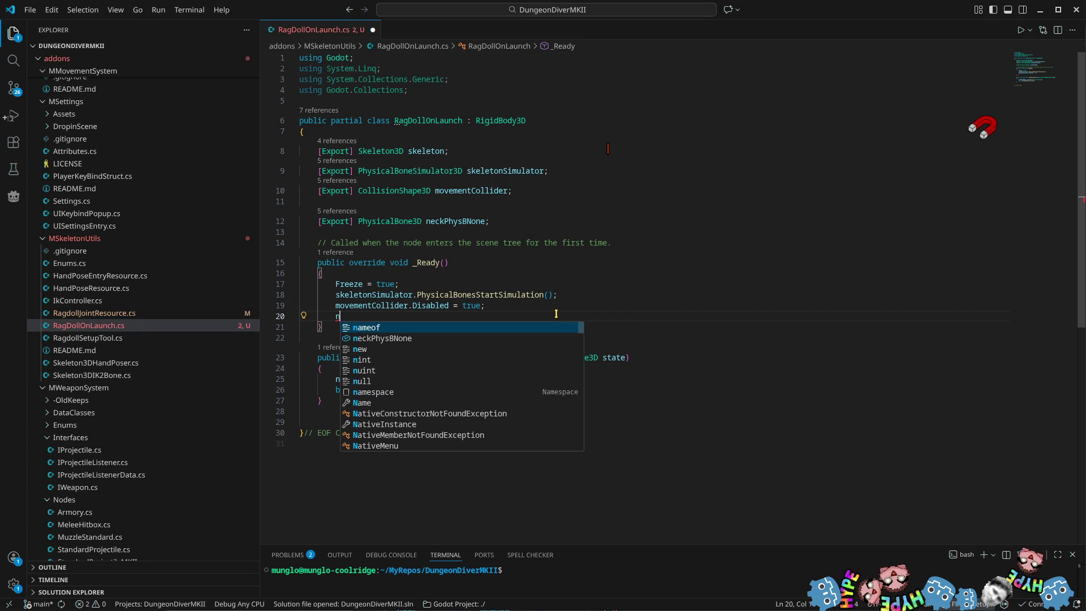
key("Down")
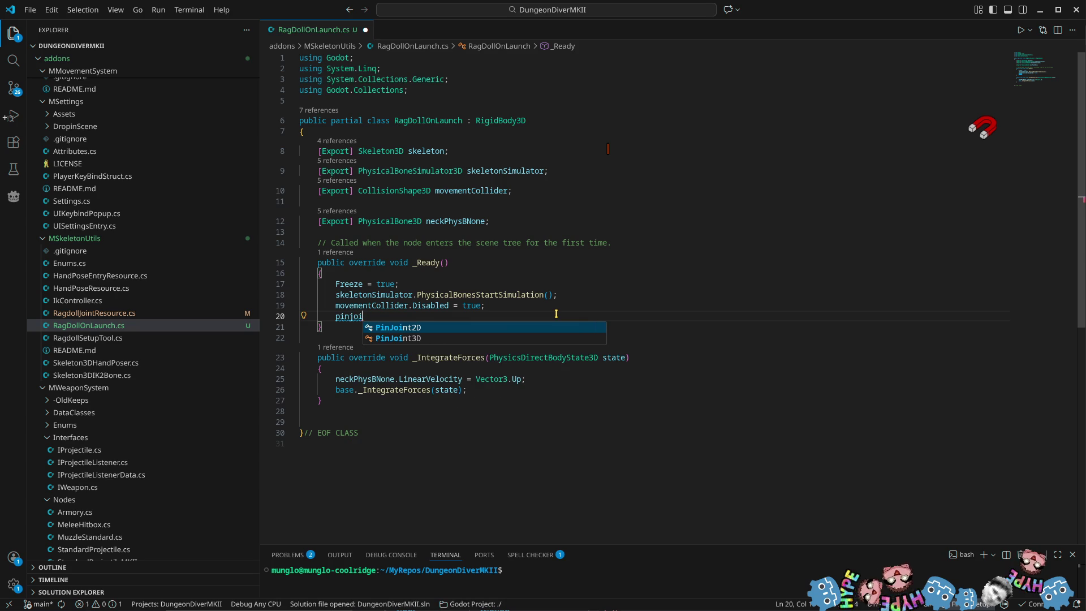
key("Return")
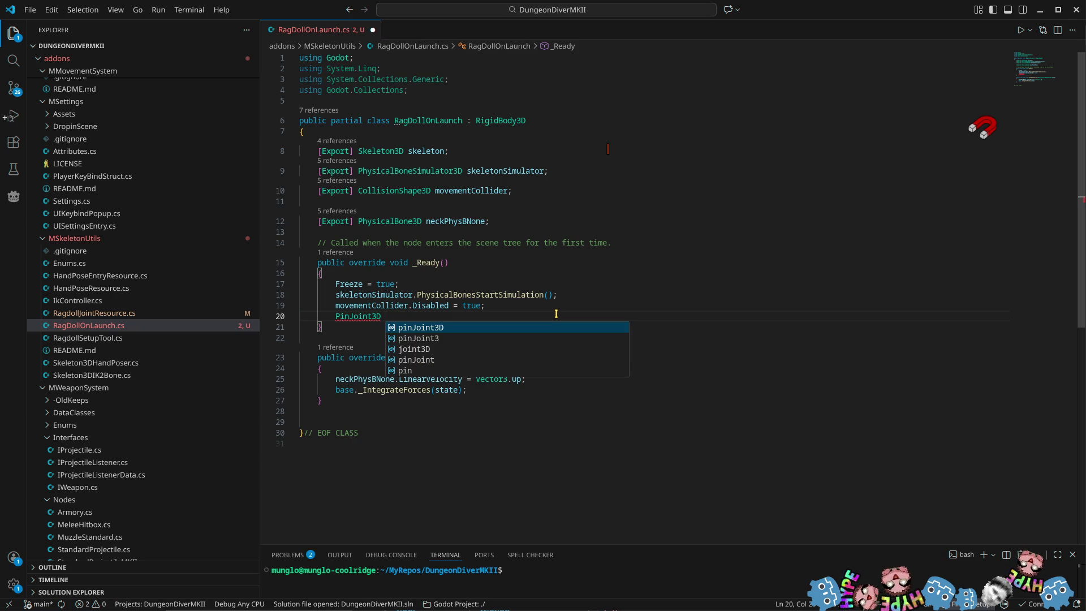
type("piu")
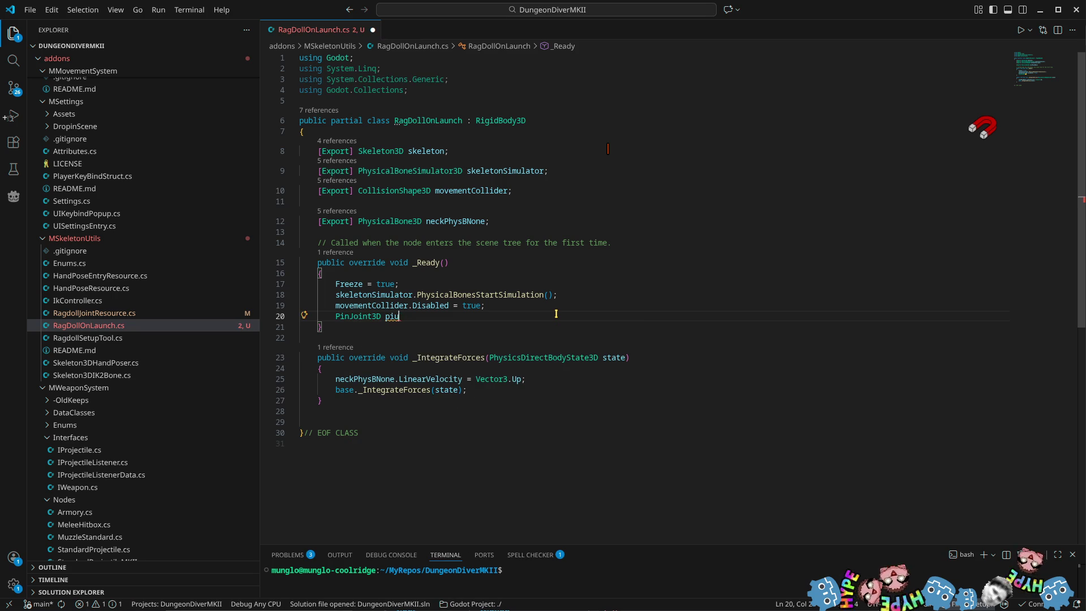
key("BackSpace")
type("n = ")
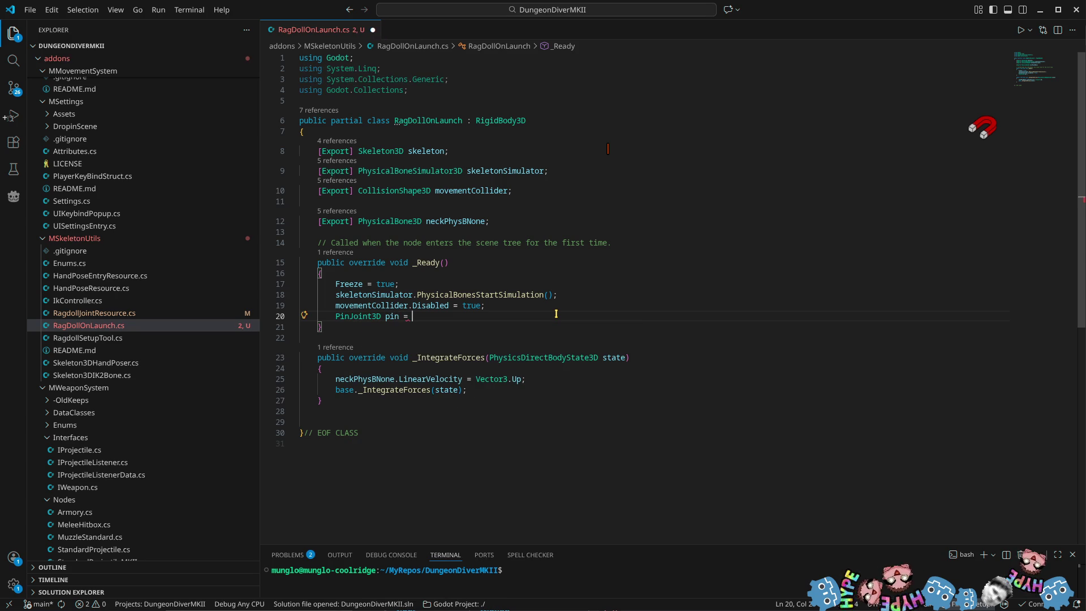
type("new Pi")
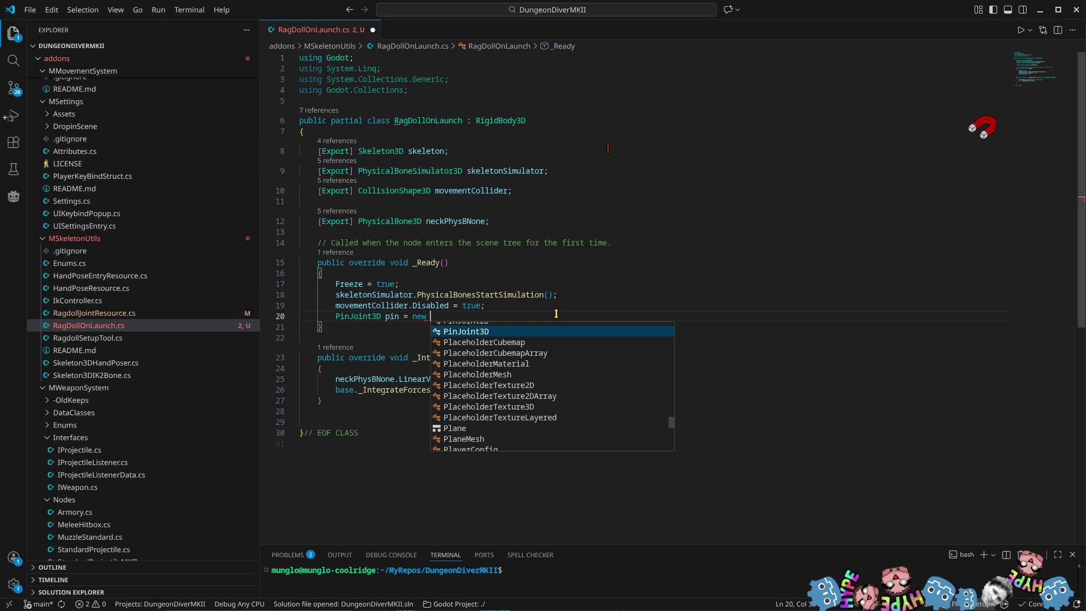
key("Tab")
type("()")
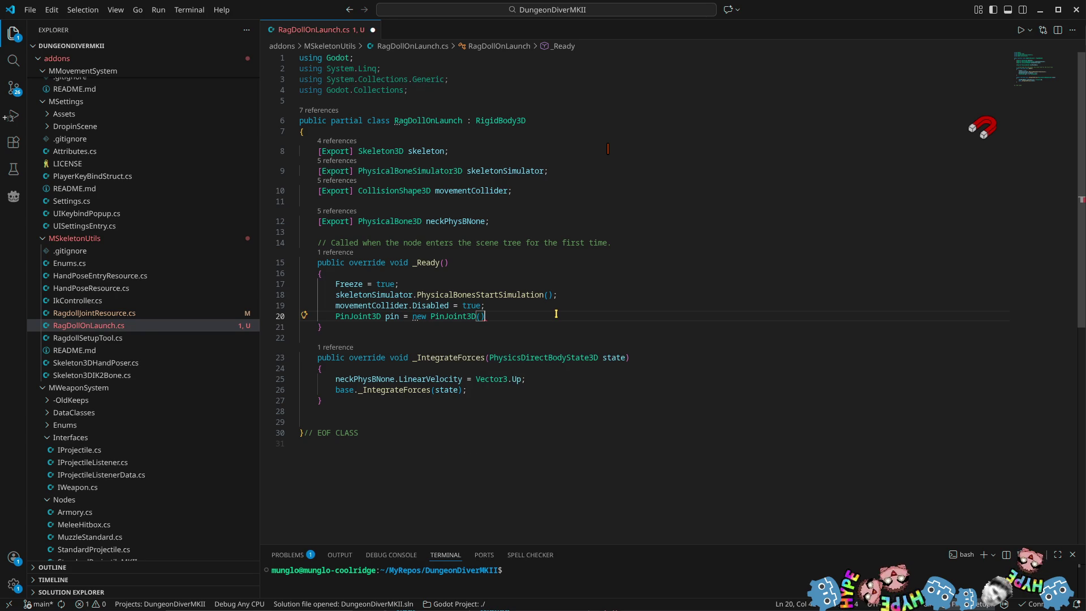
type("{")
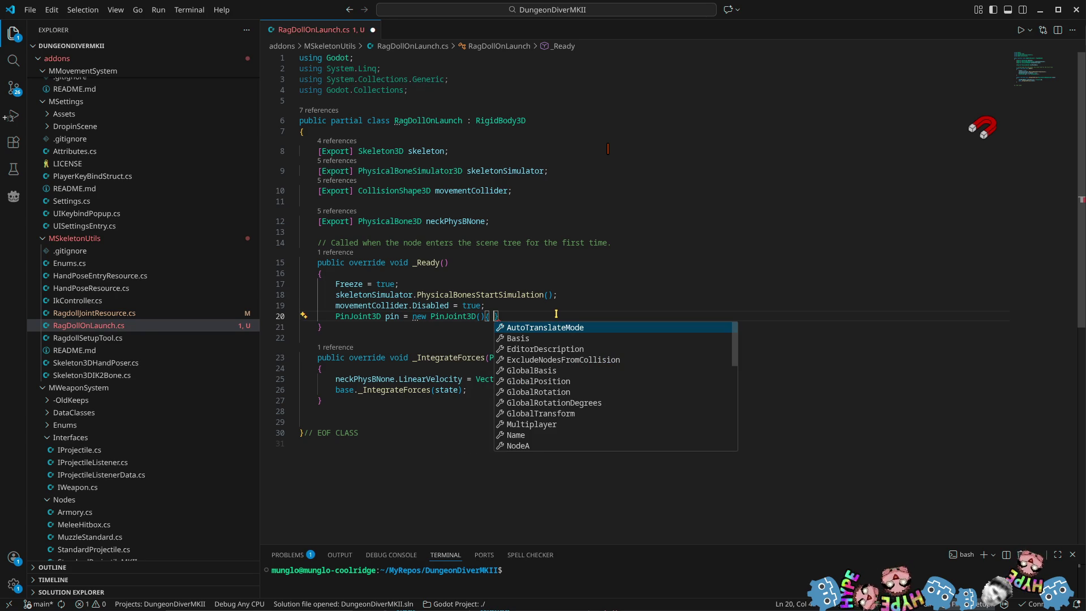
Set GlobalTransform = neckPhysBNone.GlobalTransform in the initializer and close the statement
key("Down")
key("Down")
key("Down")
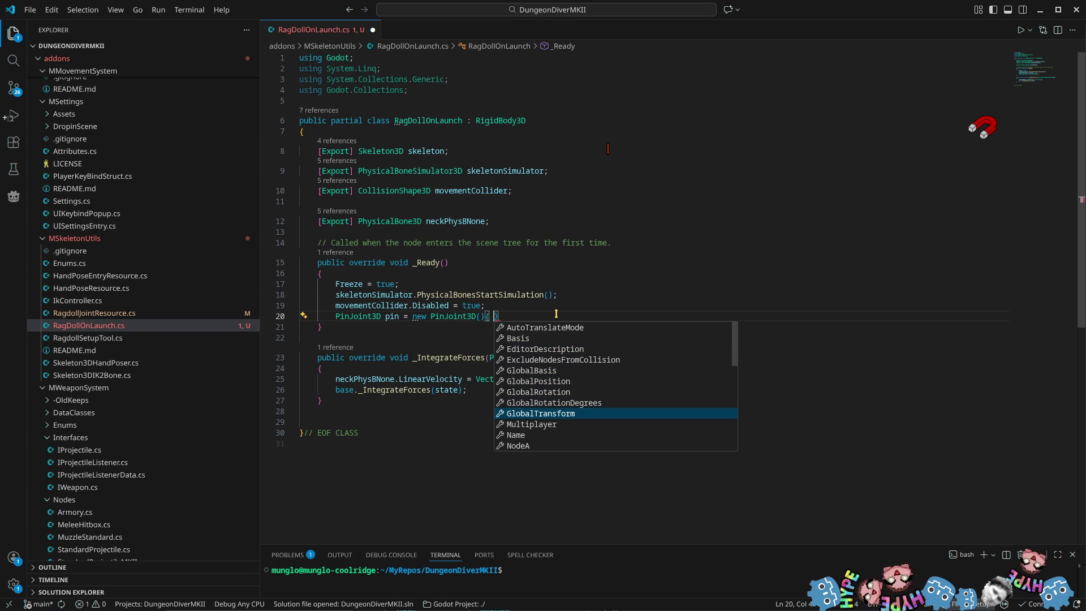
key("Tab")
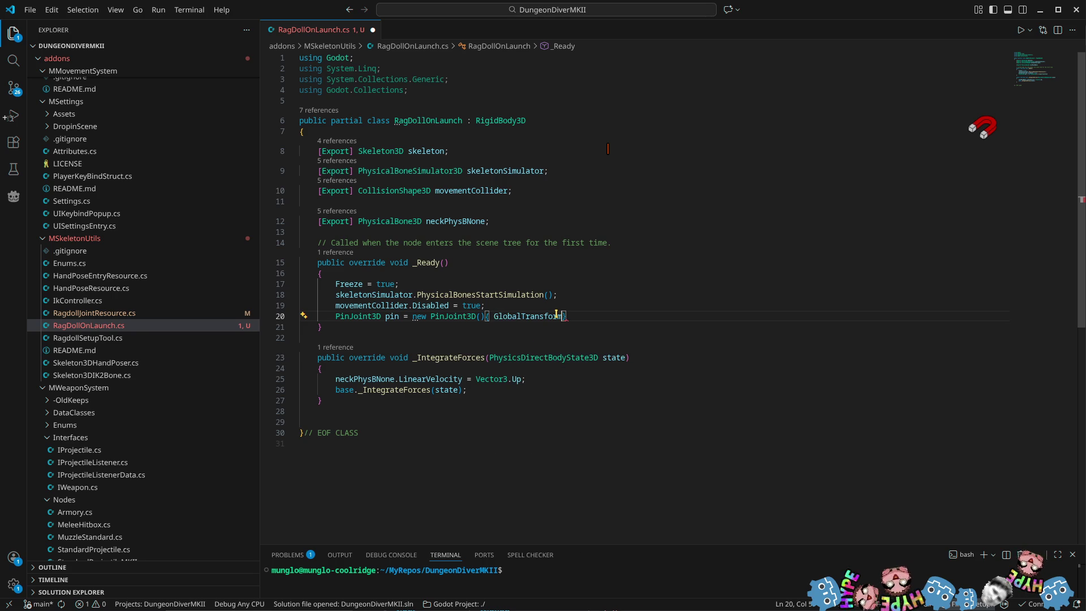
key("BackSpace")
type("=")
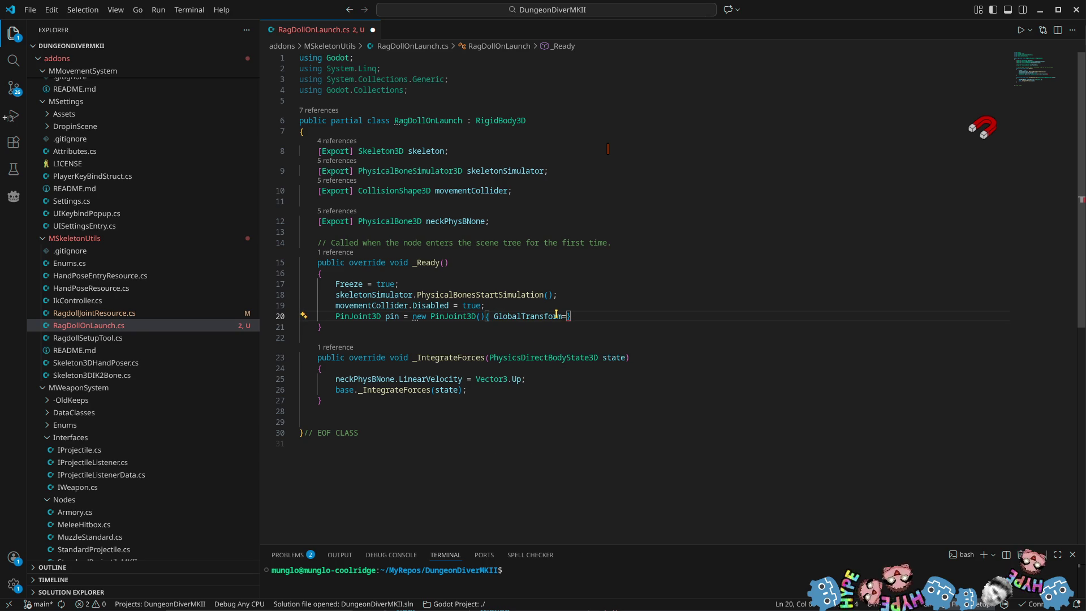
type("neck")
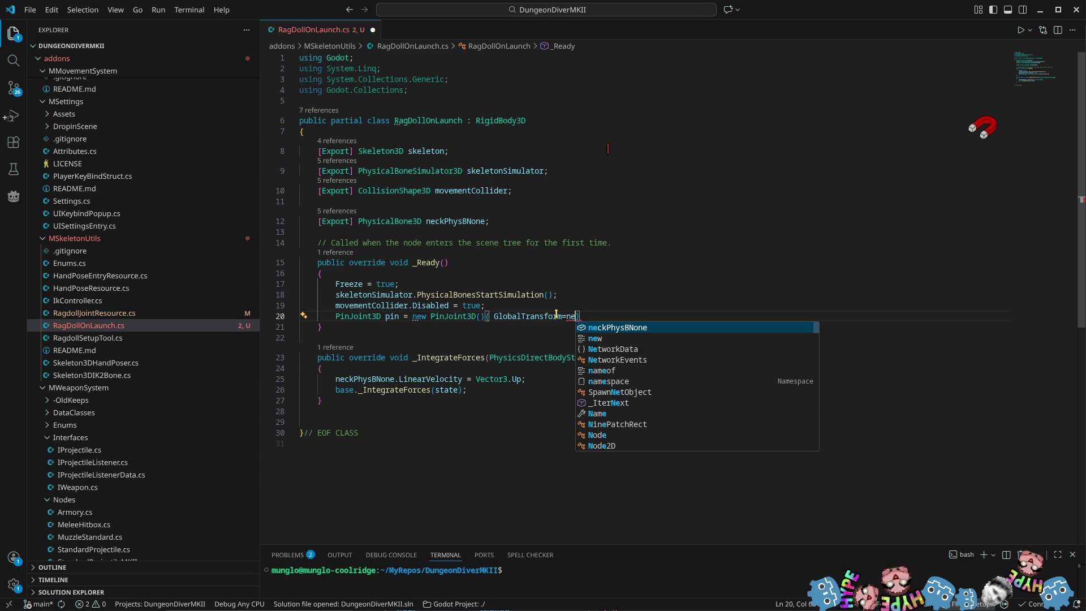
key("Tab")
type(".glo")
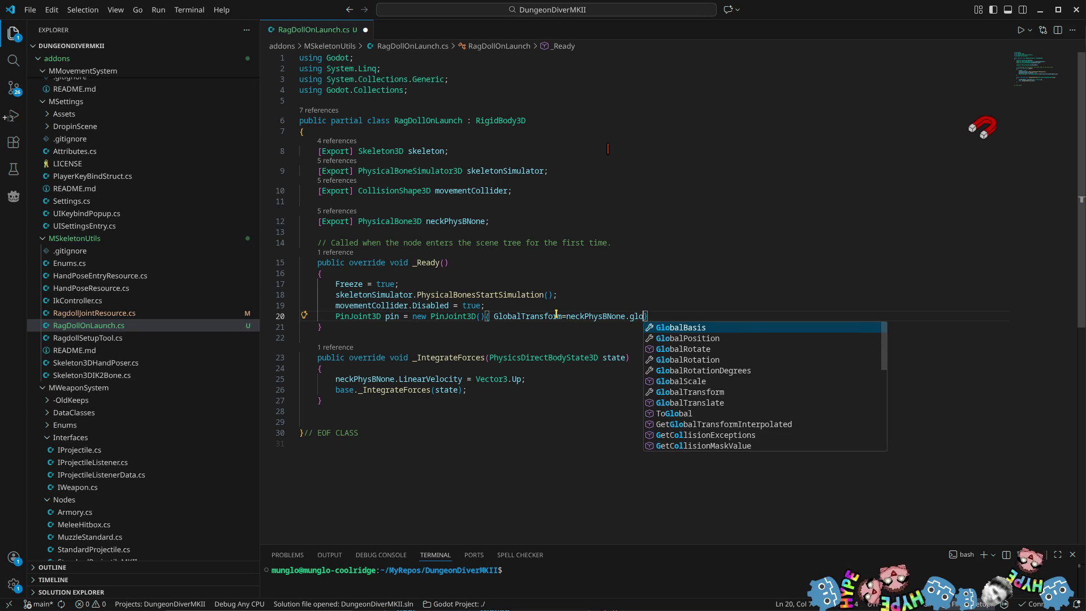
key("Down")
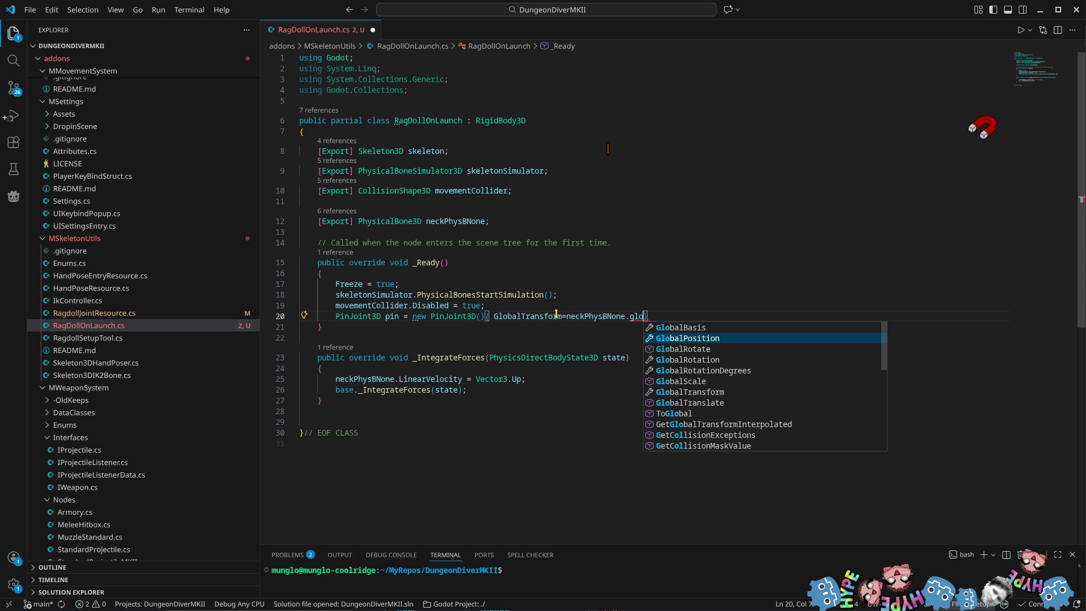
key("Down")
key("Down")
key("Down")
key("Tab")
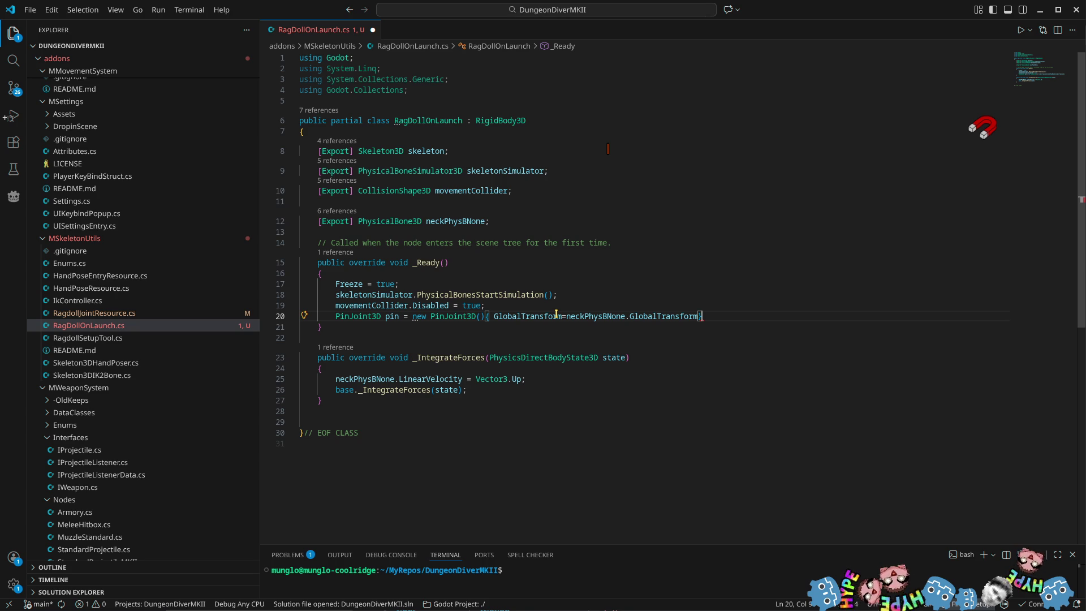
type("};")
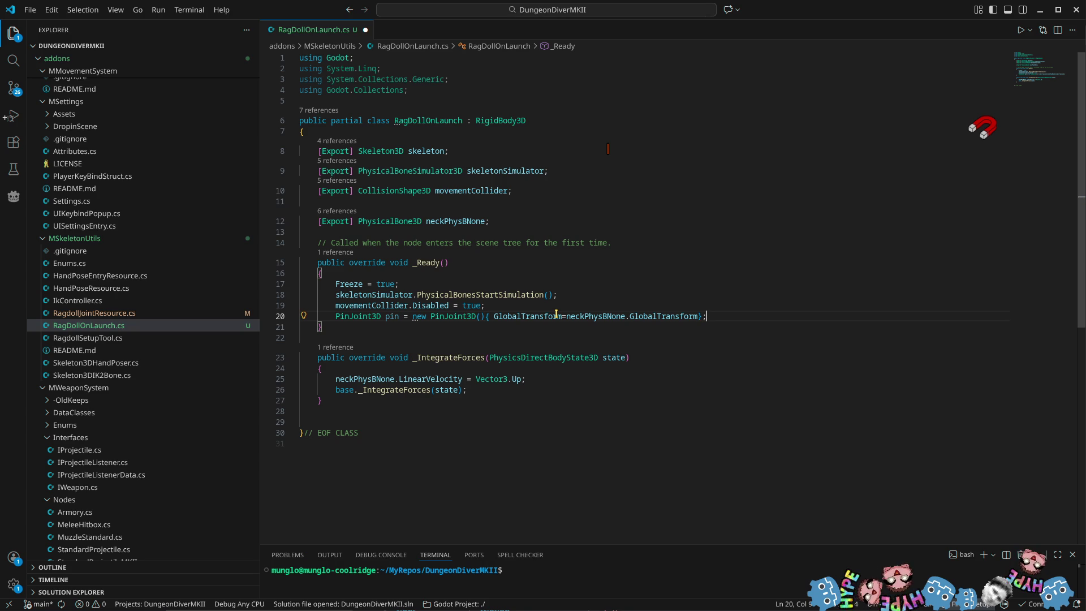
key("Return")
type("pin.")
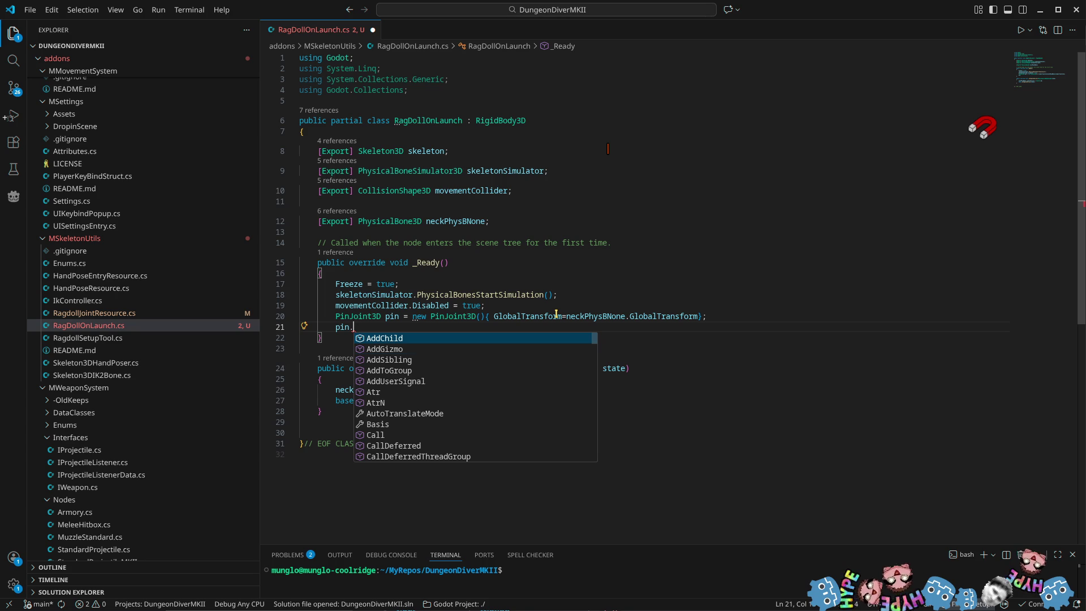
Add the assignment pin.NodeA = pin; after the joint declaration
key("Down")
key("Down")
key("Down")
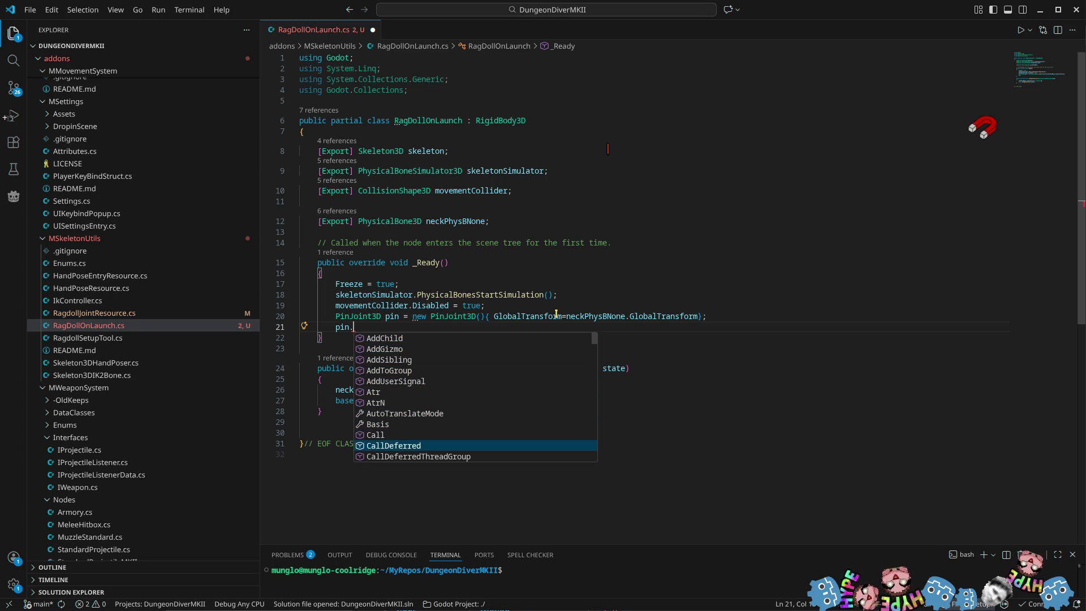
key("Down")
key("Down")
key("Down")
key("Insert")
key("BackSpace")
key("BackSpace")
key("Insert")
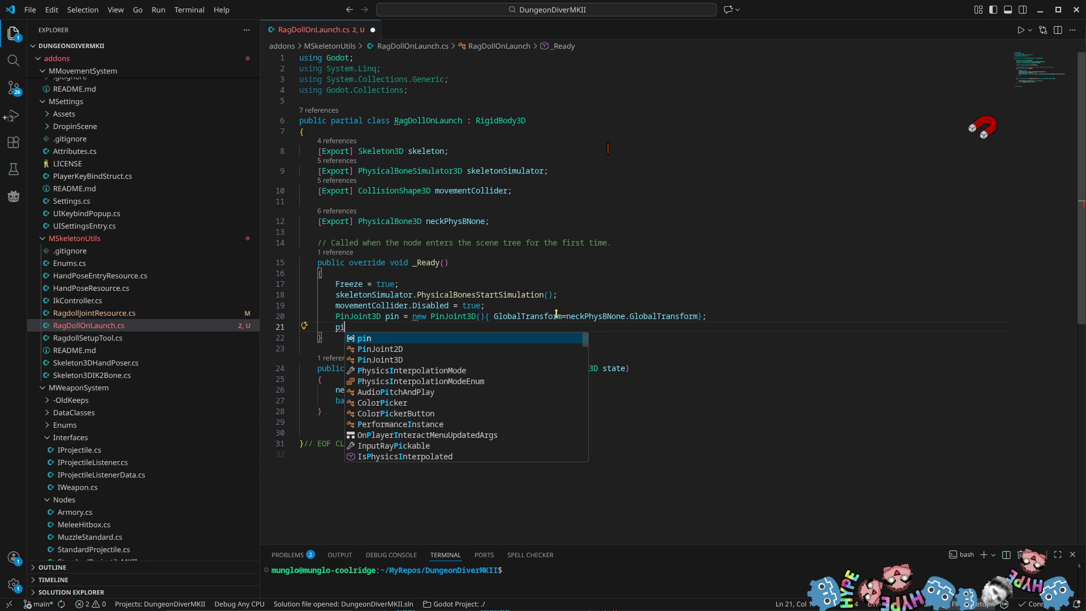
type("n.no")
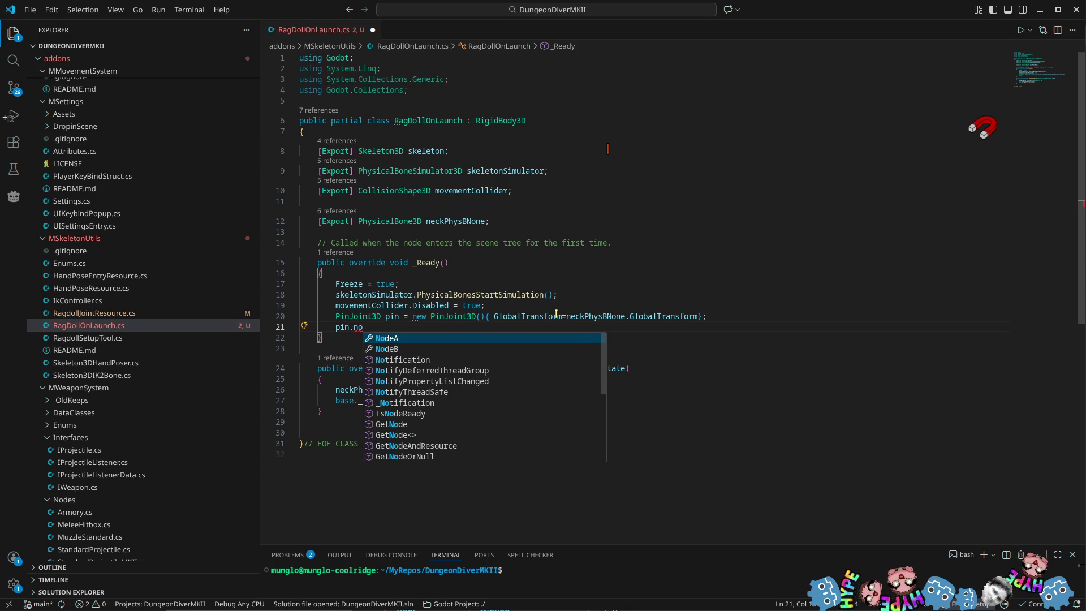
key("Tab")
type("= ")
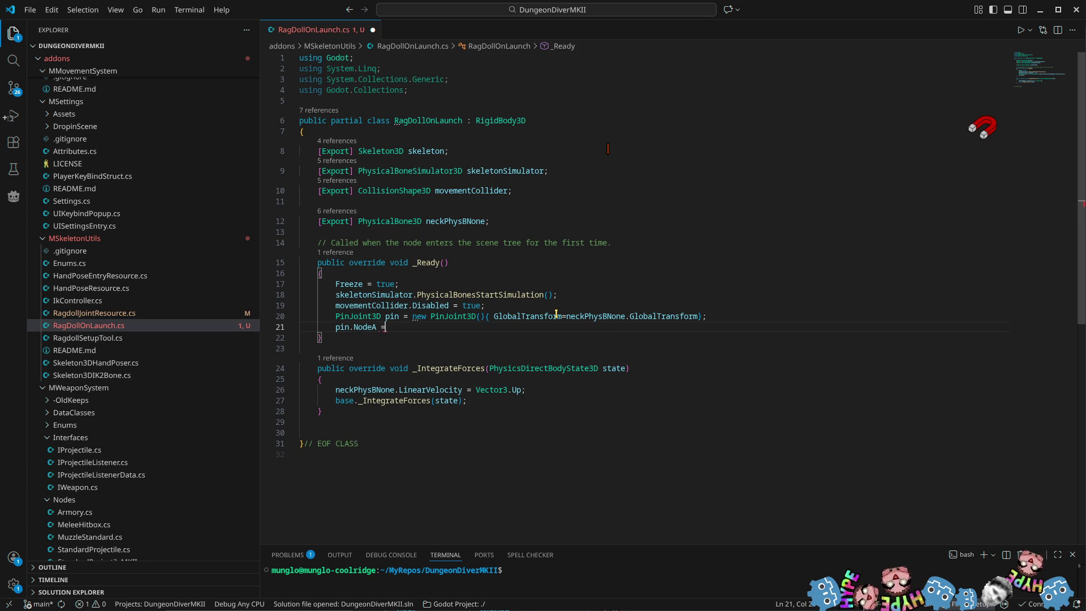
type("pin")
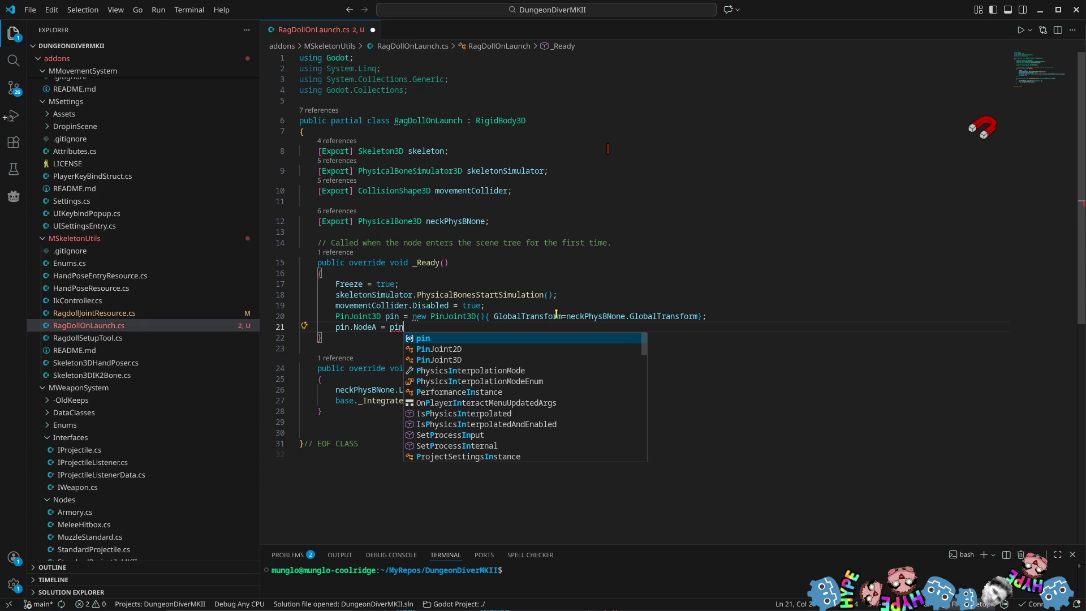
type(";")
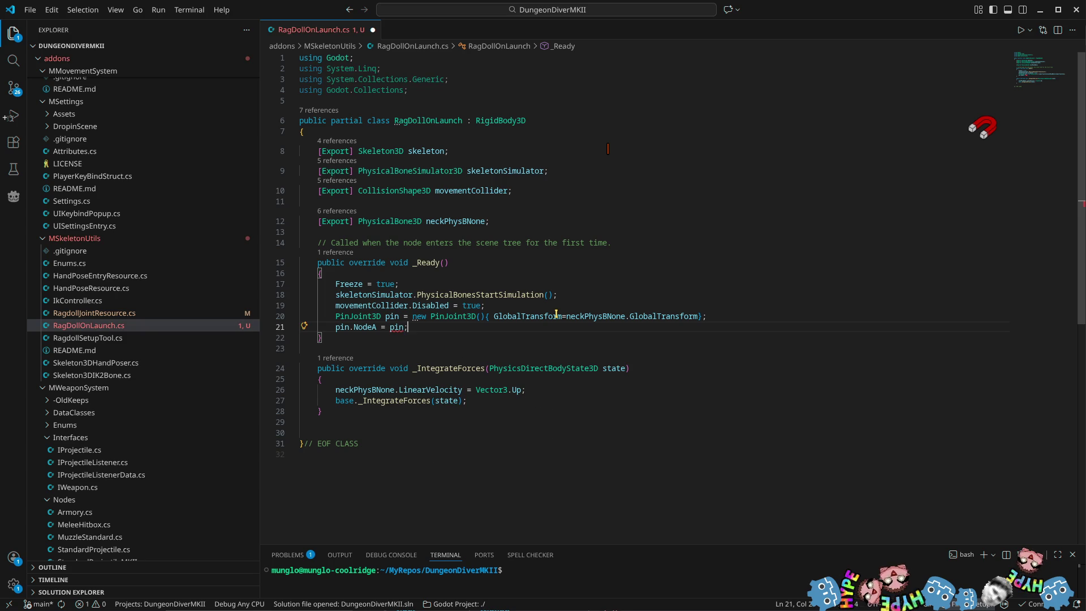
Duplicate that line and change it to pin.NodeB = neckPhysBNone;
key("shift+alt+Down")
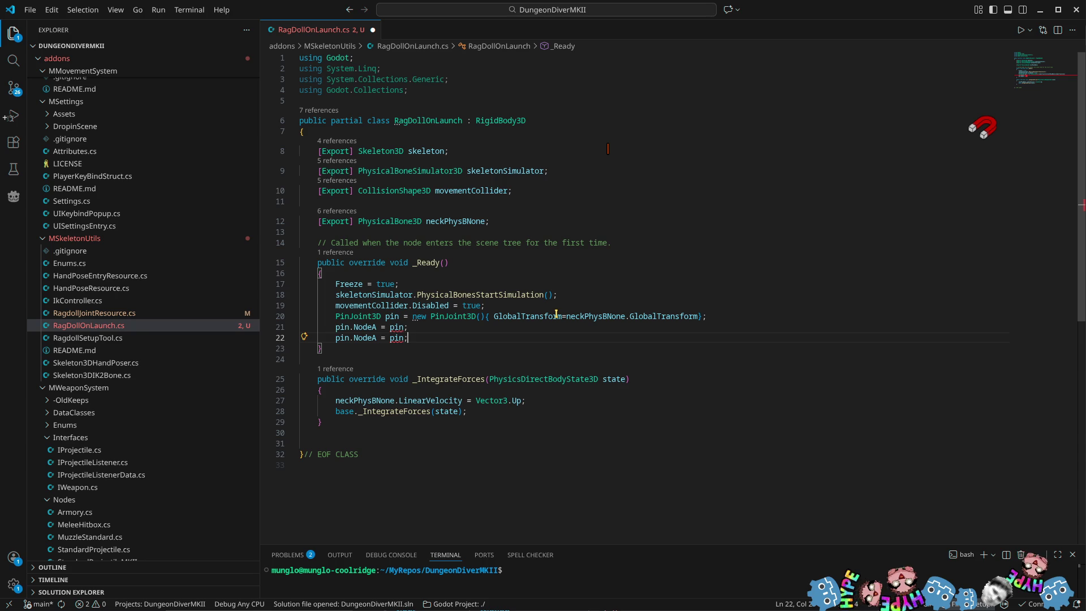
key("Left")
key("ctrl+shift+Left")
key("ctrl+shift+Left")
key("ctrl+shift+Left")
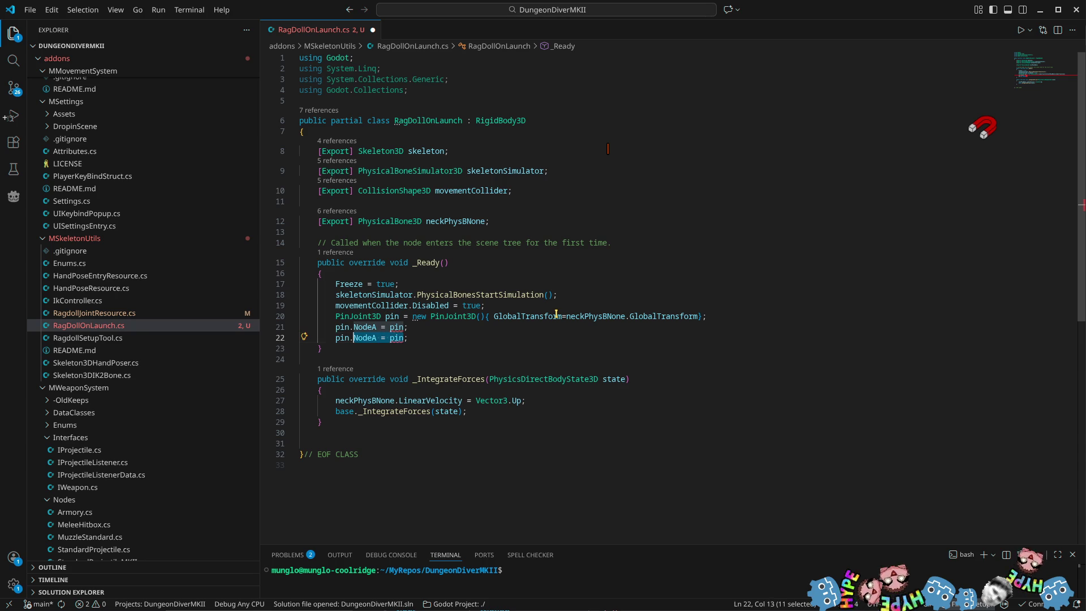
type("no;")
key("Down")
key("Return")
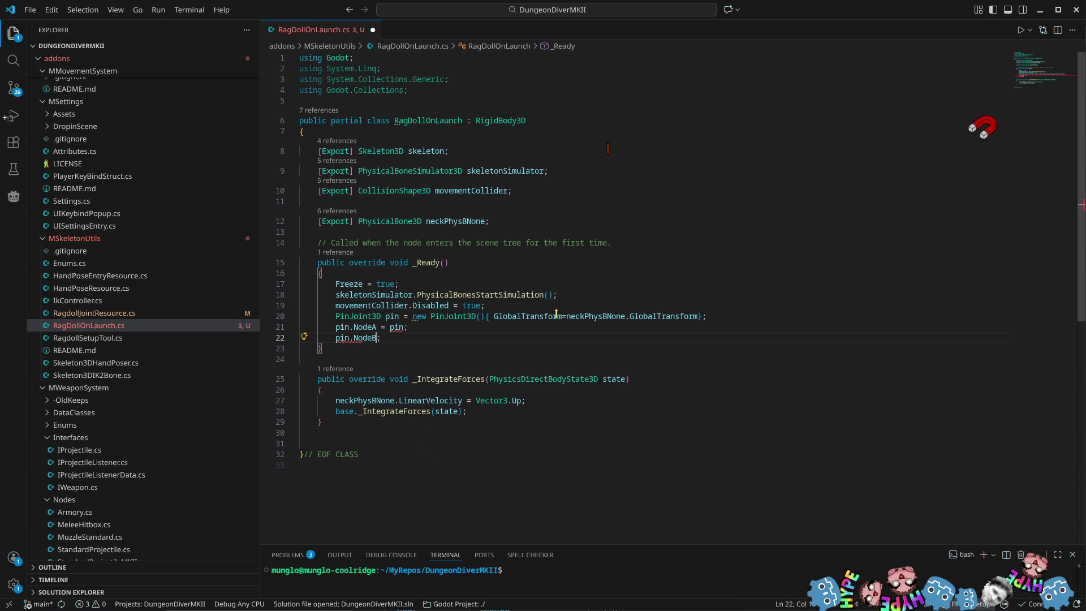
type("= ")
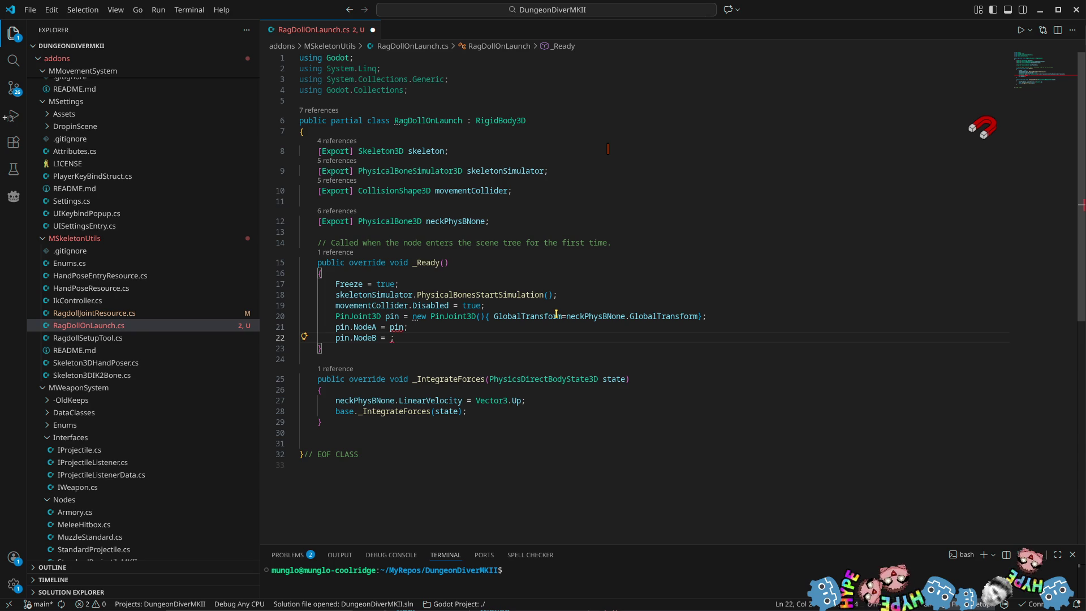
type("ne")
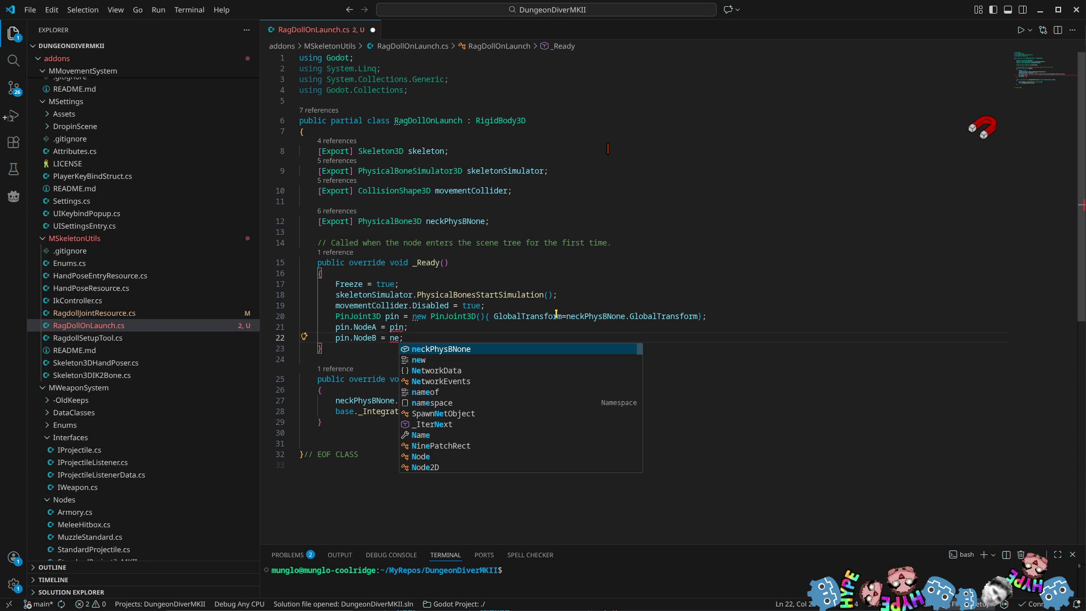
key("Return")
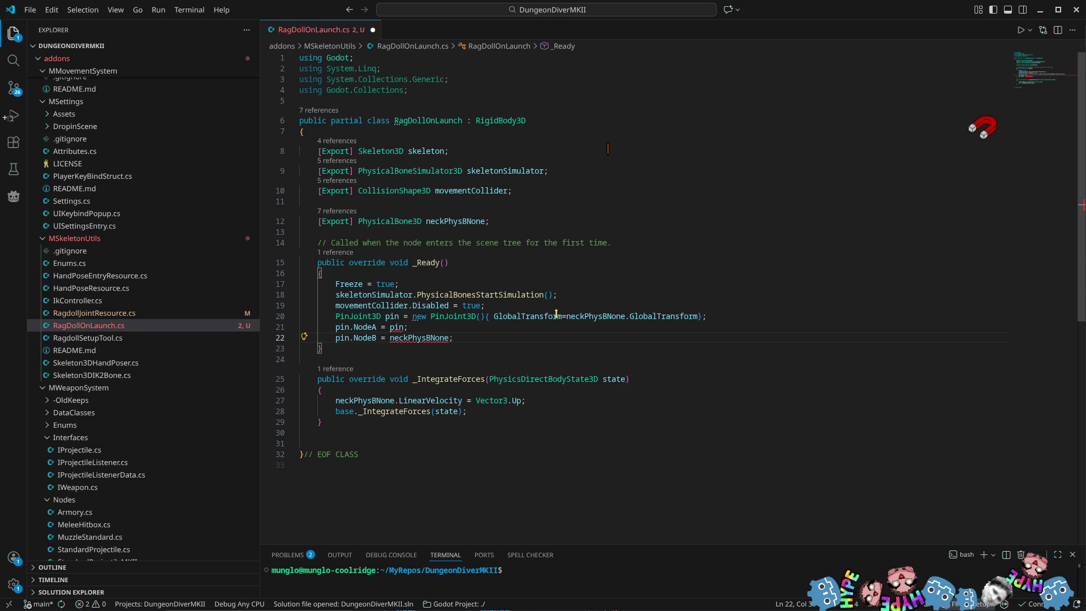
key("Left")
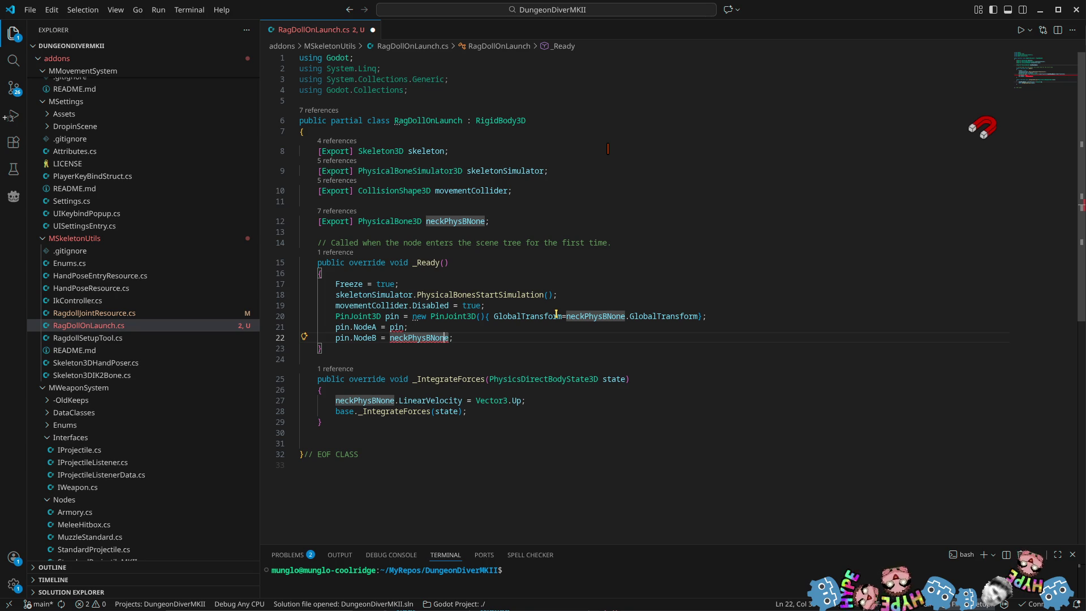
Rename the neckPhysBNone field to neckPhysBone throughout the file
key("F2")
key("End")
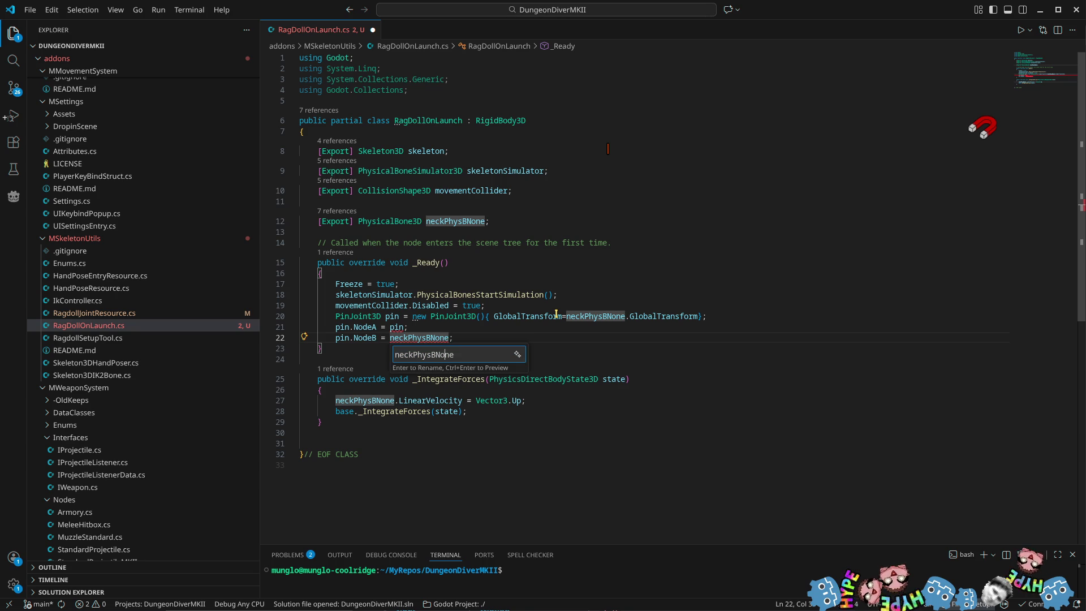
key("Left")
key("Left")
key("Left")
key("BackSpace")
key("Return")
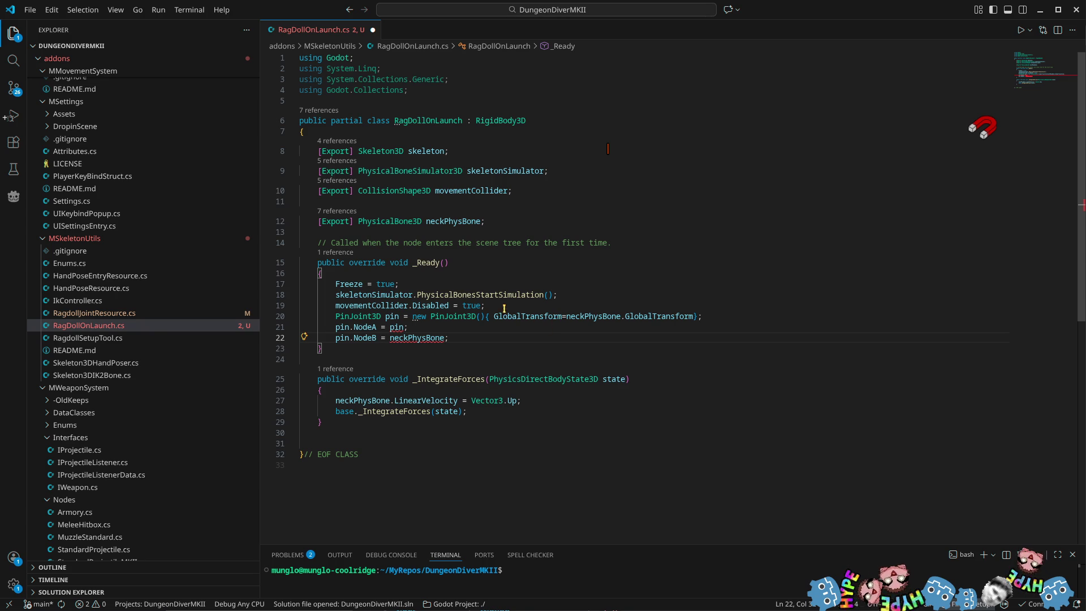
Append .GetPath() to the NodeA and NodeB assignment values
mouse_move(371, 339)
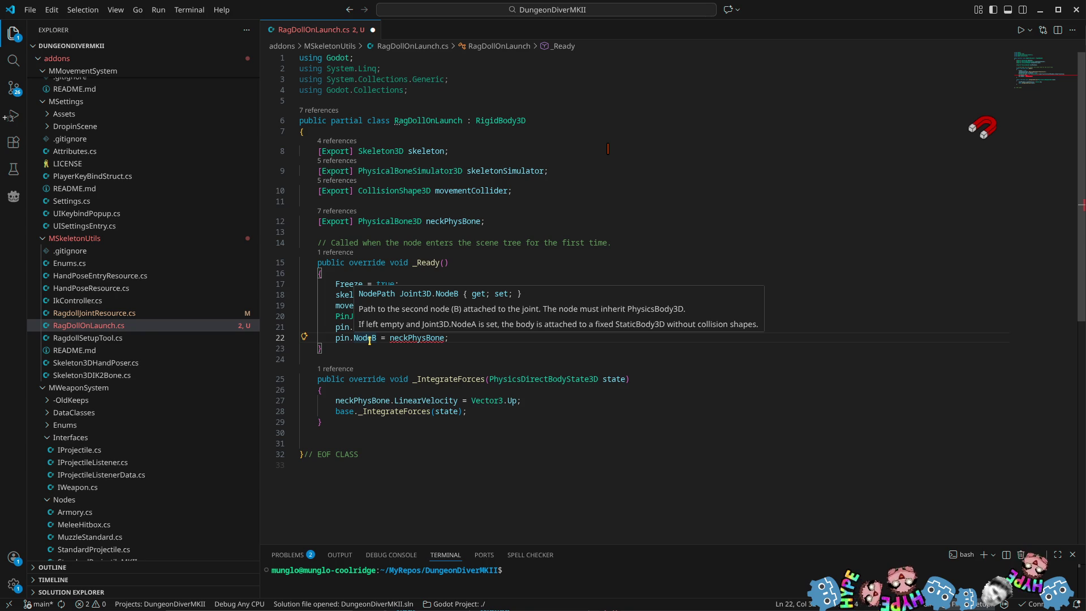
left_click(370, 339)
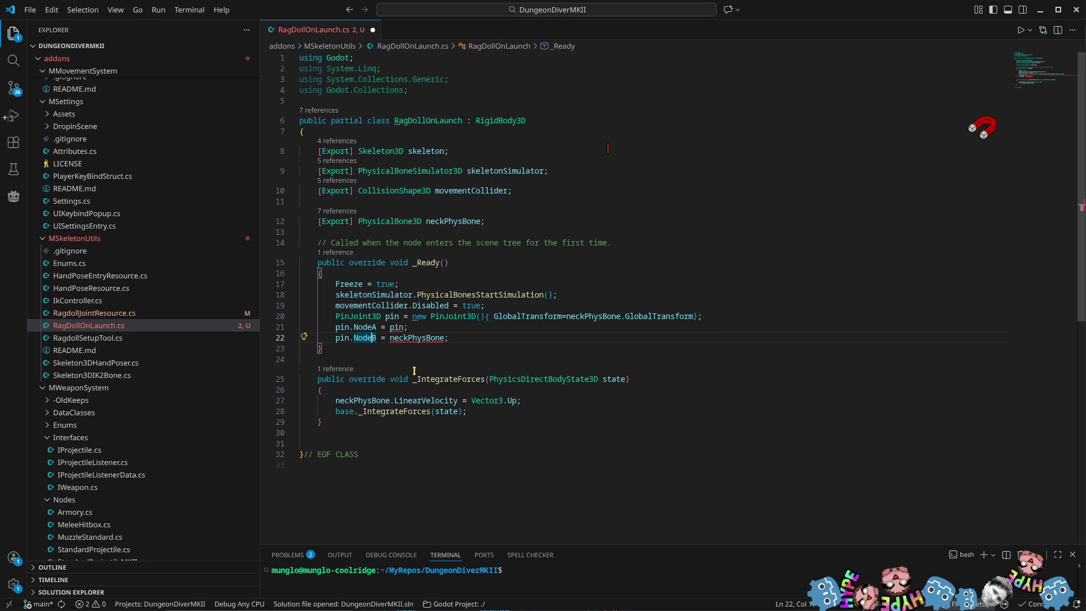
left_click(364, 328)
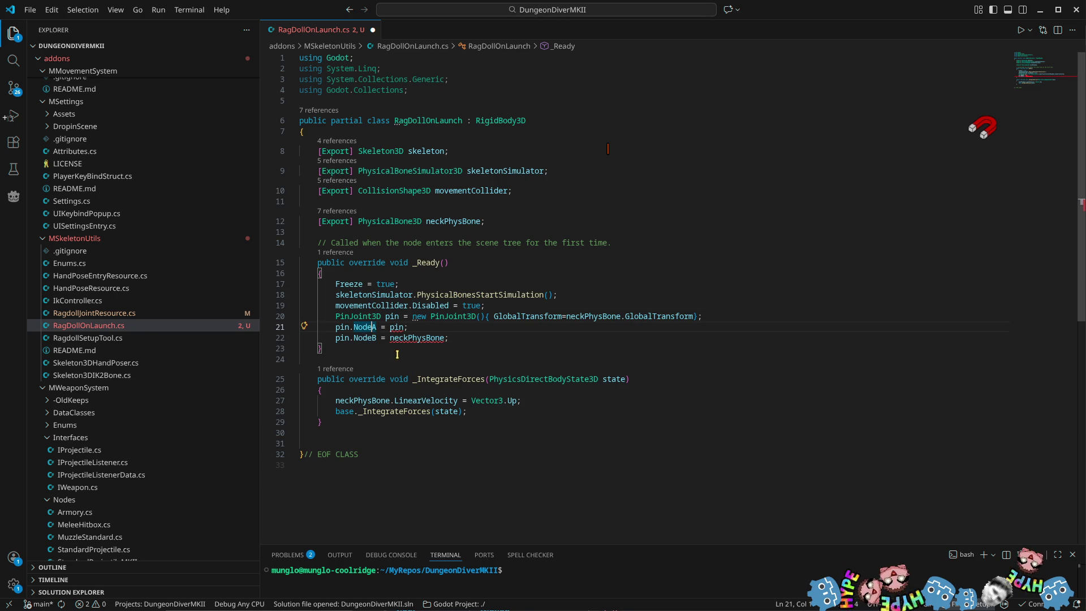
mouse_move(364, 328)
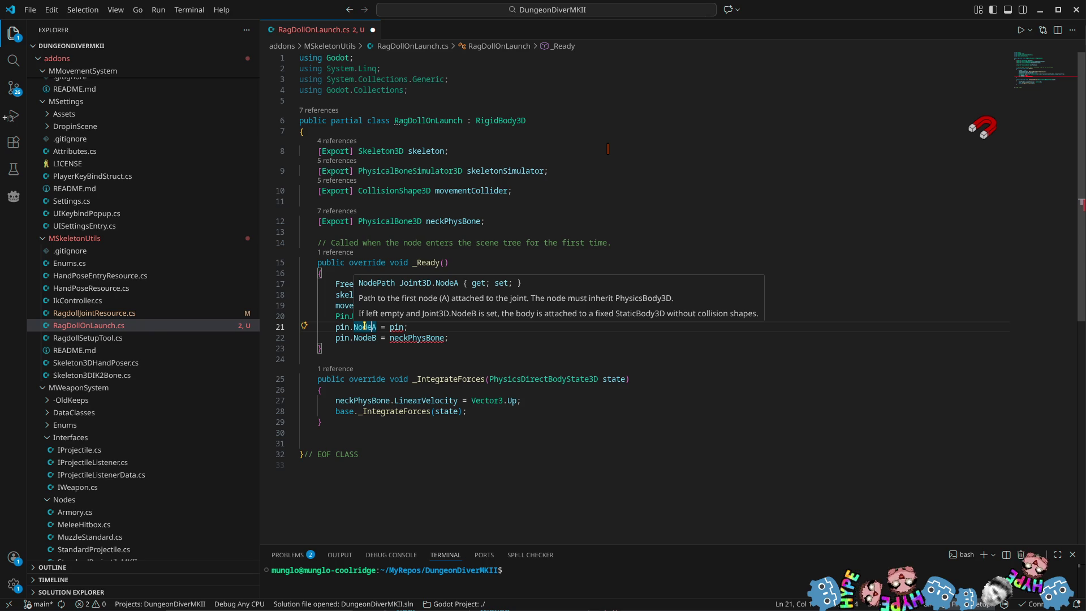
left_click(398, 328)
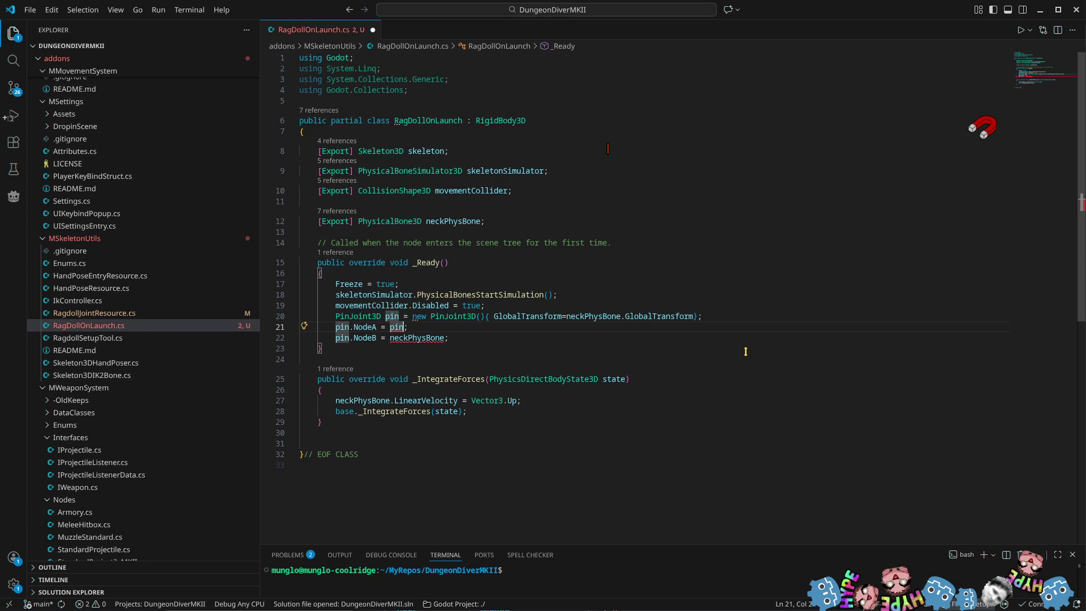
type(".")
type("getpa")
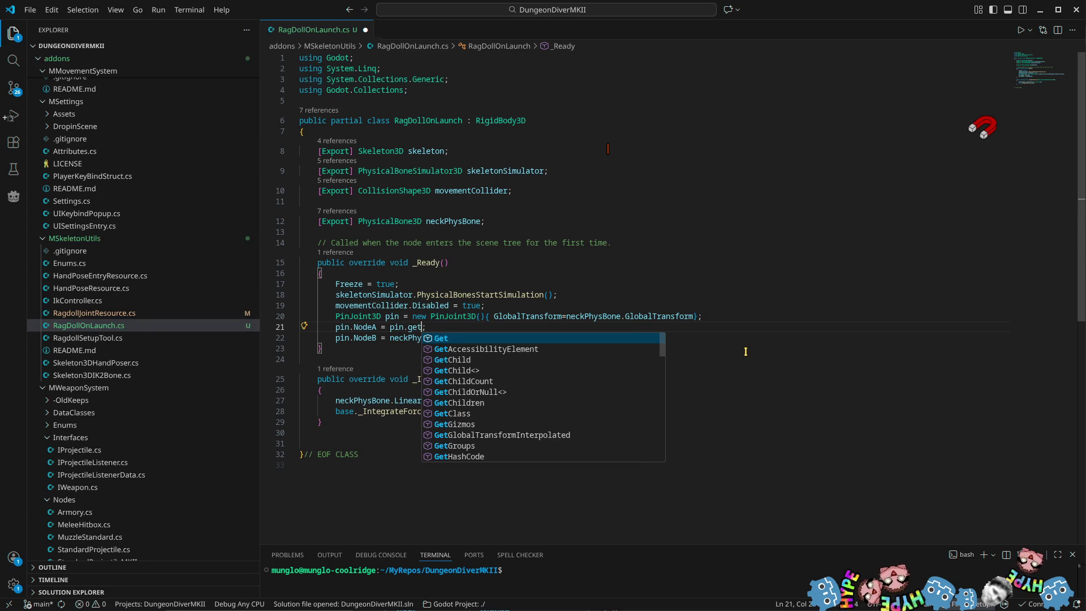
key("Down")
key("Down")
key("Down")
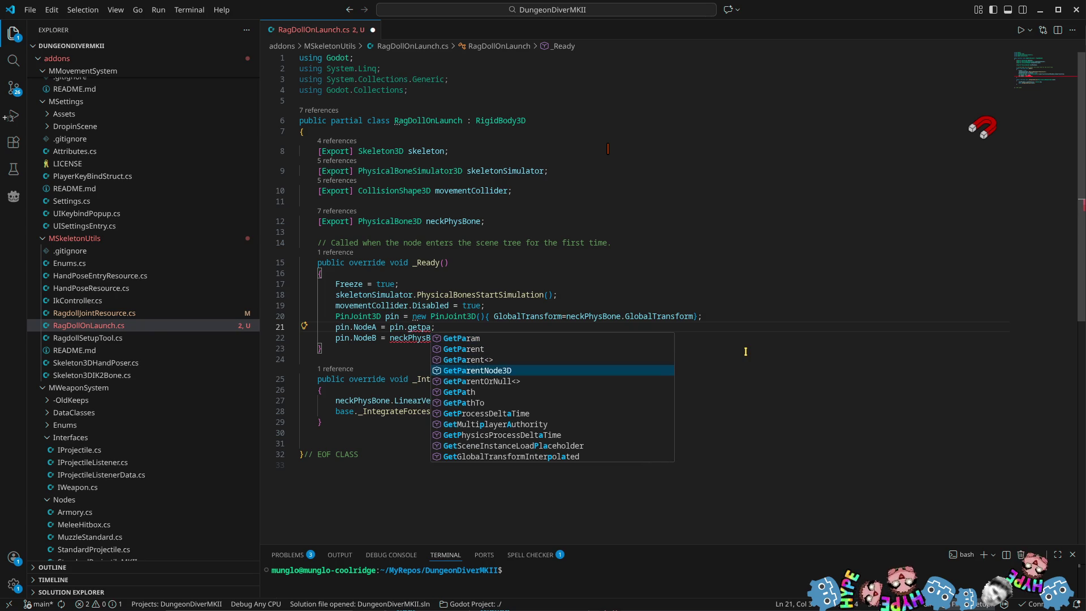
key("Return")
type("(")
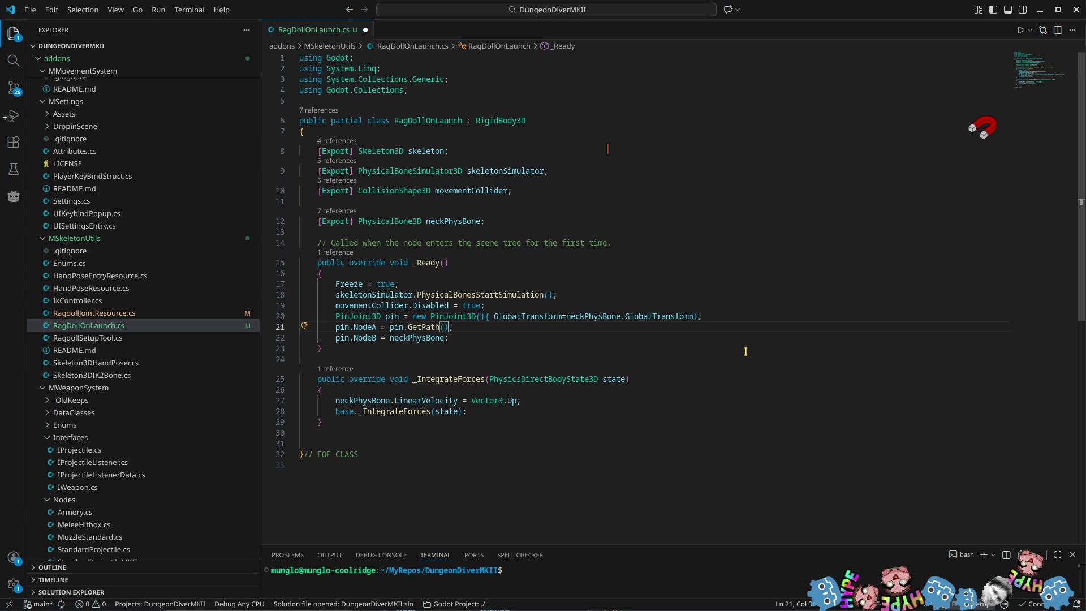
key("Down")
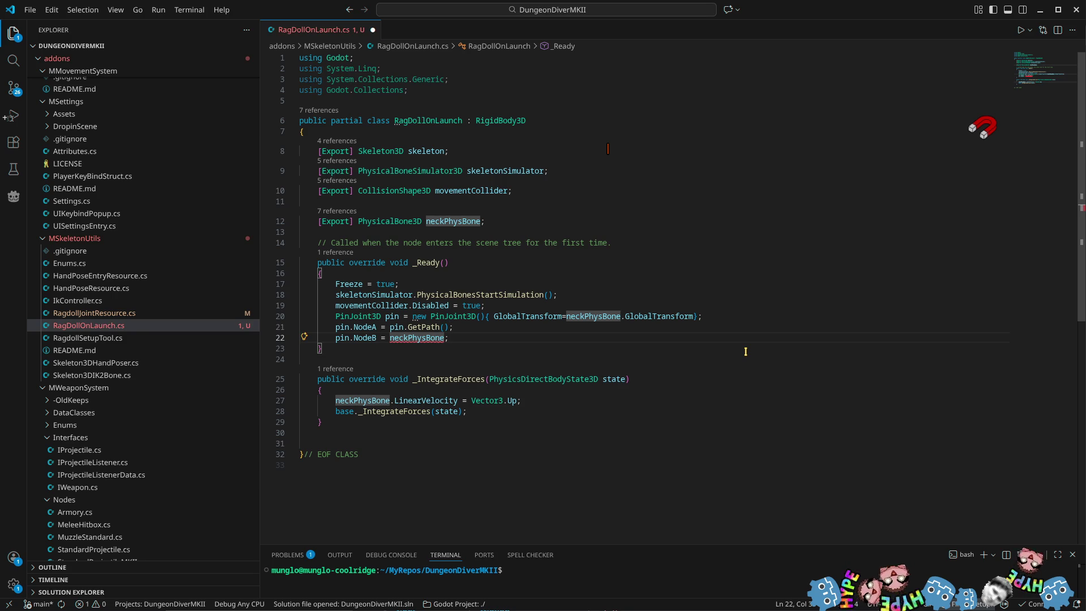
type(".getpa")
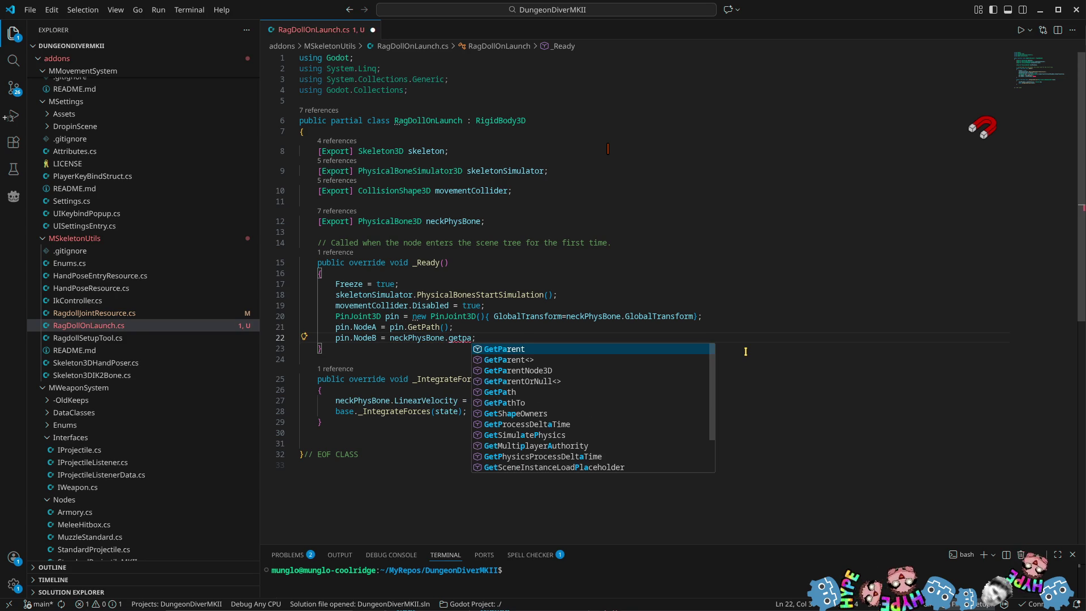
key("Down")
key("Down")
key("Down")
key("Return")
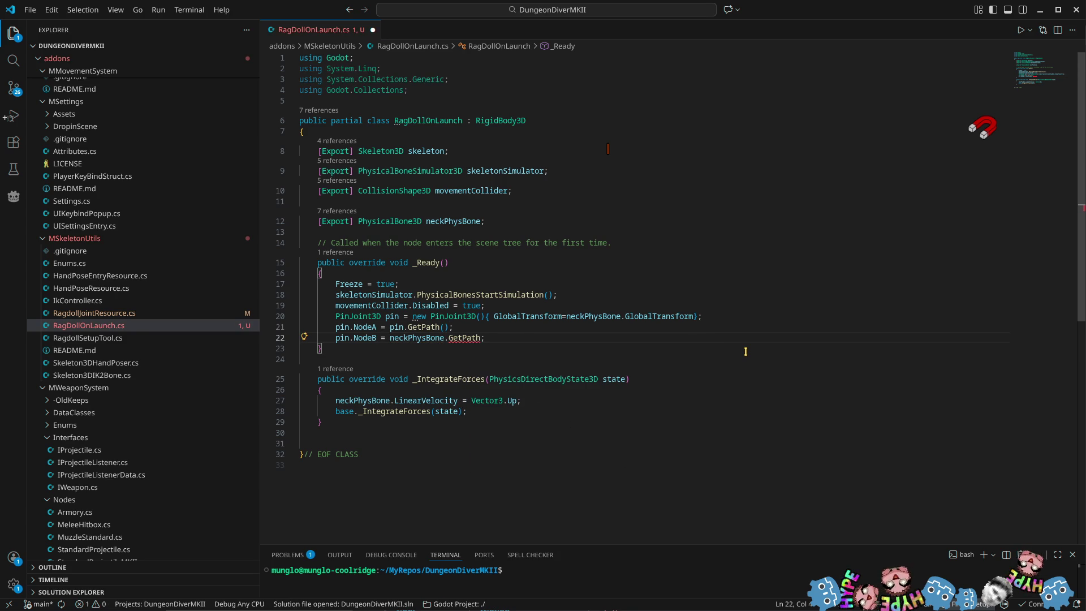
type("(")
Add GetTree().Root.AddChild(pin); and delete the _IntegrateForces method
key("End")
key("Return")
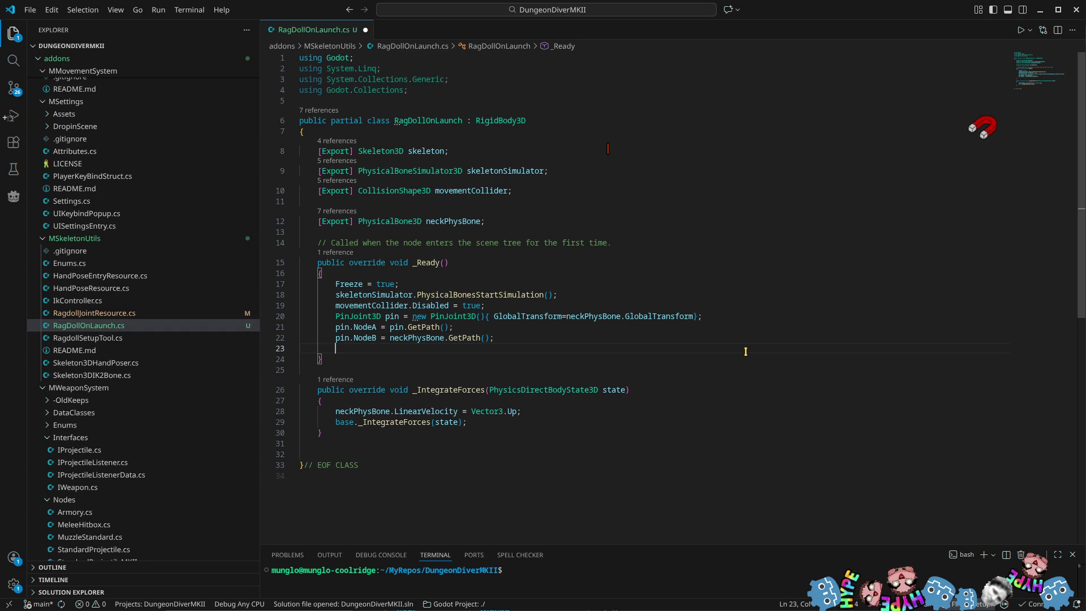
type("gett")
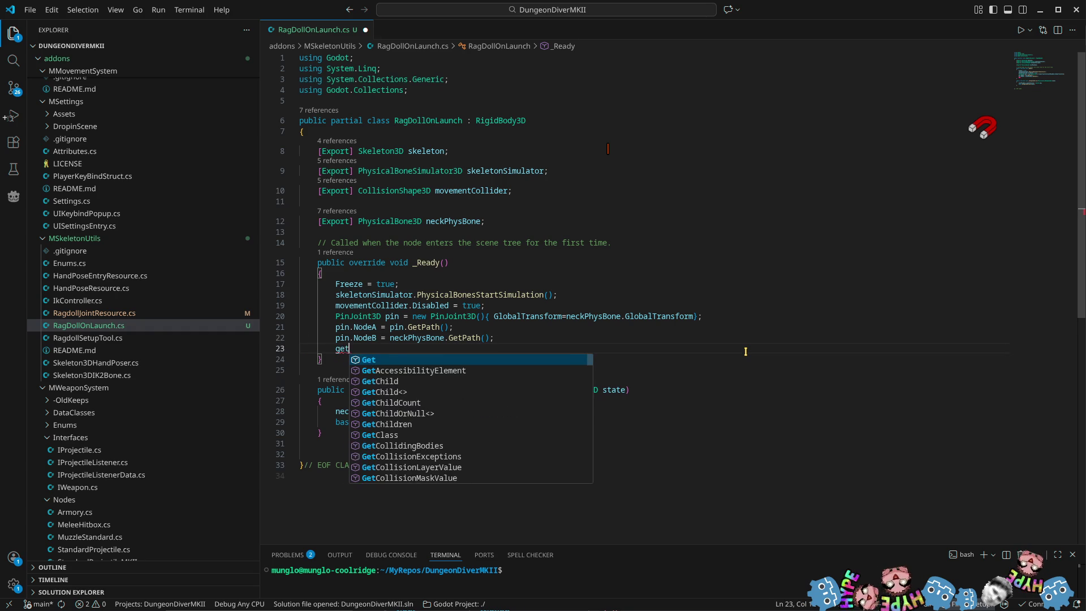
key("Down")
key("Tab")
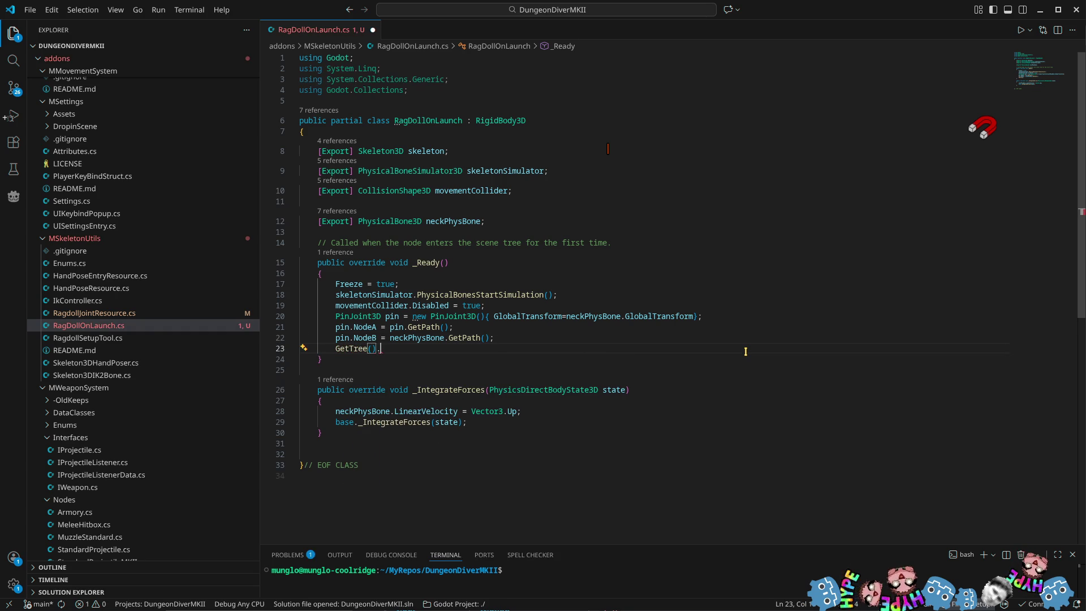
type(").add")
key("BackSpace")
key("BackSpace")
key("BackSpace")
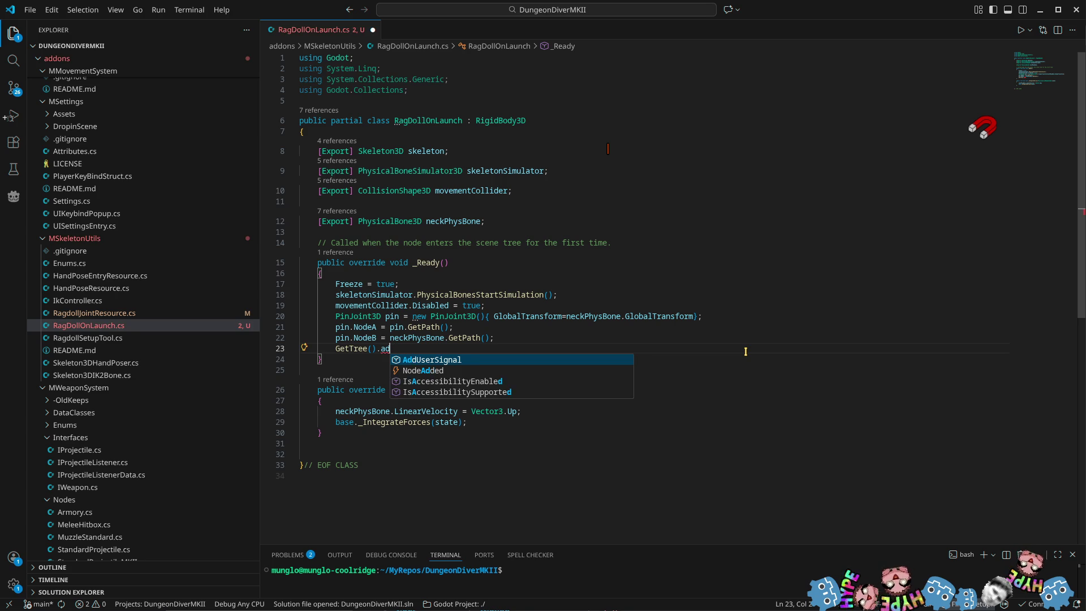
type("ro")
key("Tab")
type(".ad")
type("c")
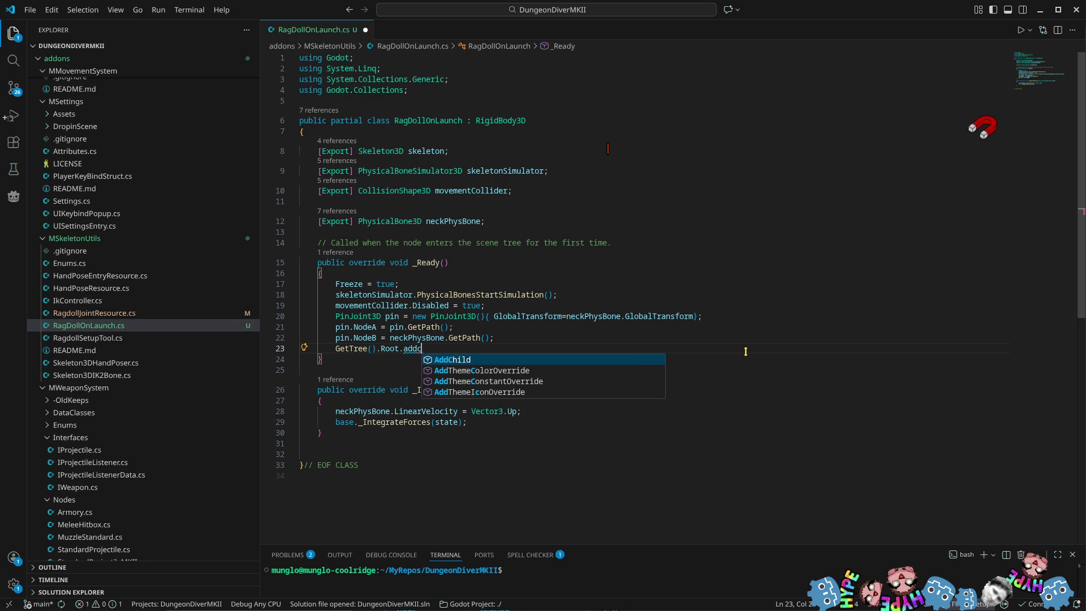
key("Tab")
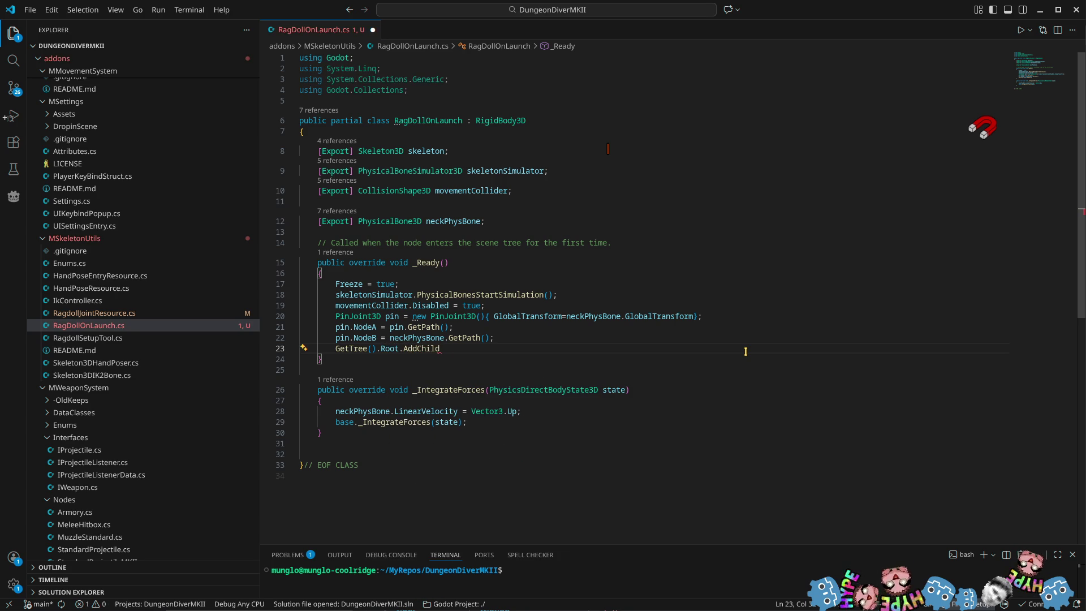
type("(pin")
key("Tab")
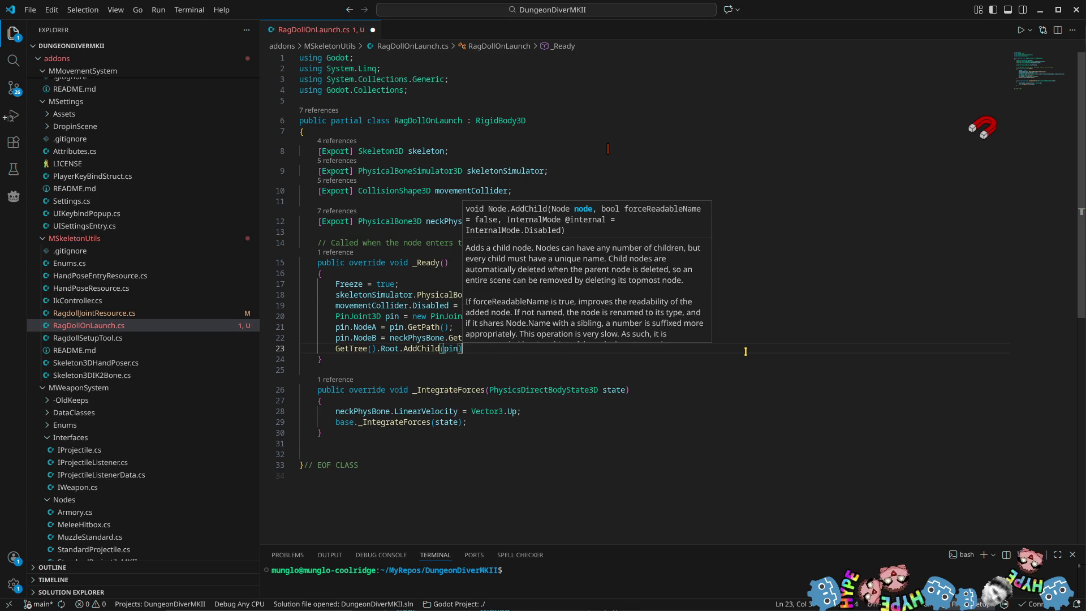
type(");")
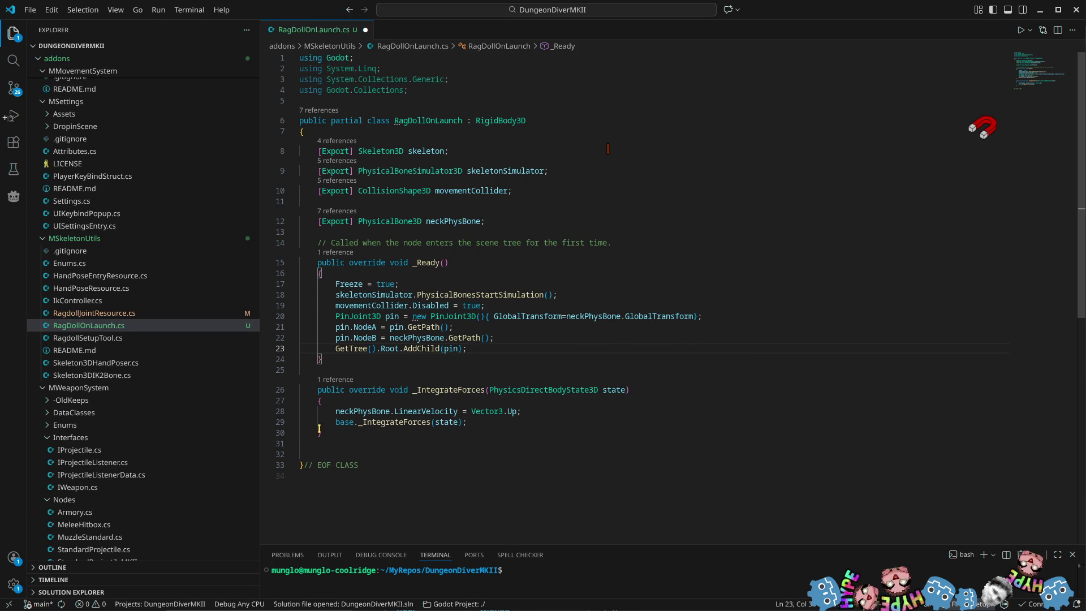
left_click_drag(336, 430, 292, 391)
key("BackSpace")
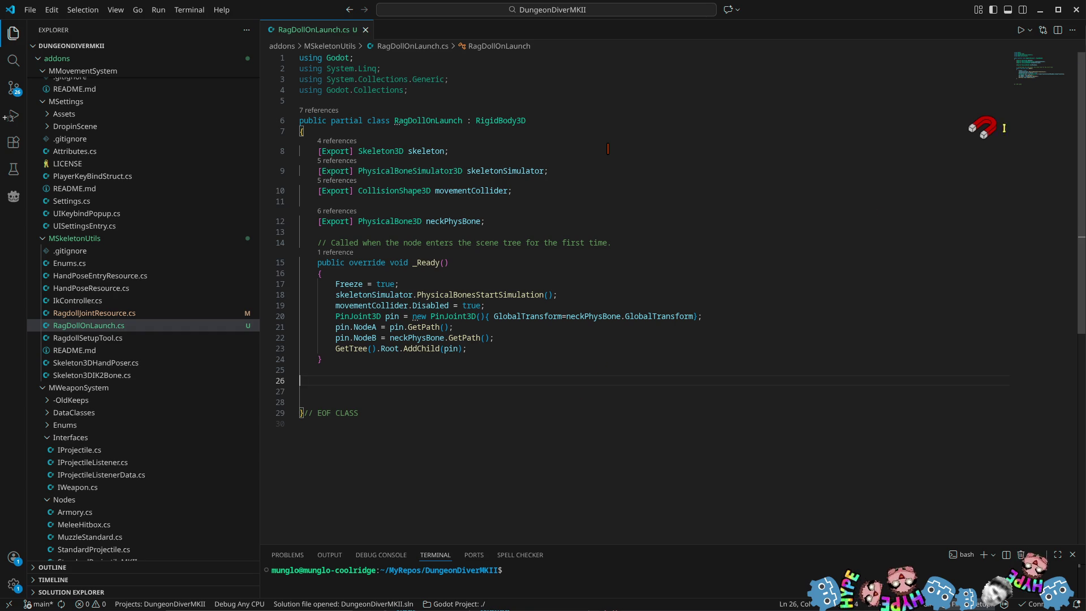
Build, run and stop the game in Godot, then enlarge the 3D viewport
left_click(1039, 9)
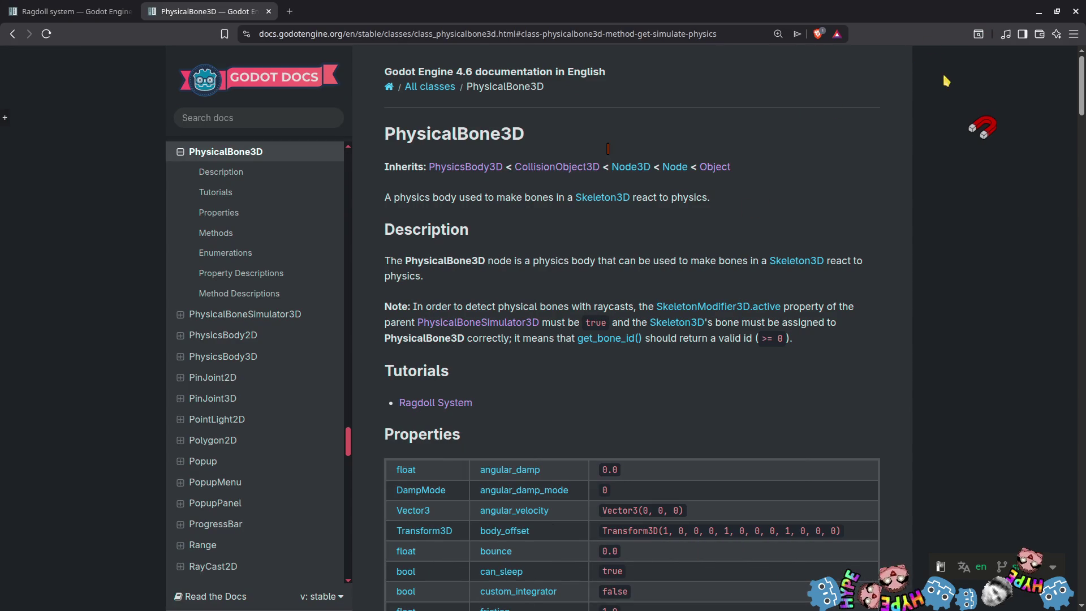
left_click(1039, 12)
left_click(907, 31)
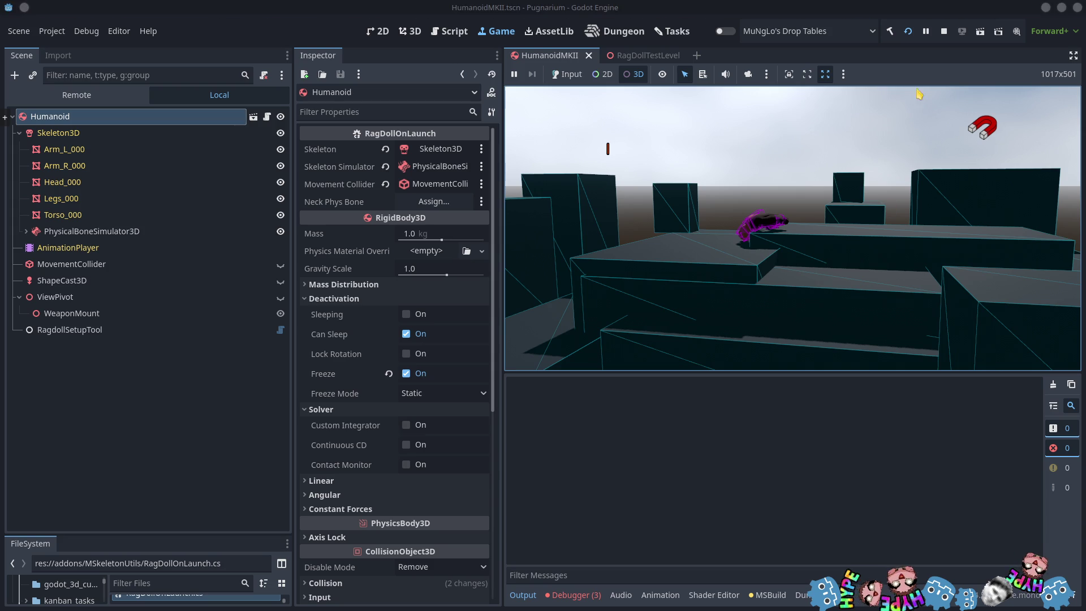
left_click(943, 31)
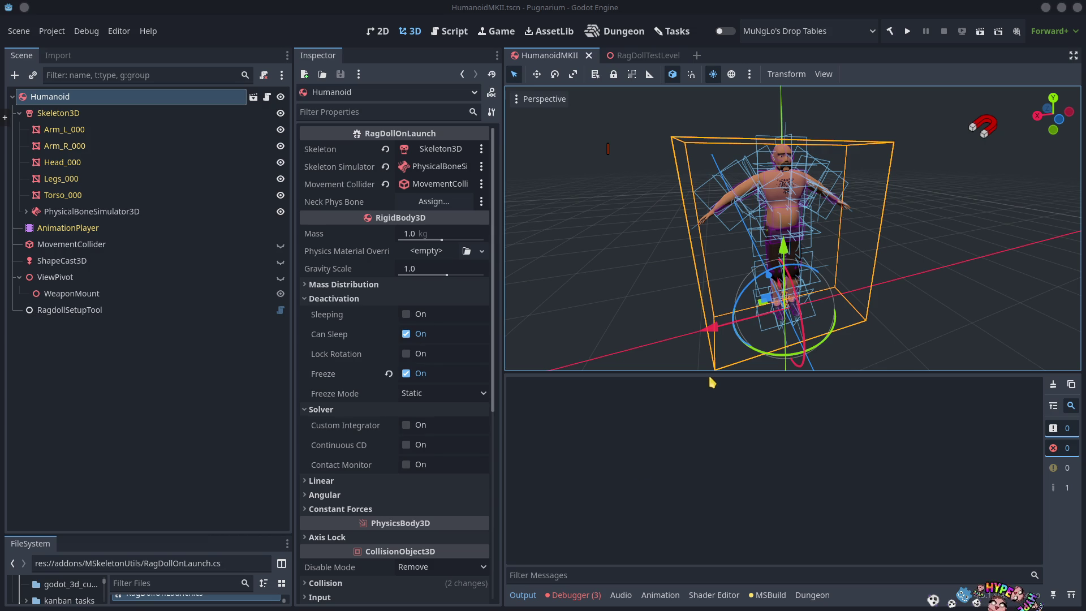
left_click_drag(713, 373, 710, 459)
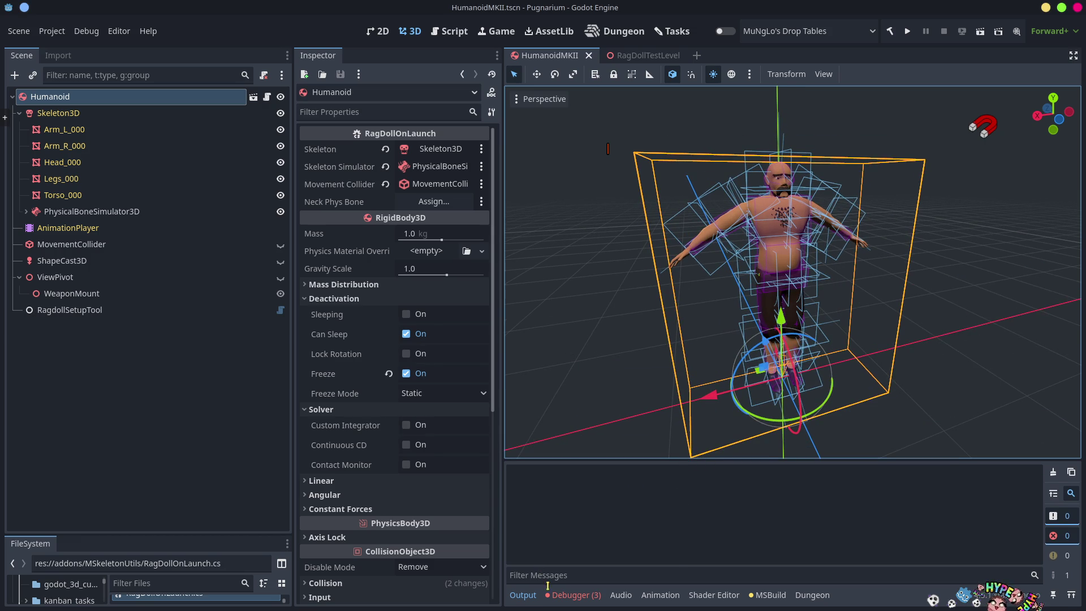
Show the Errors list, assign the neck physical bone to Neck Phys Bone, and stop the test run
left_click(575, 601)
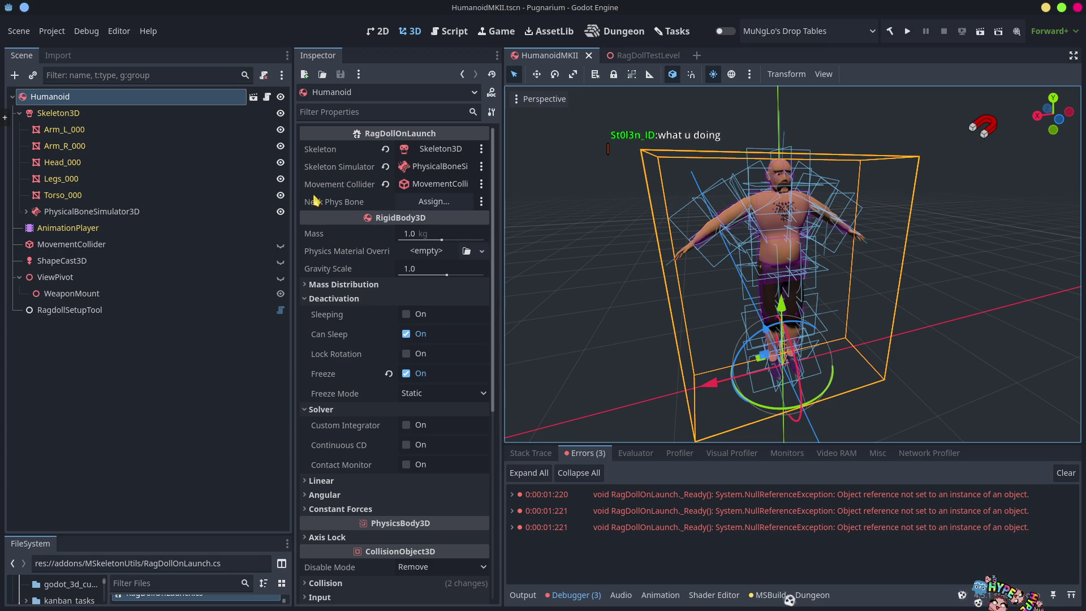
left_click(440, 201)
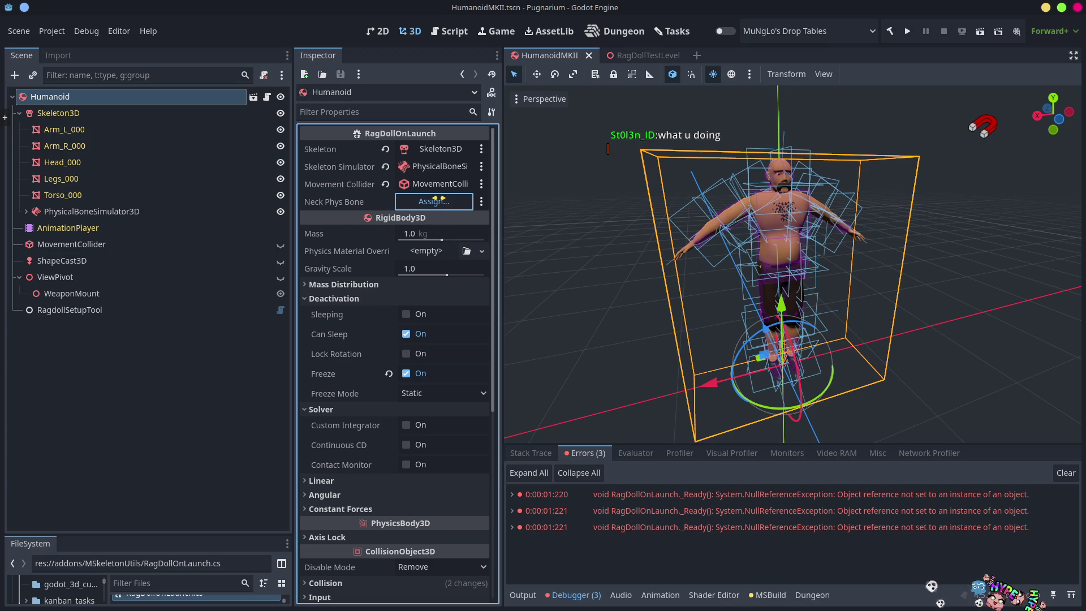
left_click(562, 262)
double_click(563, 261)
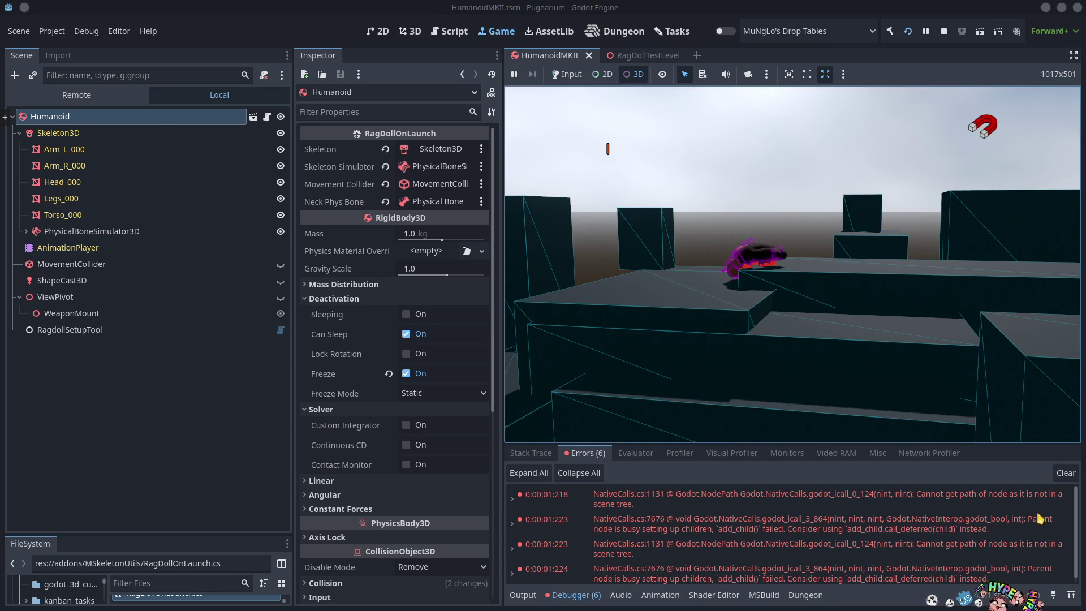
left_click(943, 31)
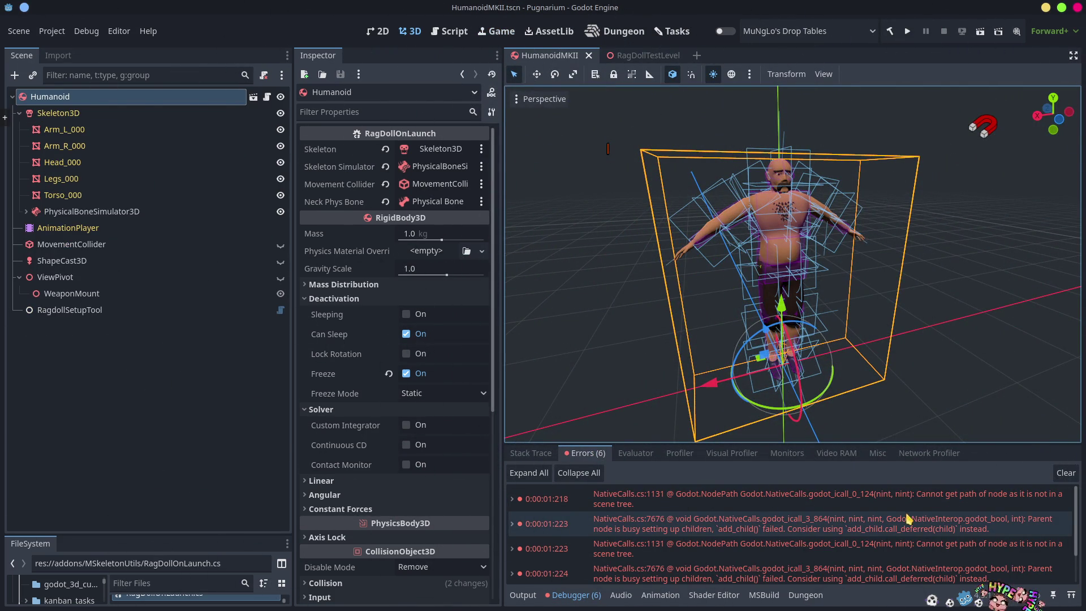
key("alt+Tab")
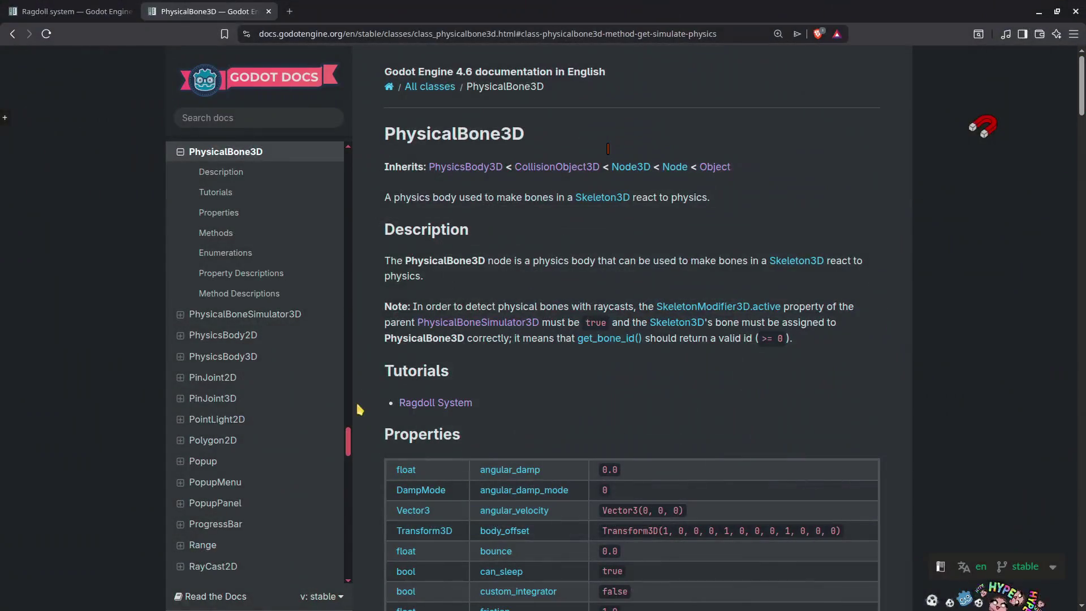
key("alt+Tab")
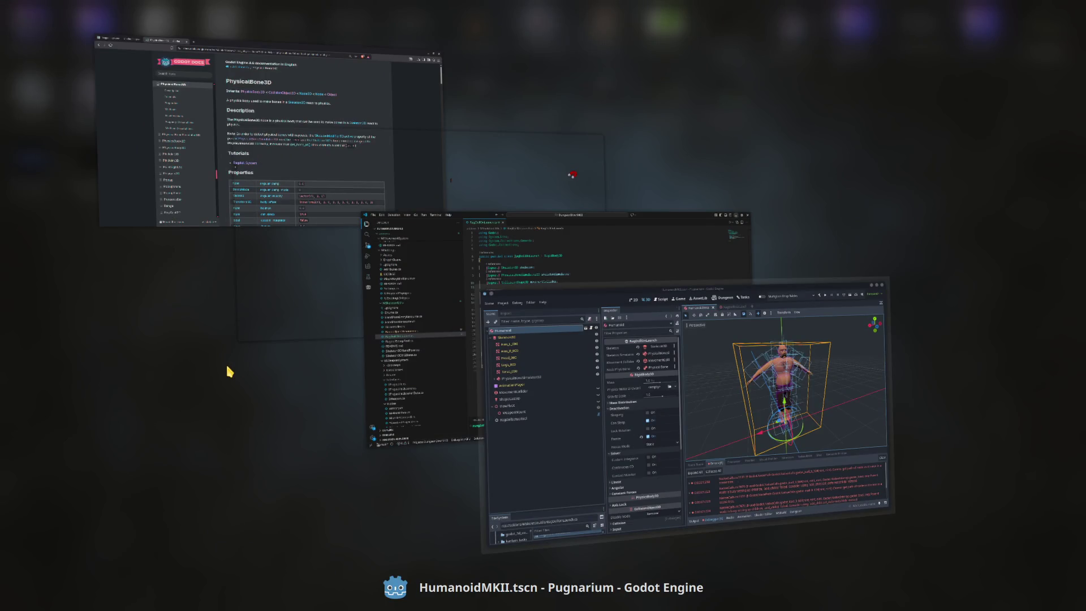
Move the AddChild(pin) line above the NodeA and NodeB assignments
key("alt+Tab")
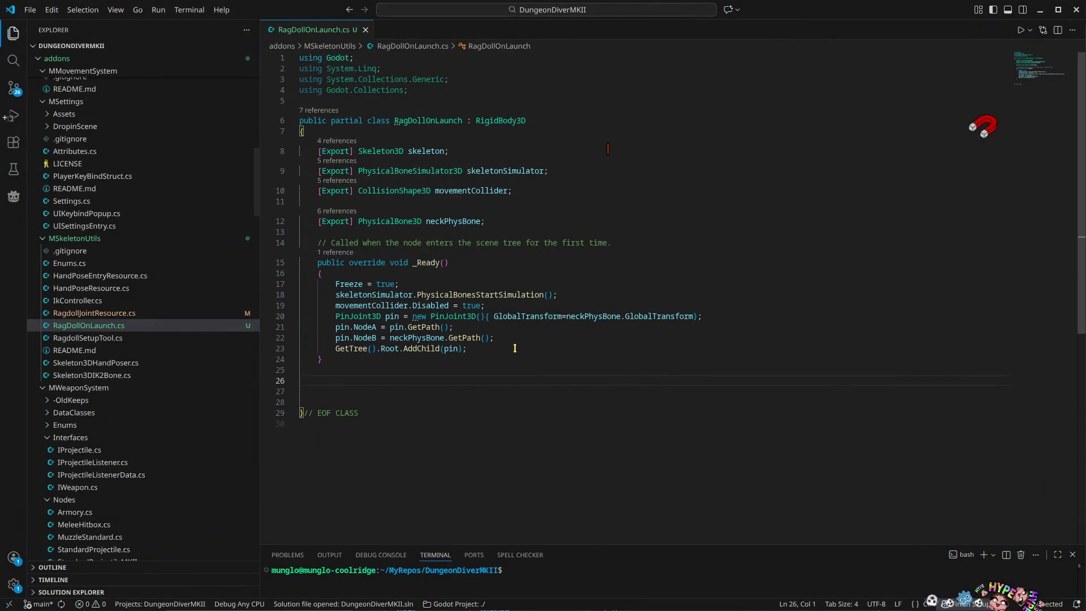
left_click(495, 346)
key("alt+Up")
key("alt+Up")
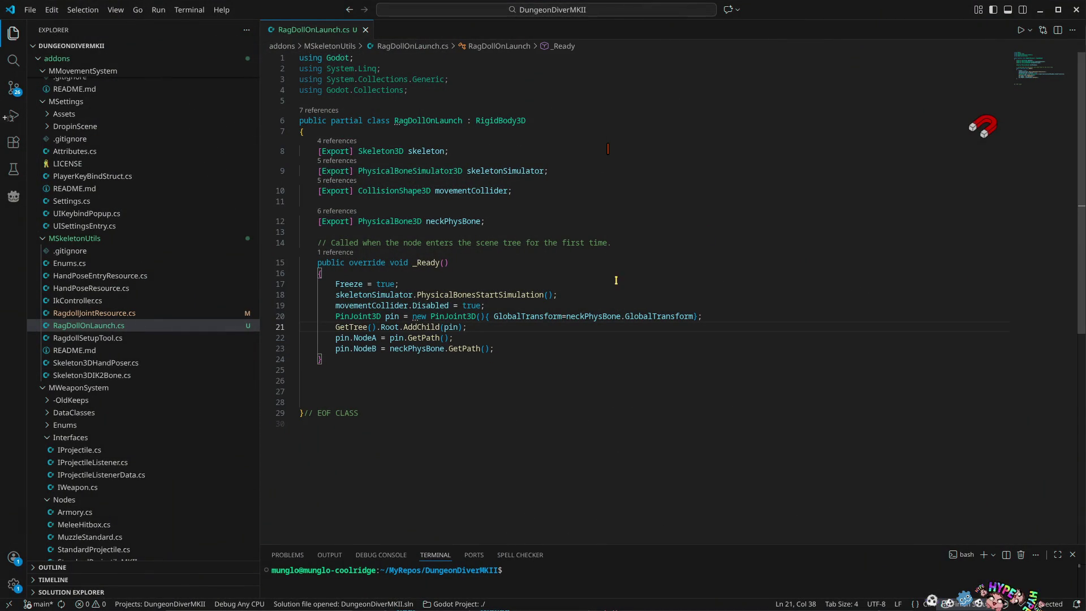
Rebuild and run the project in Godot, then stop it
key("alt+Tab")
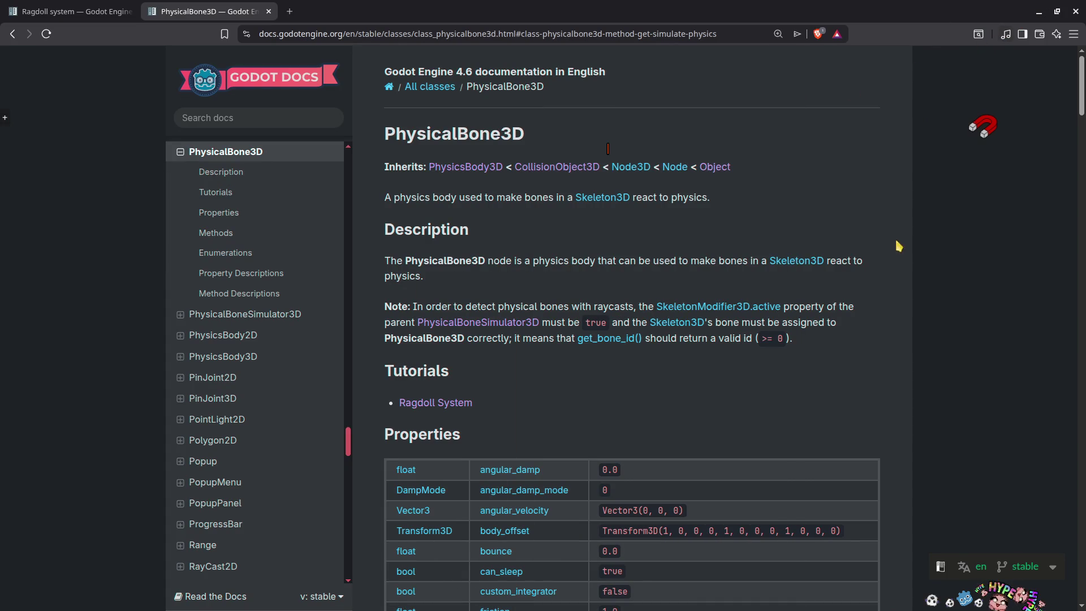
left_click(1038, 12)
left_click(907, 31)
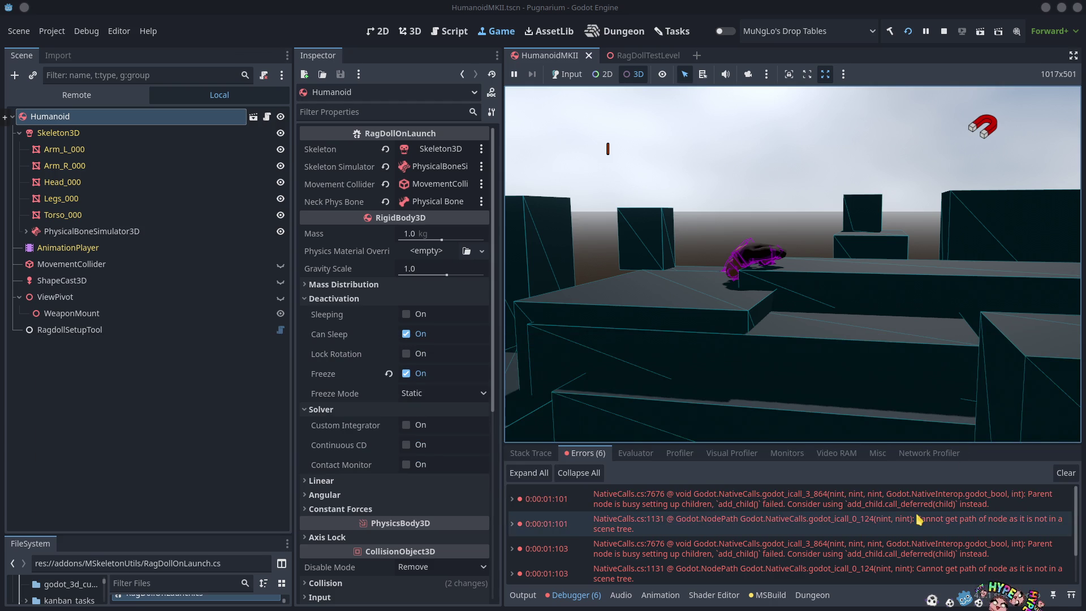
left_click(944, 32)
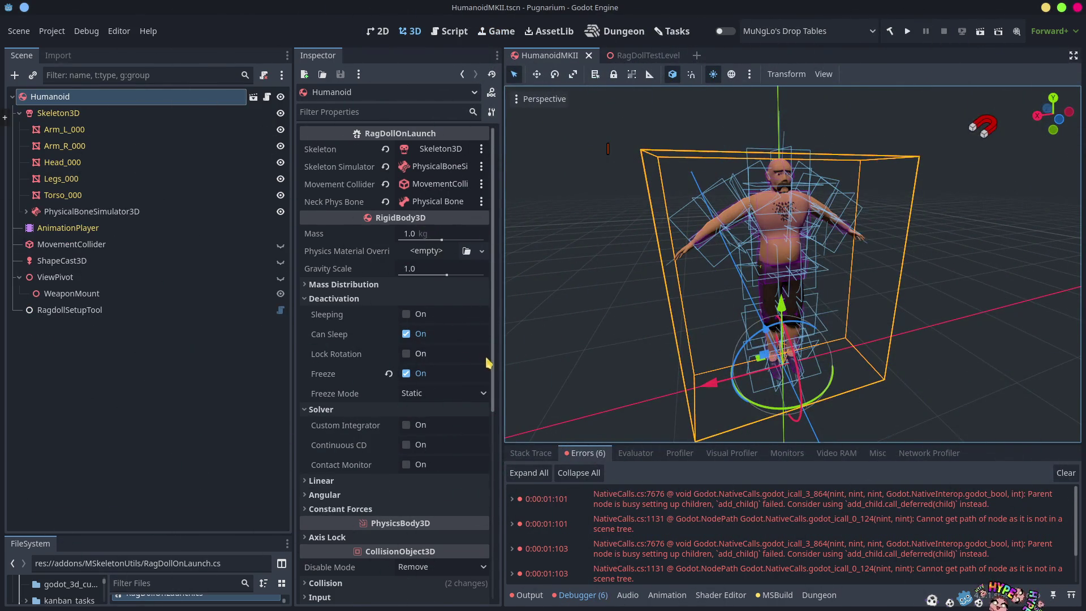
key("alt+Tab")
key("alt+Tab")
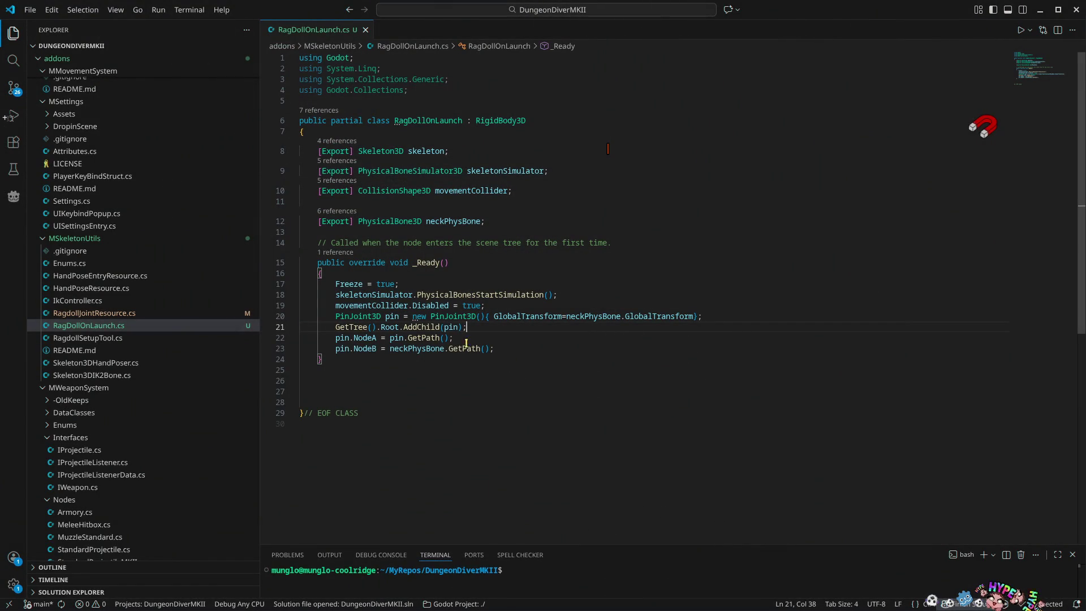
Add a pin.TreeEntered line right after the AddChild(pin) call
mouse_move(424, 339)
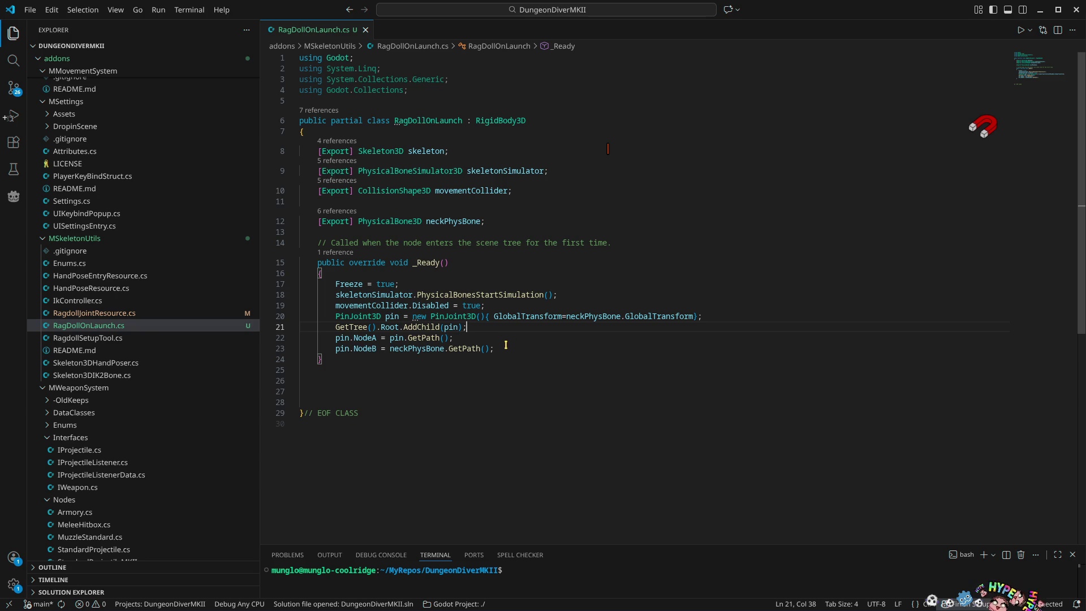
mouse_move(344, 331)
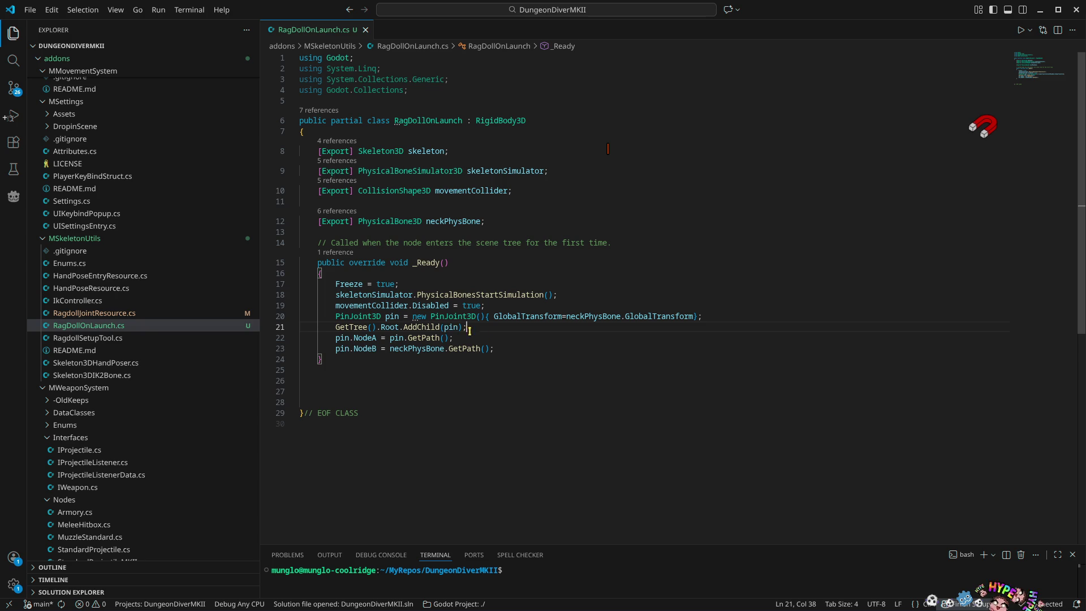
left_click(448, 327)
left_click(482, 326)
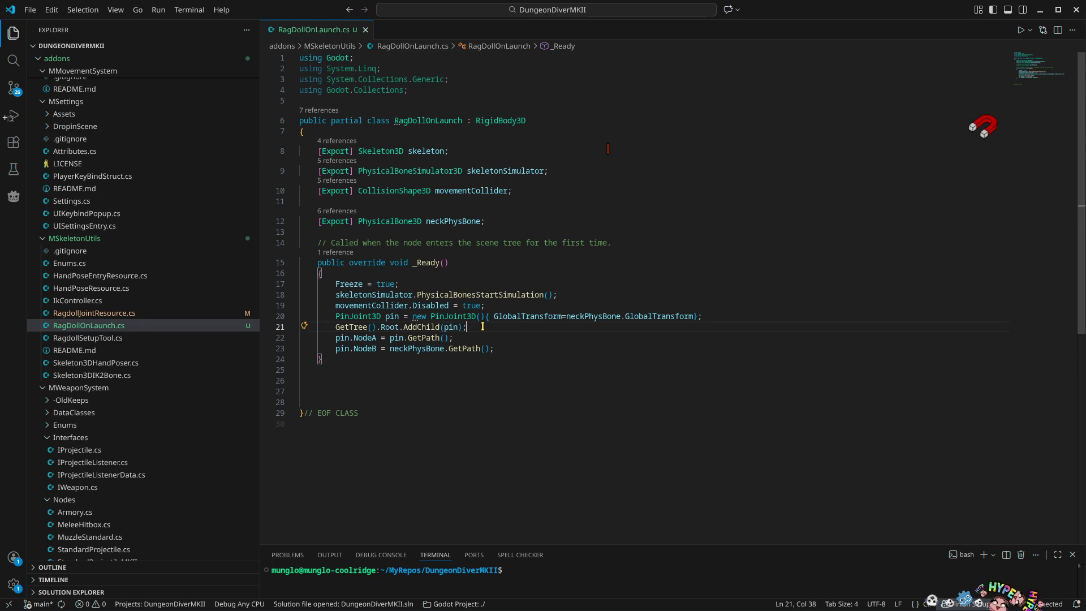
mouse_move(525, 318)
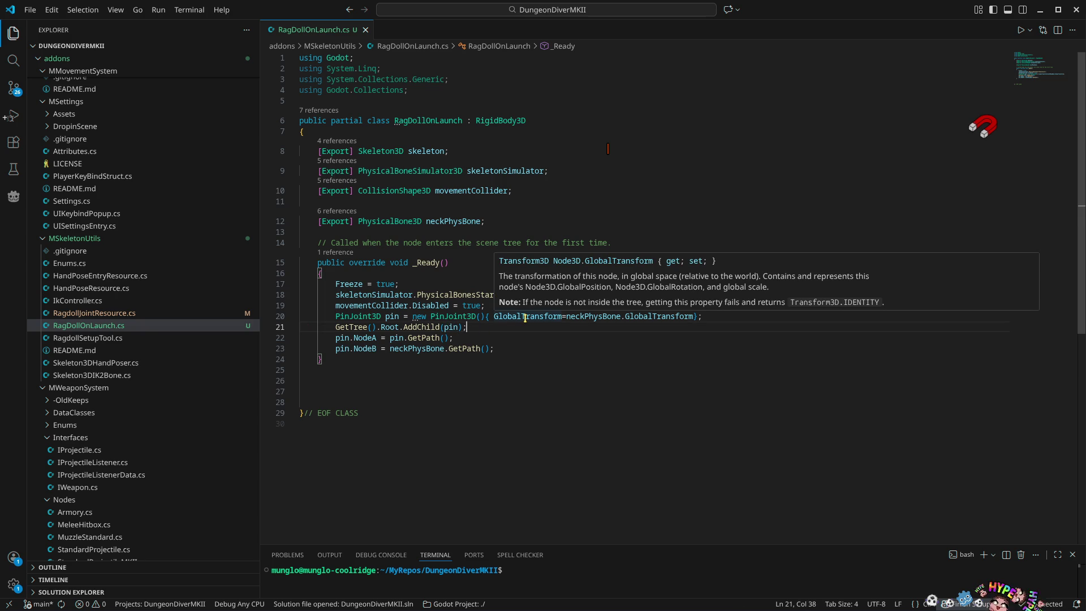
key("Return")
type("pin")
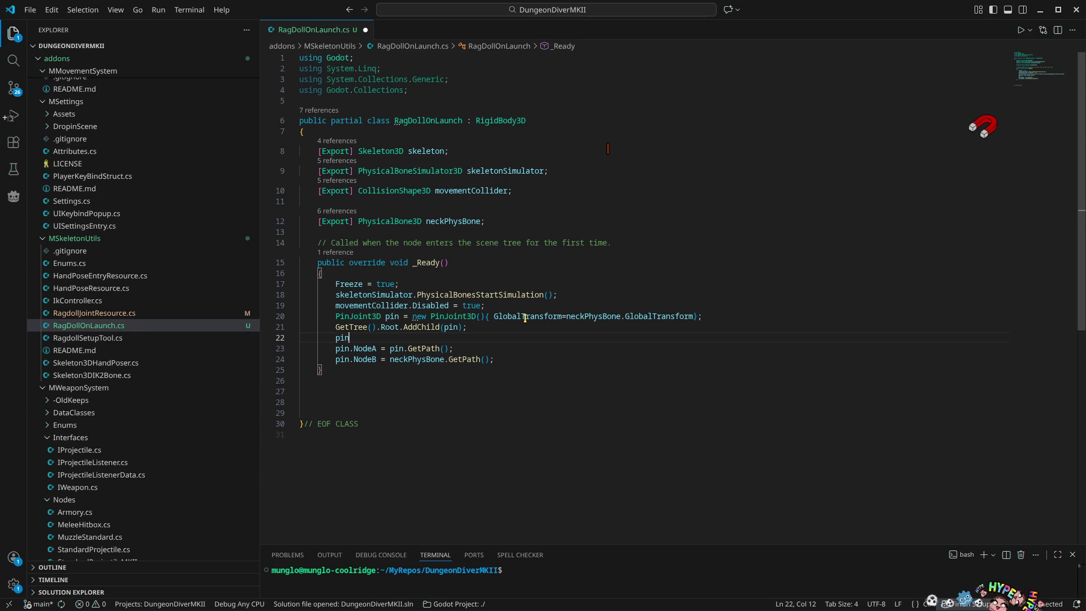
type(".ec")
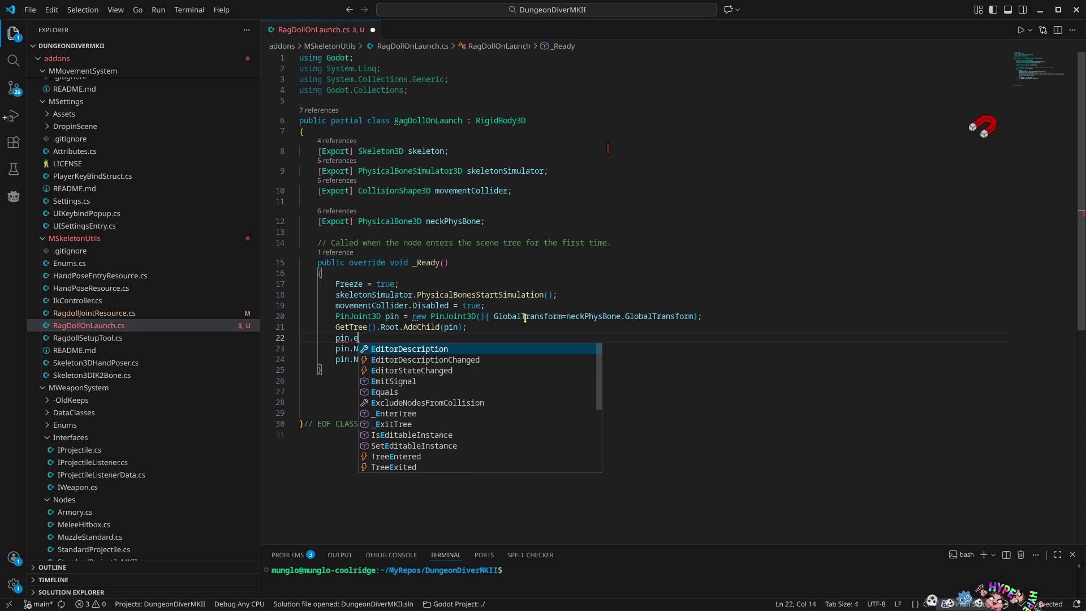
key("BackSpace")
type("nter")
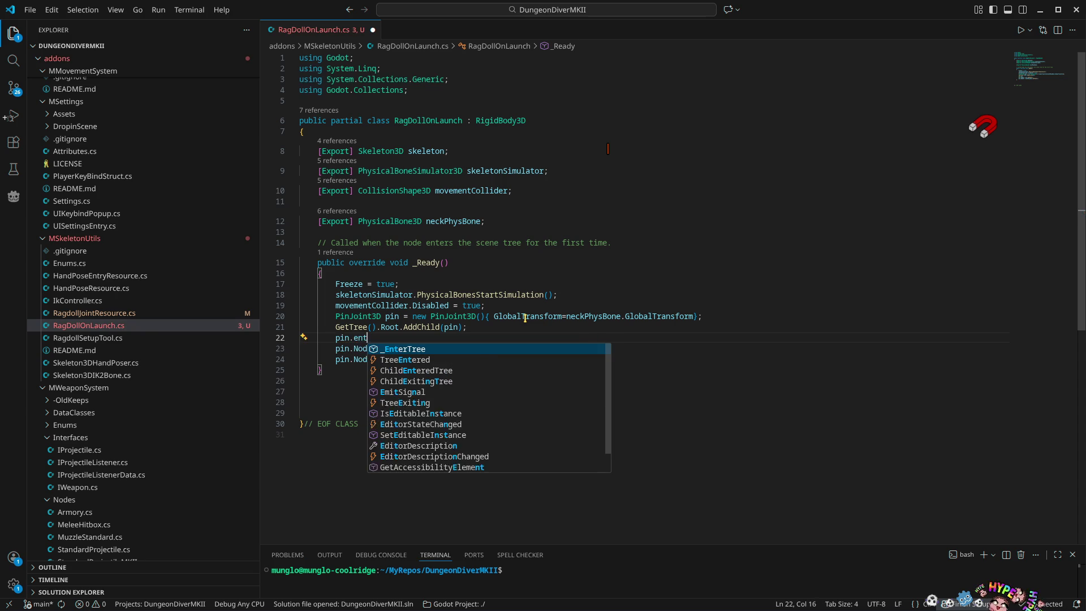
left_click(424, 362)
Wrap the NodeA and NodeB assignments in a += () => { ... }; handler and save
mouse_move(378, 343)
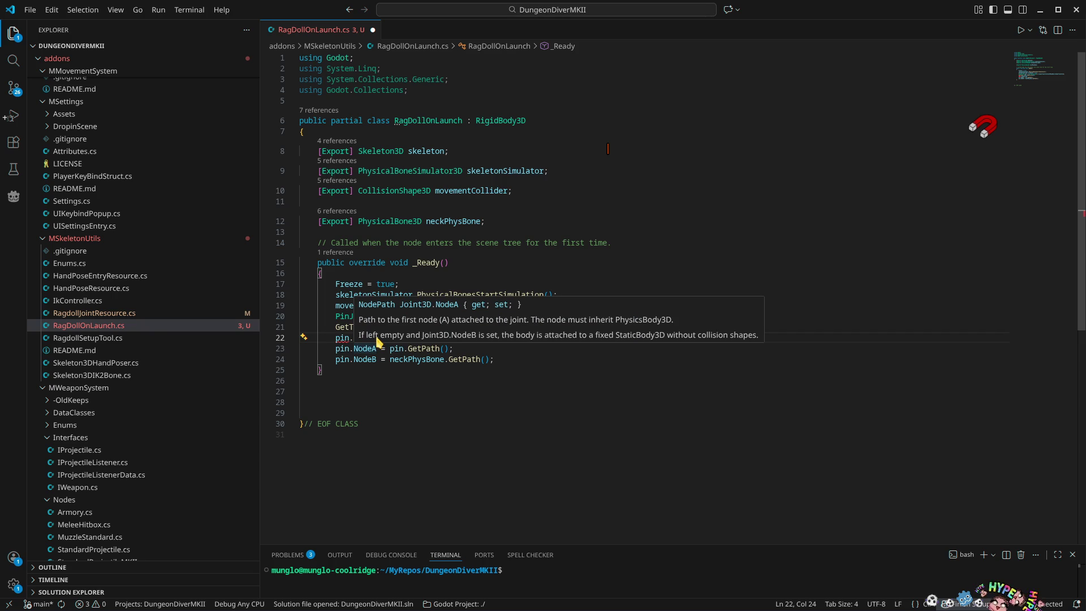
left_click(682, 225)
mouse_move(376, 337)
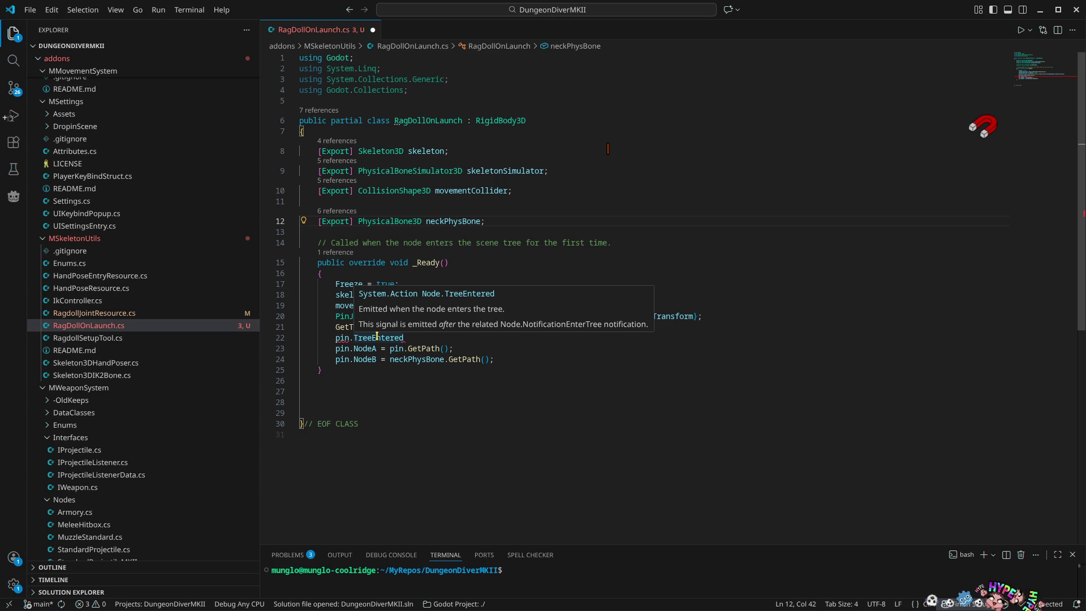
left_click(376, 338)
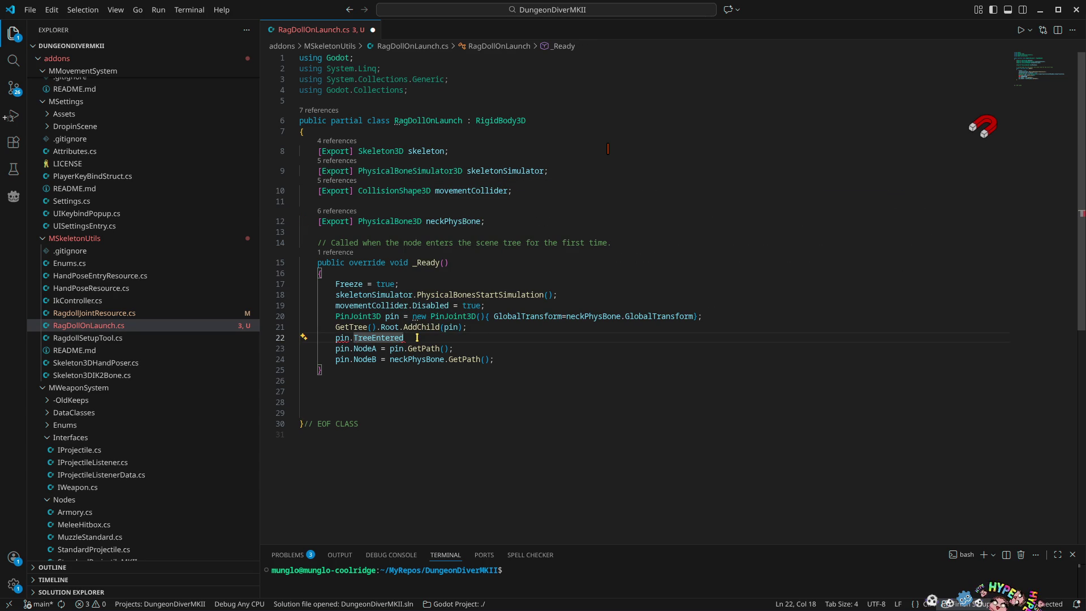
type("+= ")
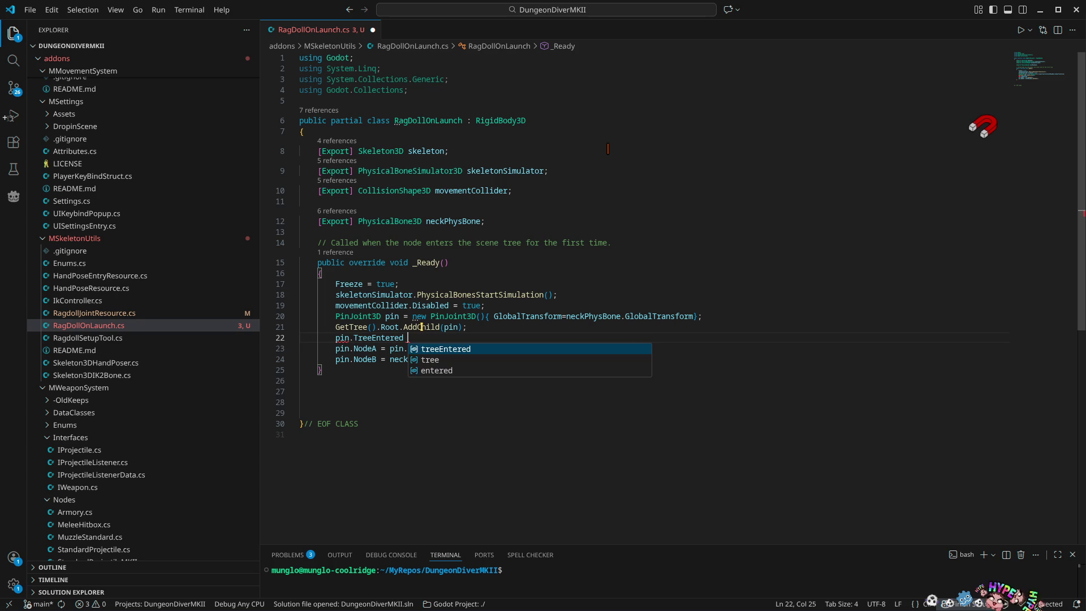
type("() => ")
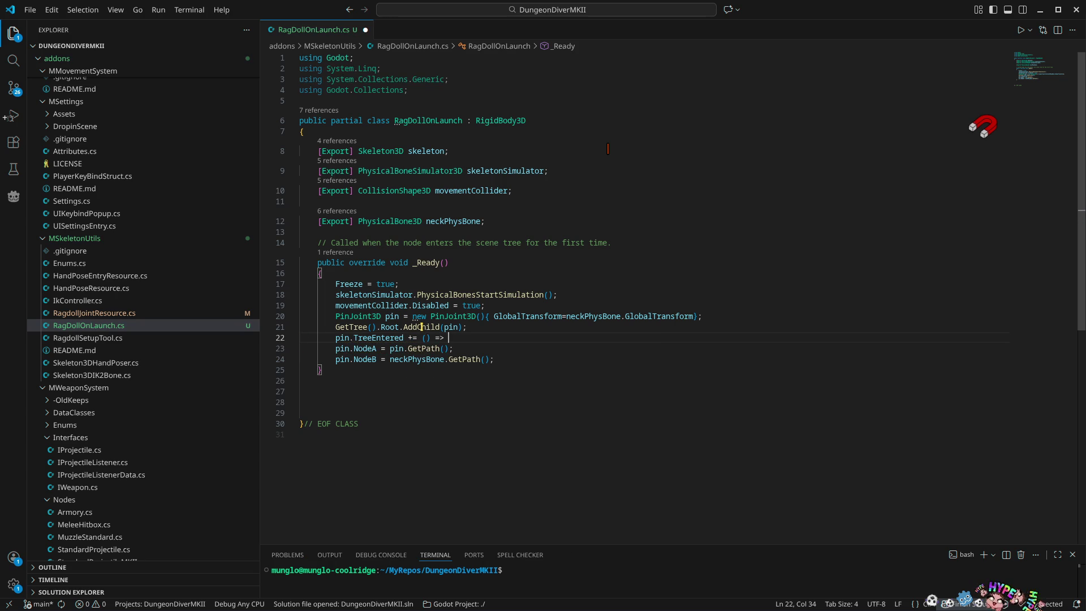
type("{")
key("Down")
key("Down")
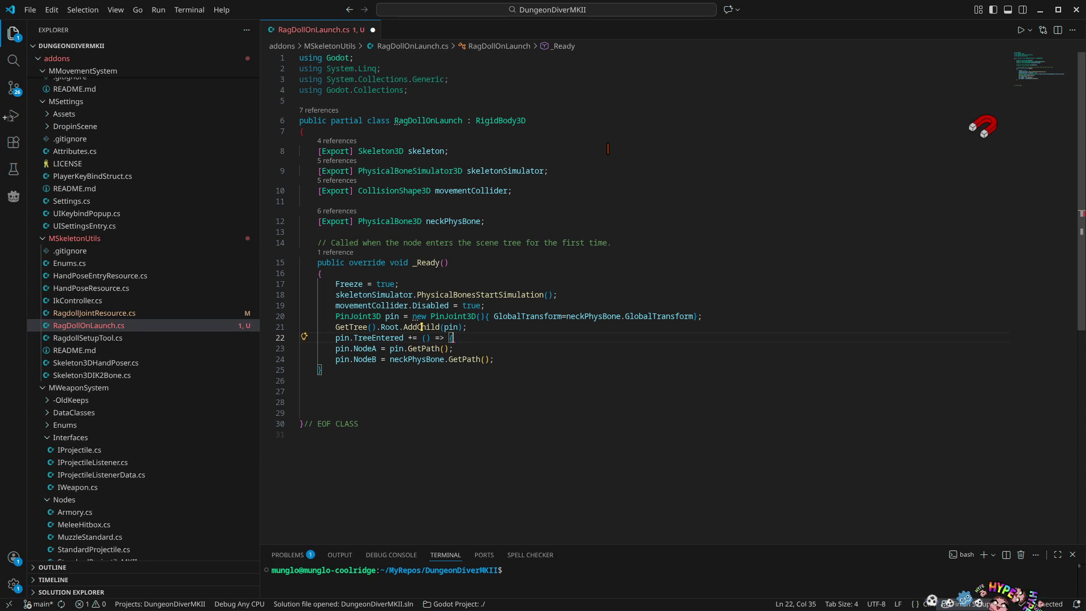
key("End")
key("Return")
type("}")
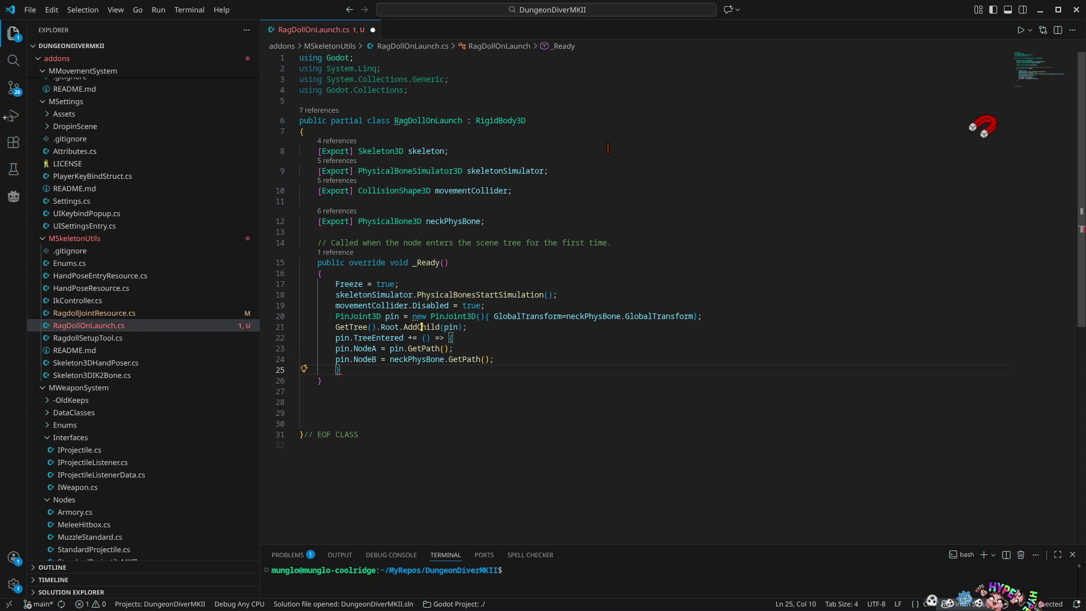
type(";")
key("ctrl+s")
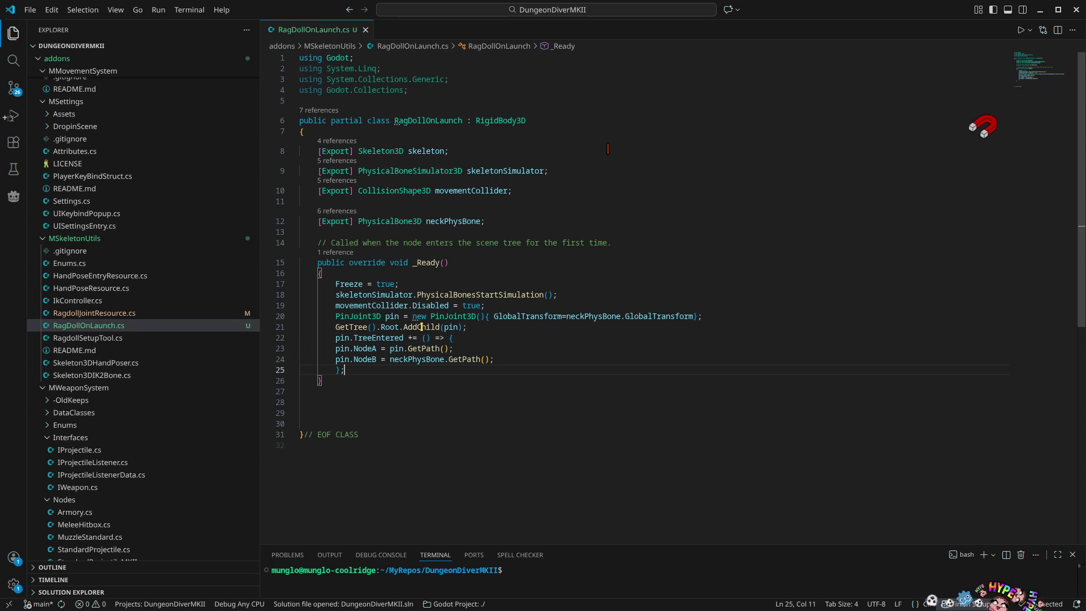
key("alt+Tab")
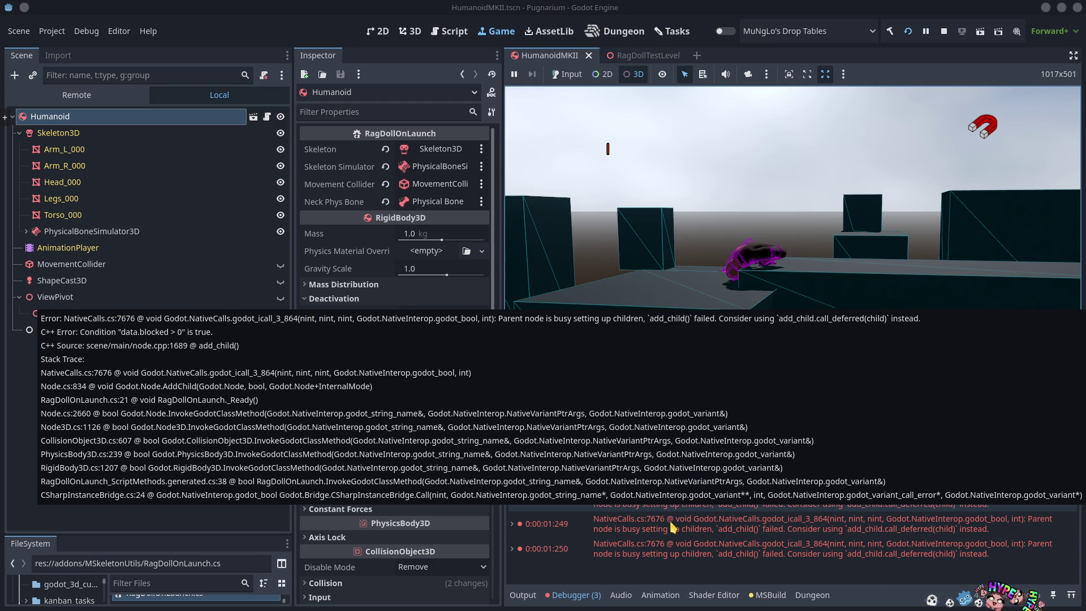
Expand the first add_child error's stack trace and open RagDollOnLaunch.cs at line 21 in Visual Studio Code
left_click(511, 499)
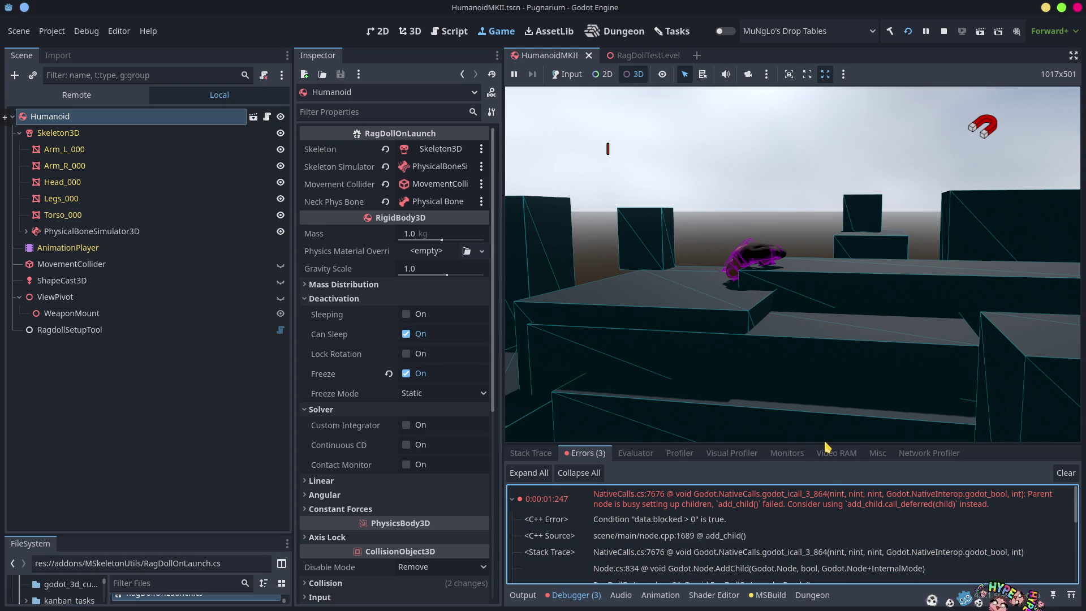
left_click_drag(824, 446, 803, 312)
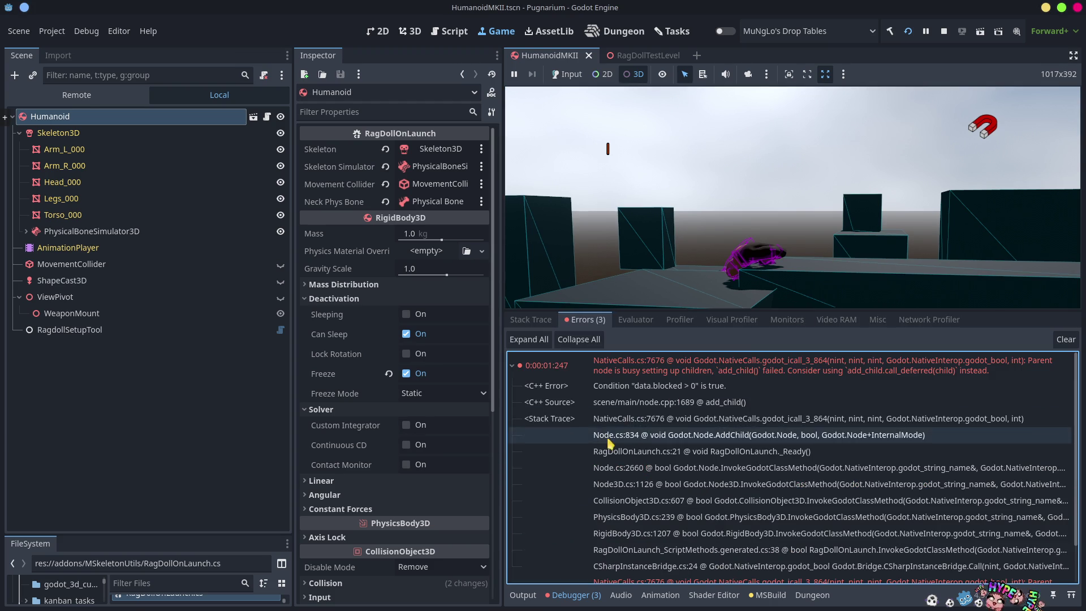
double_click(643, 451)
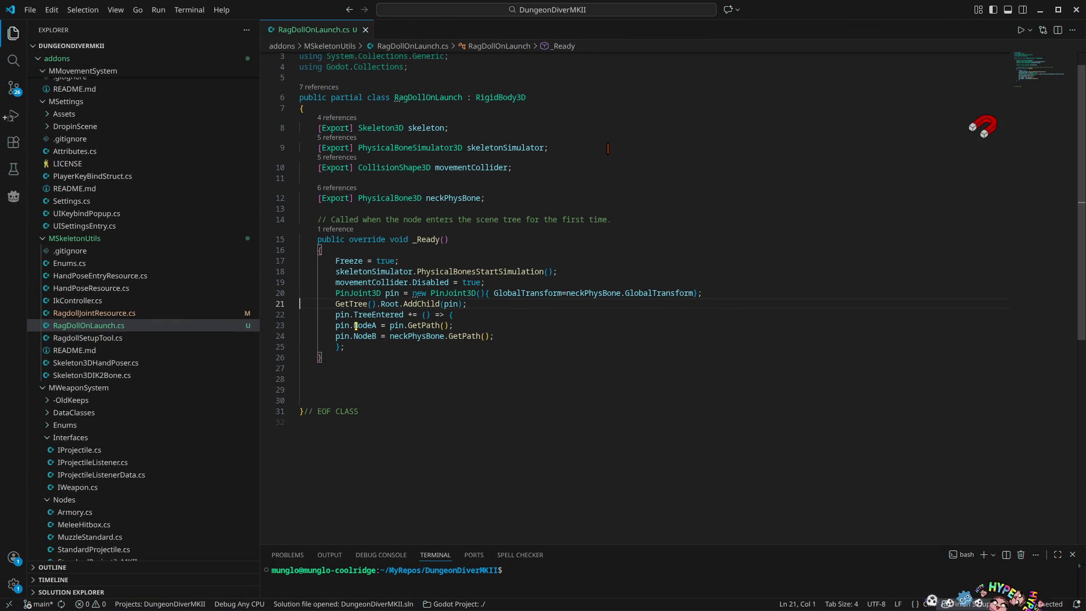
Try swapping line 21's AddChild name for a deferred call, rechecking Godot's error message
left_click(421, 303)
left_click(575, 341)
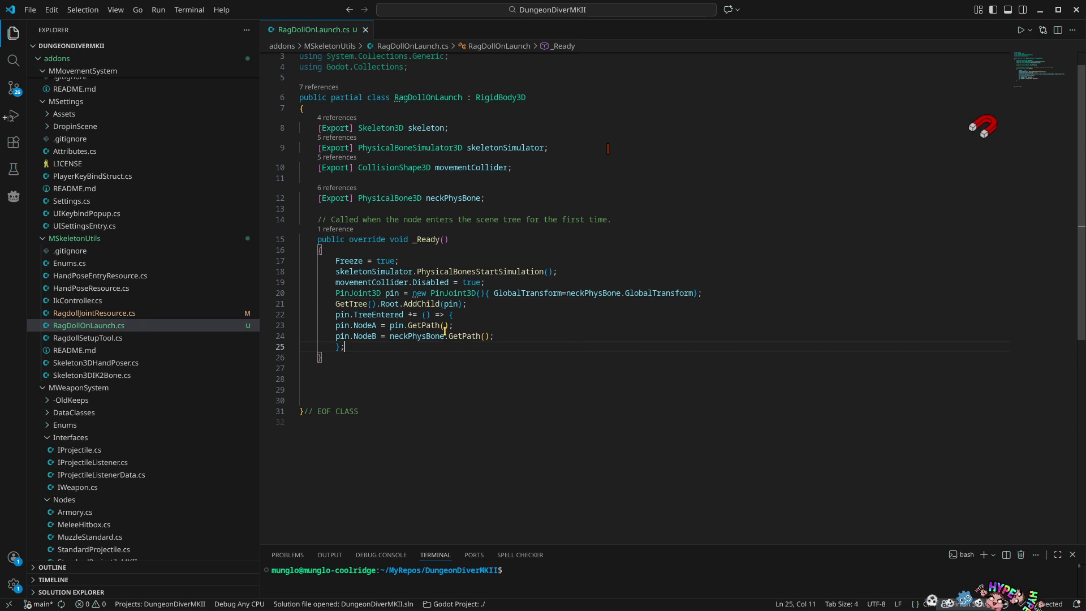
double_click(420, 306)
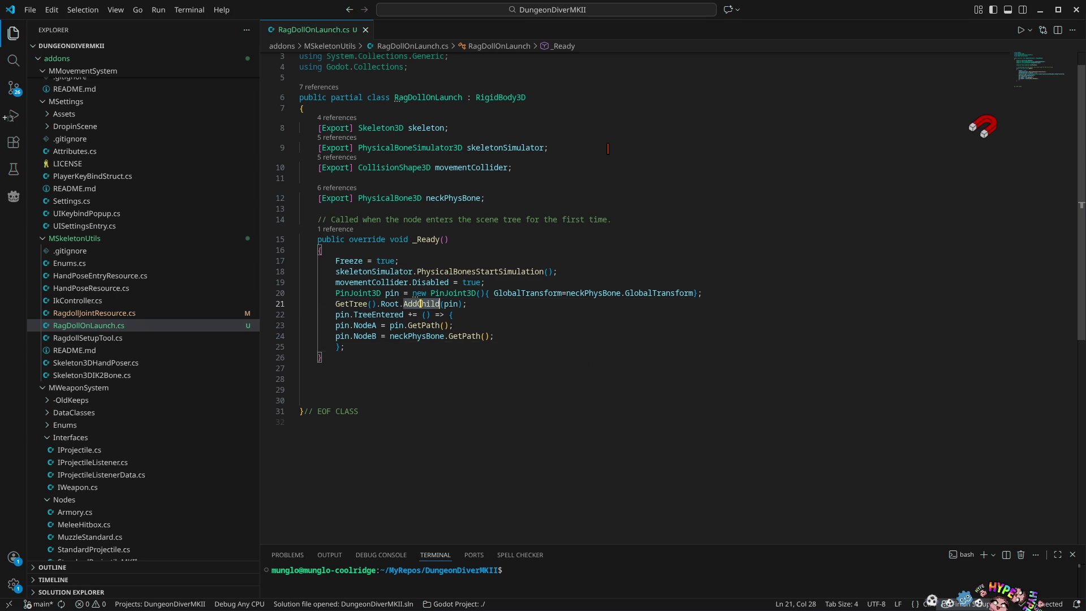
type("addch")
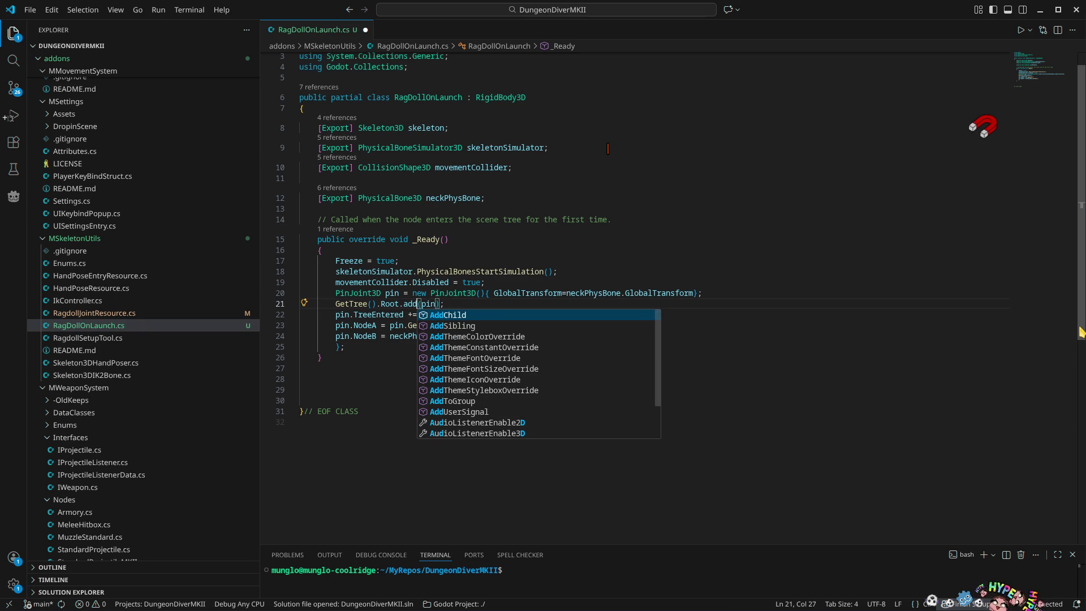
key("BackSpace")
key("BackSpace")
key("BackSpace")
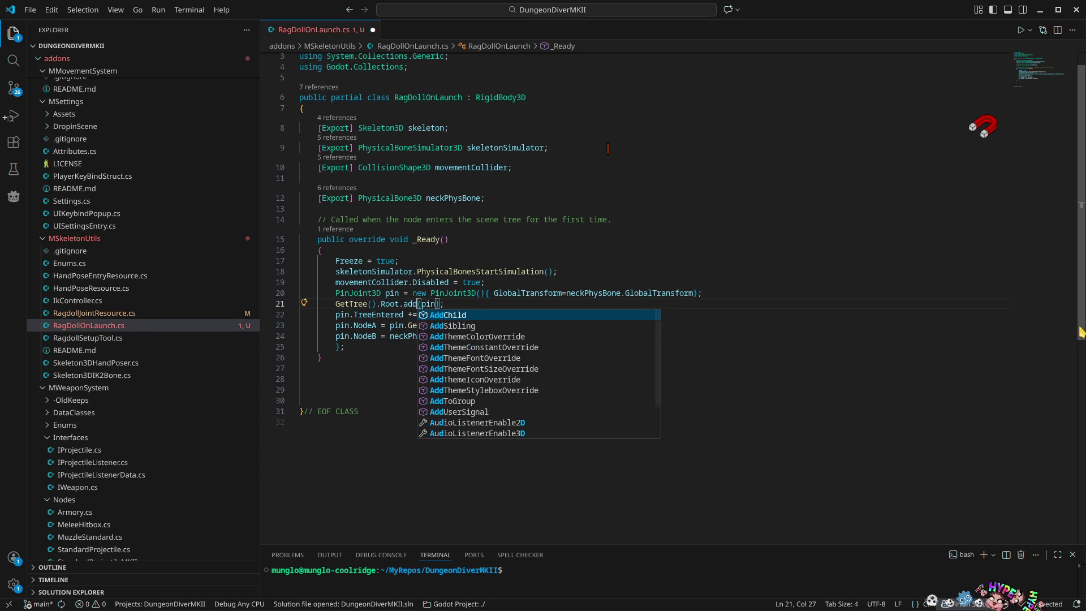
type("deff")
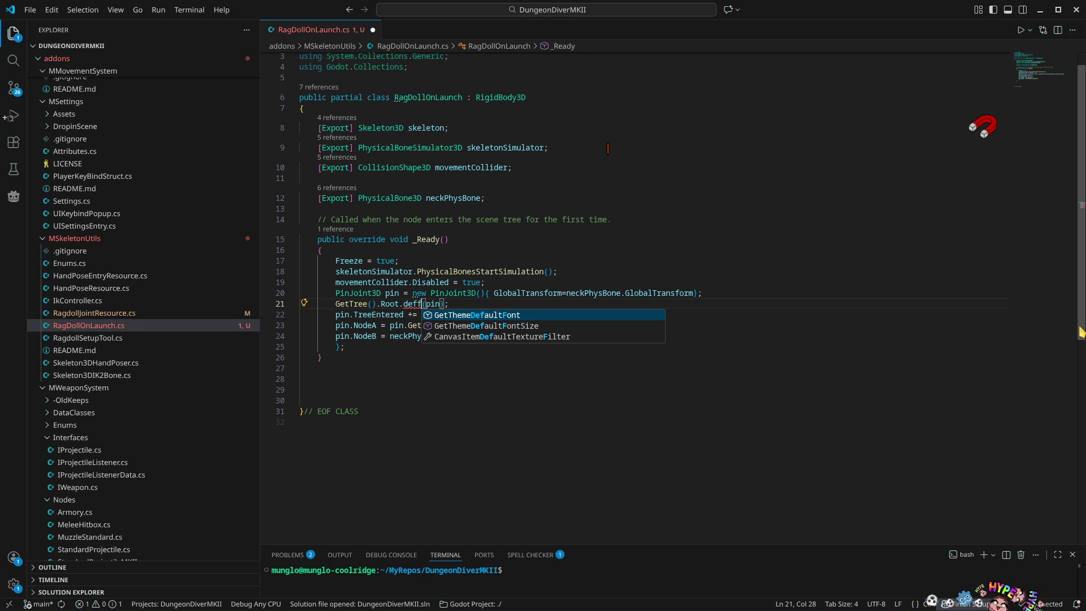
key("BackSpace")
key("BackSpace")
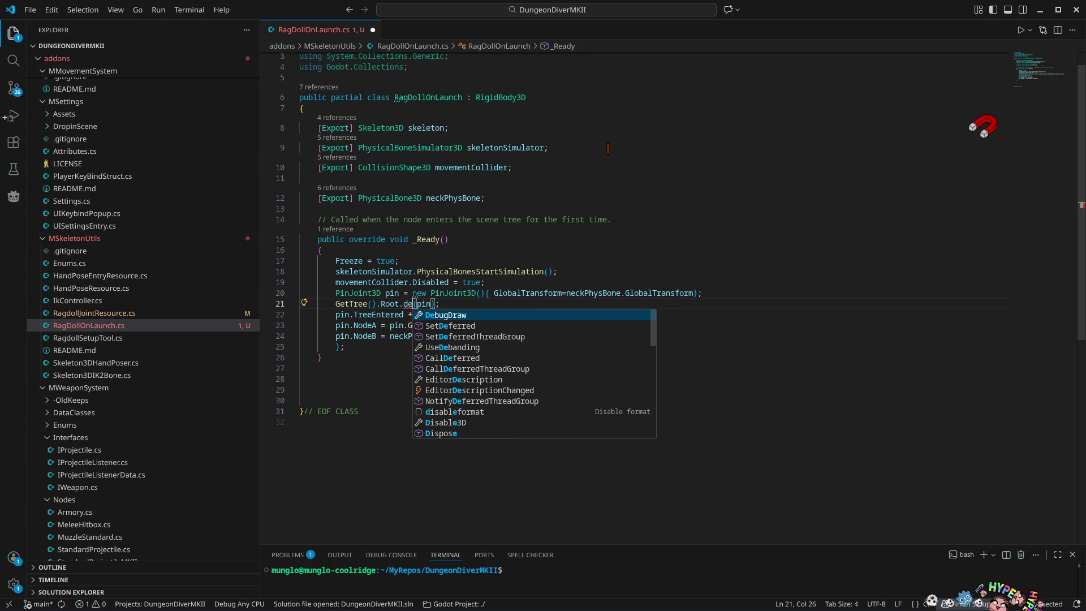
key("Escape")
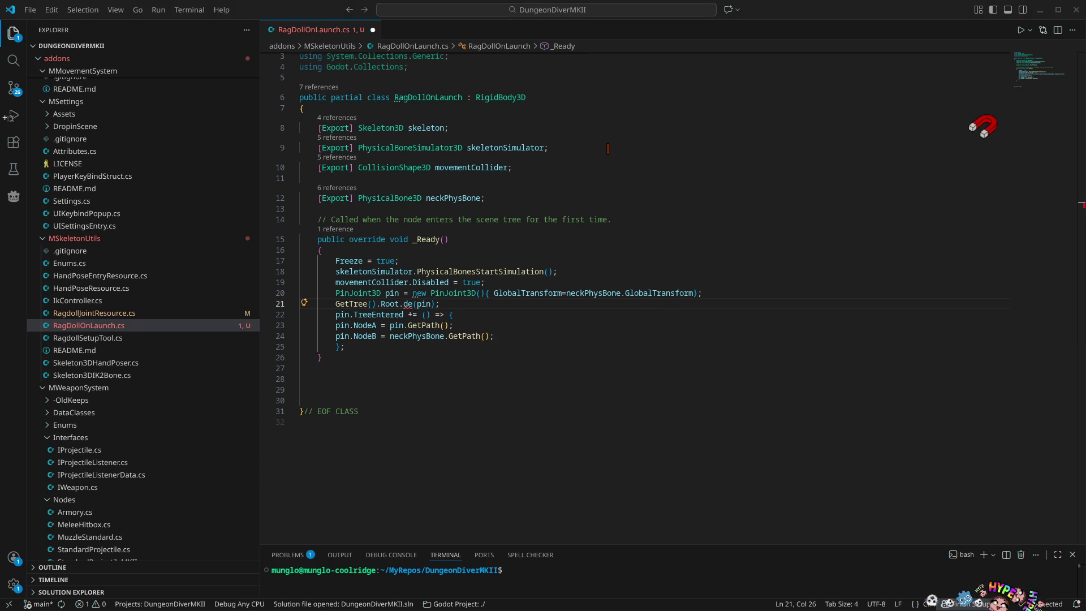
key("alt+Tab")
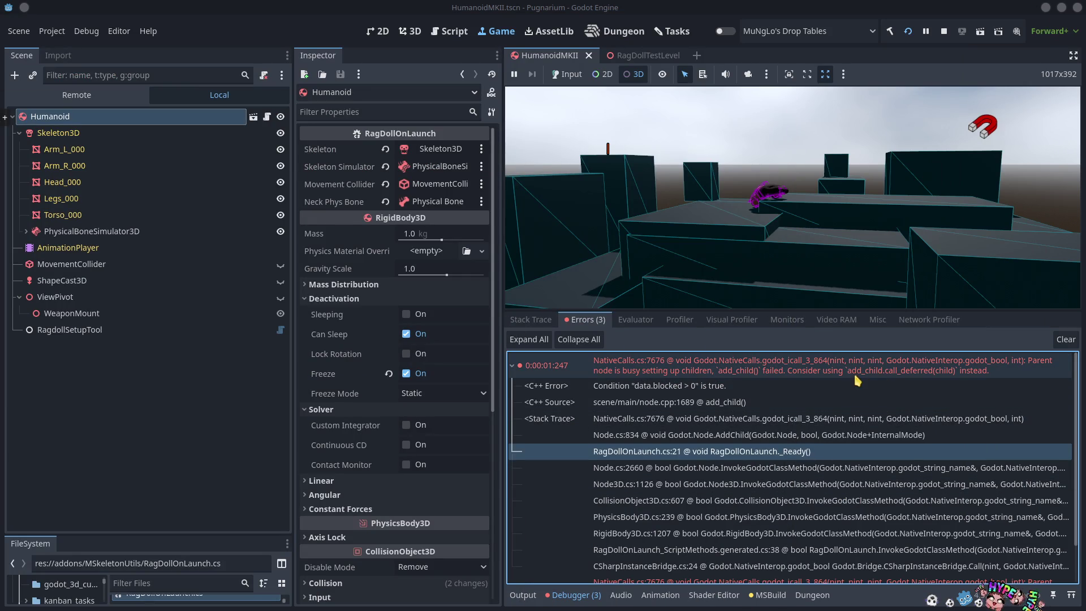
key("alt+Tab")
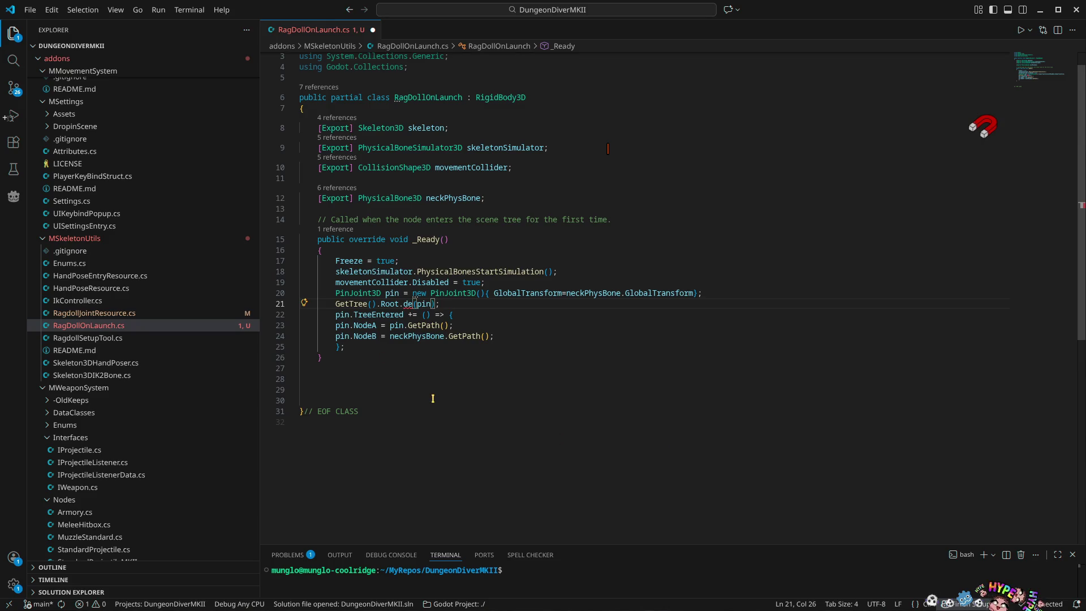
Restore GetTree().Root.AddChild(pin); on line 21, save, and put the caret before GetTree
type("ff")
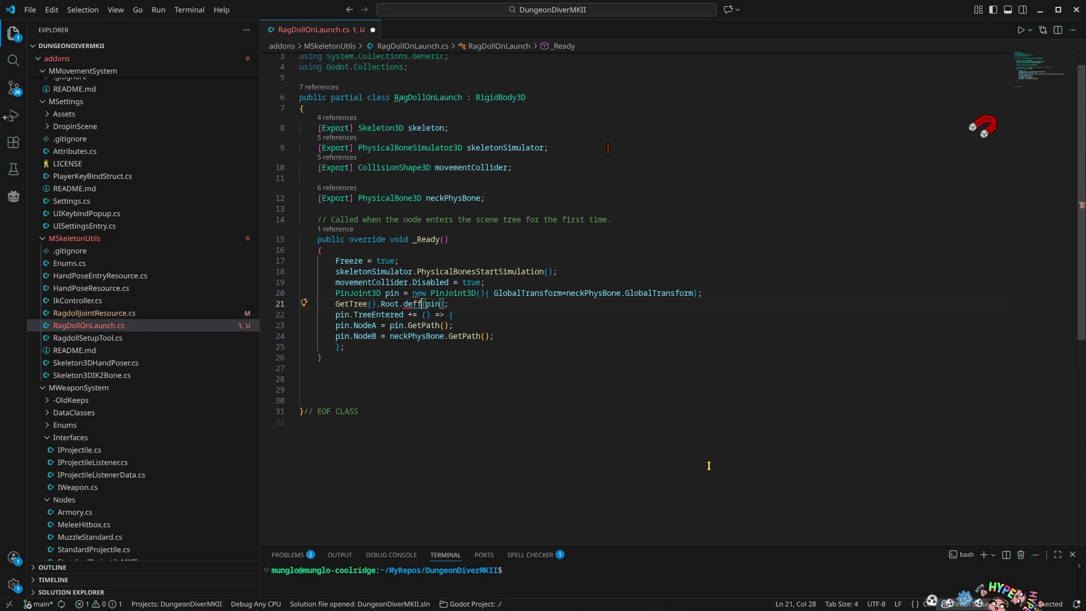
key("BackSpace")
key("BackSpace")
key("BackSpace")
type("addch")
key("Tab")
key("ctrl+s")
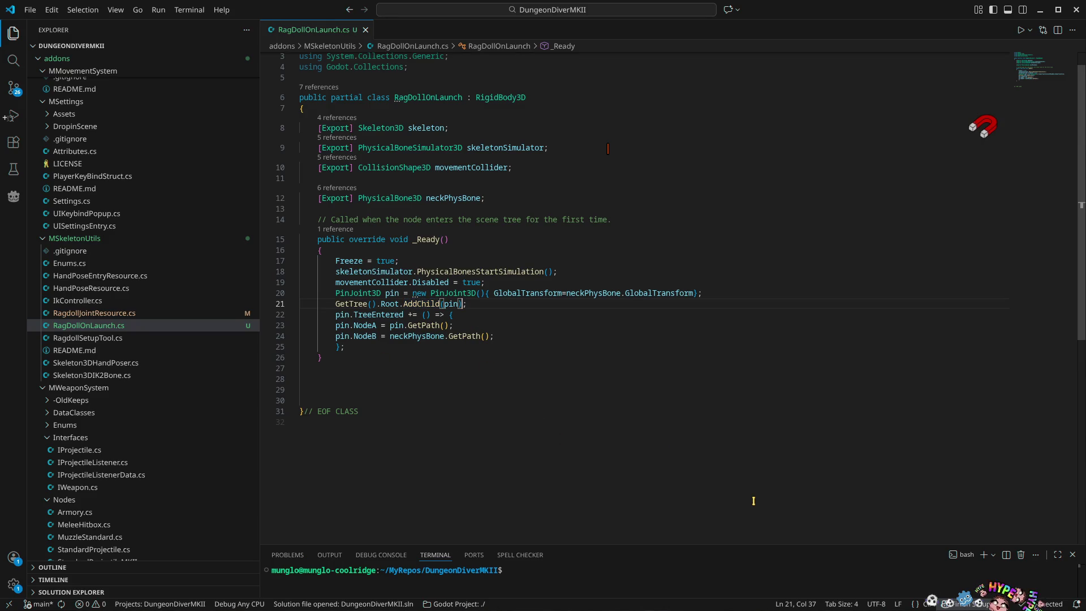
type(".ca")
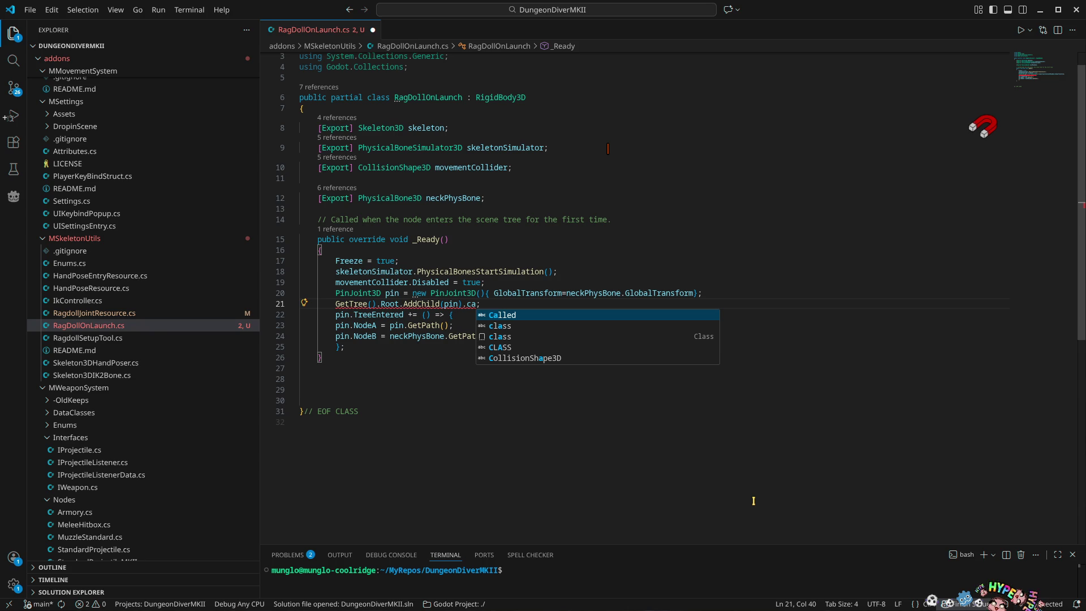
key("BackSpace")
key("BackSpace")
key("BackSpace")
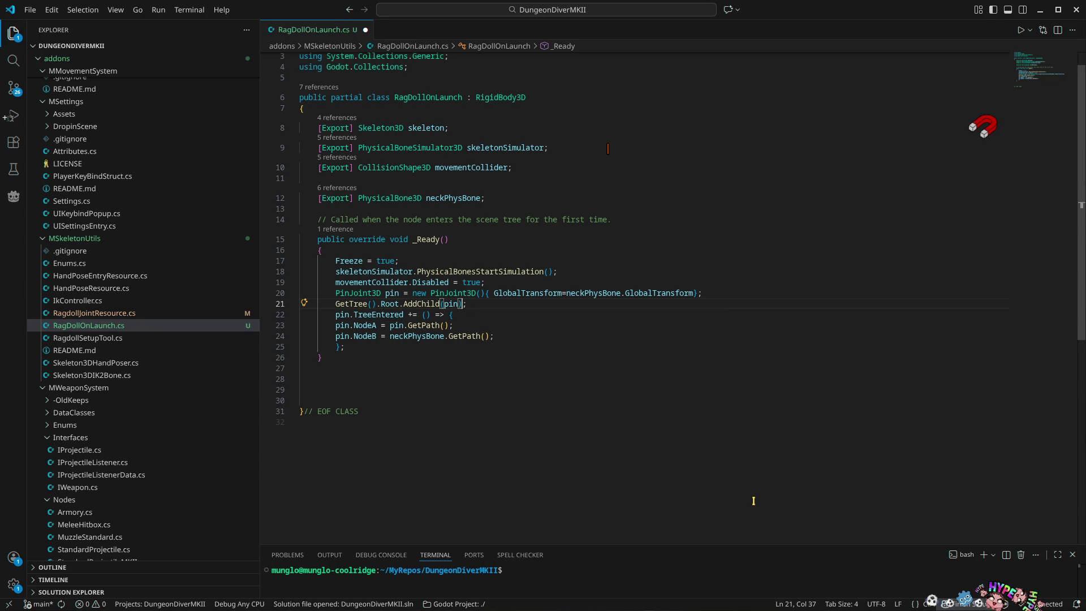
key("Home")
key("Left")
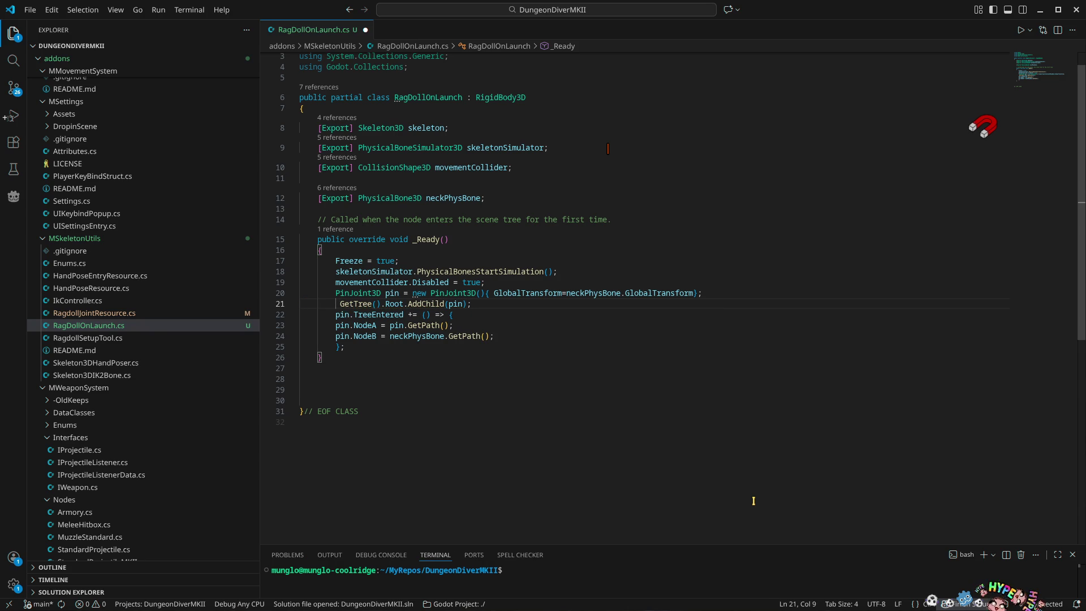
Wrap line 21's AddChild call in a CallDeferred(() => { ... }); lambda
type("D")
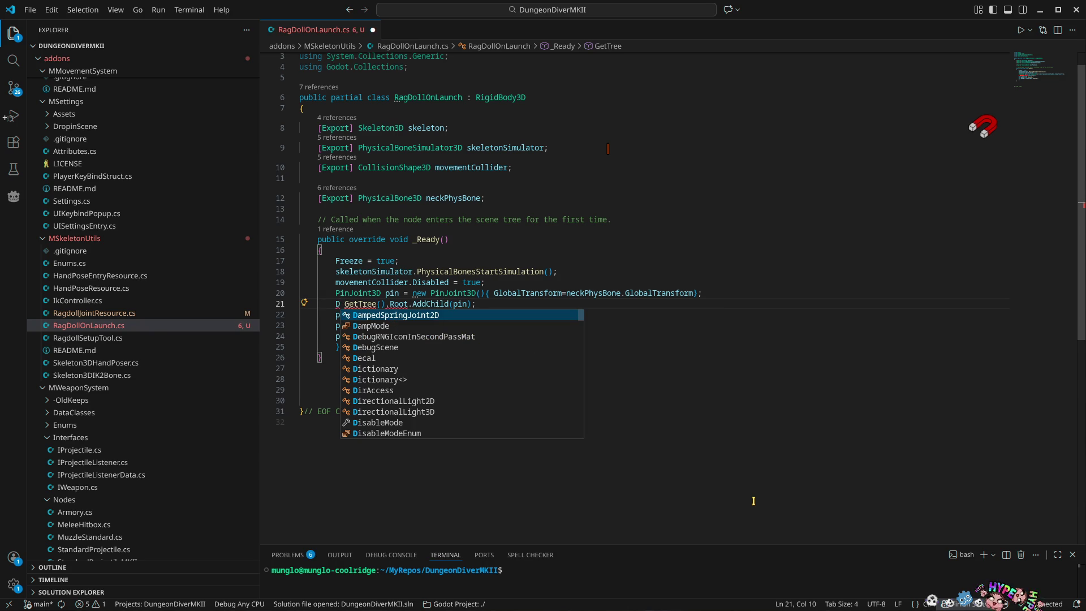
key("BackSpace")
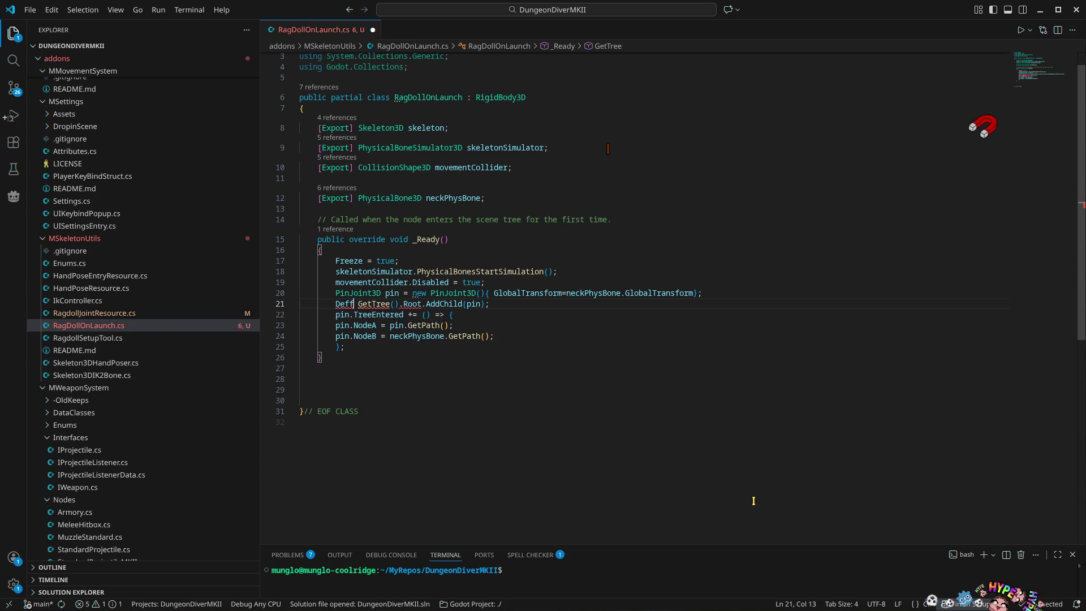
type("ca")
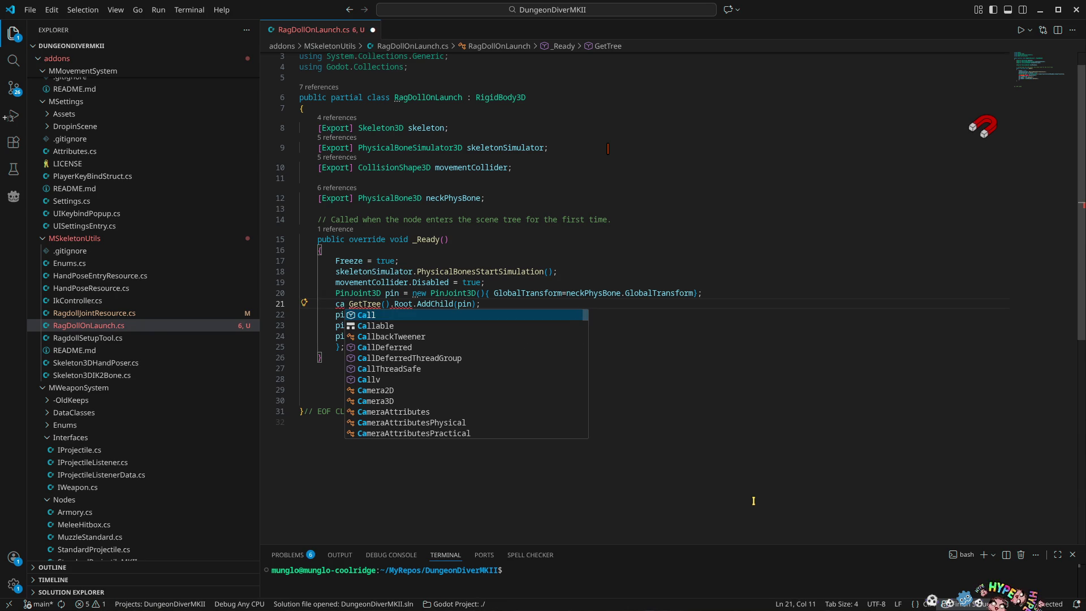
key("Down")
key("Down")
key("Down")
key("Return")
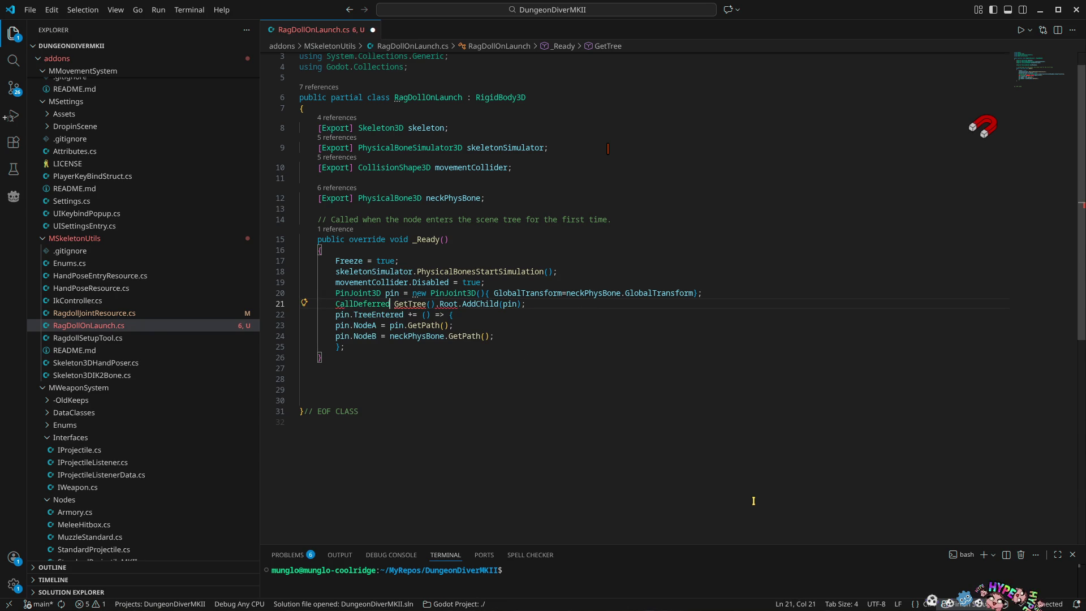
type("(")
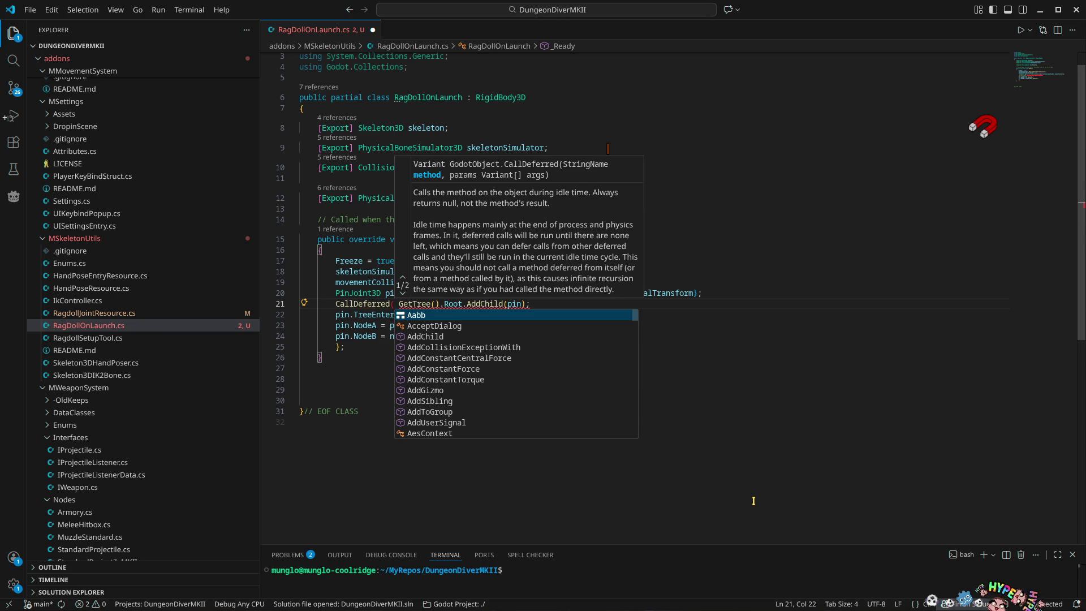
type("() => ")
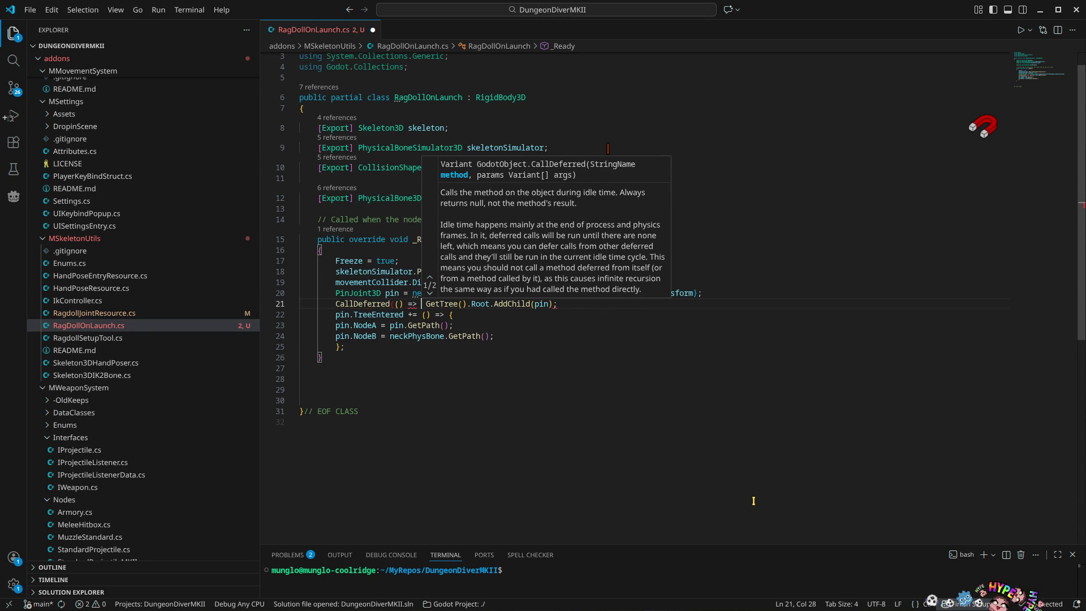
type("{")
key("End")
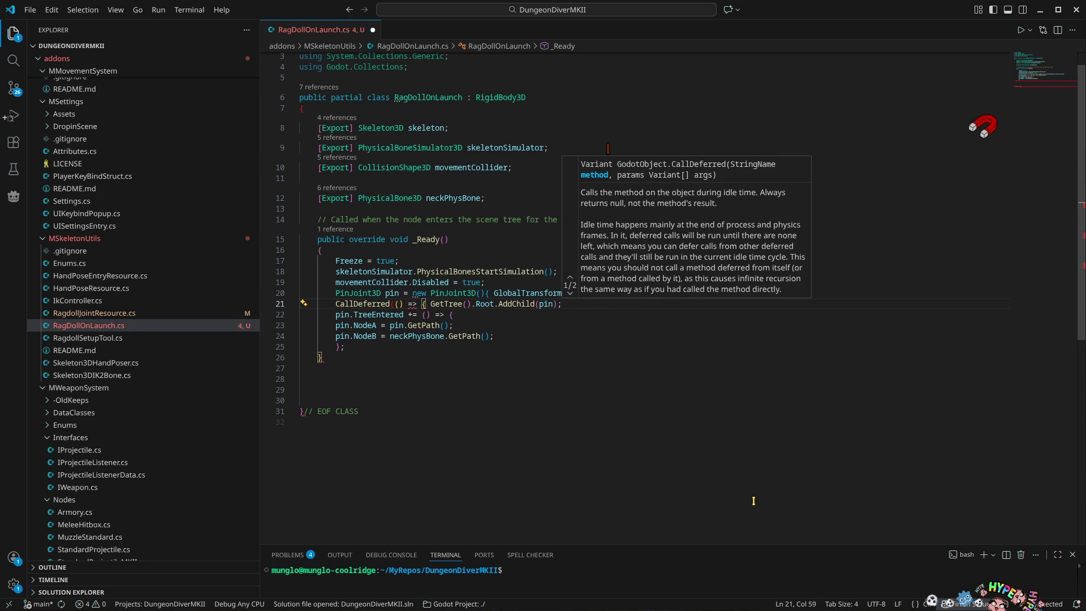
type("}")
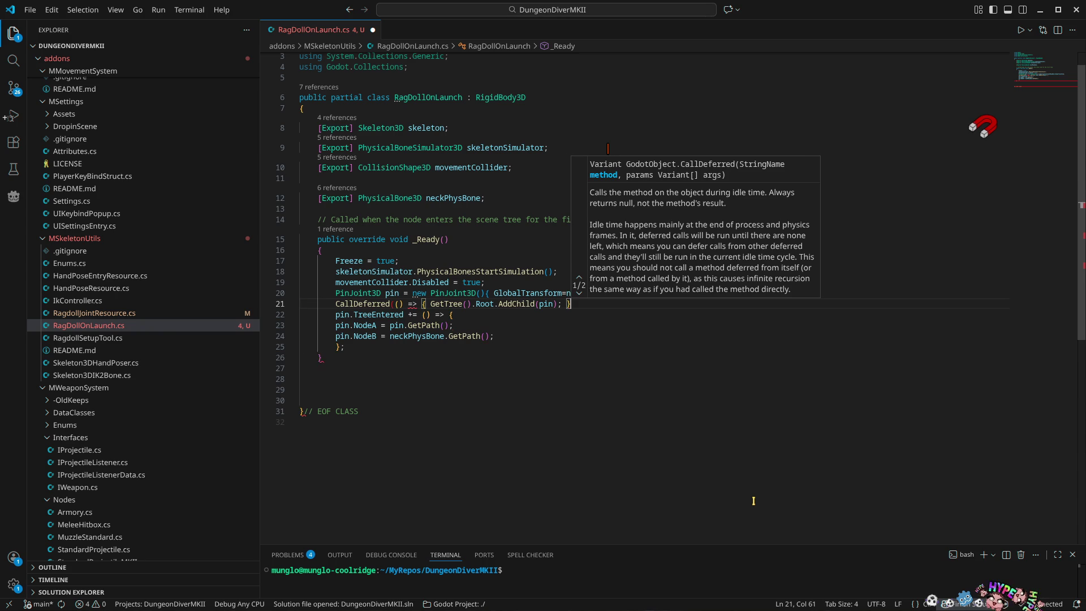
type(" );")
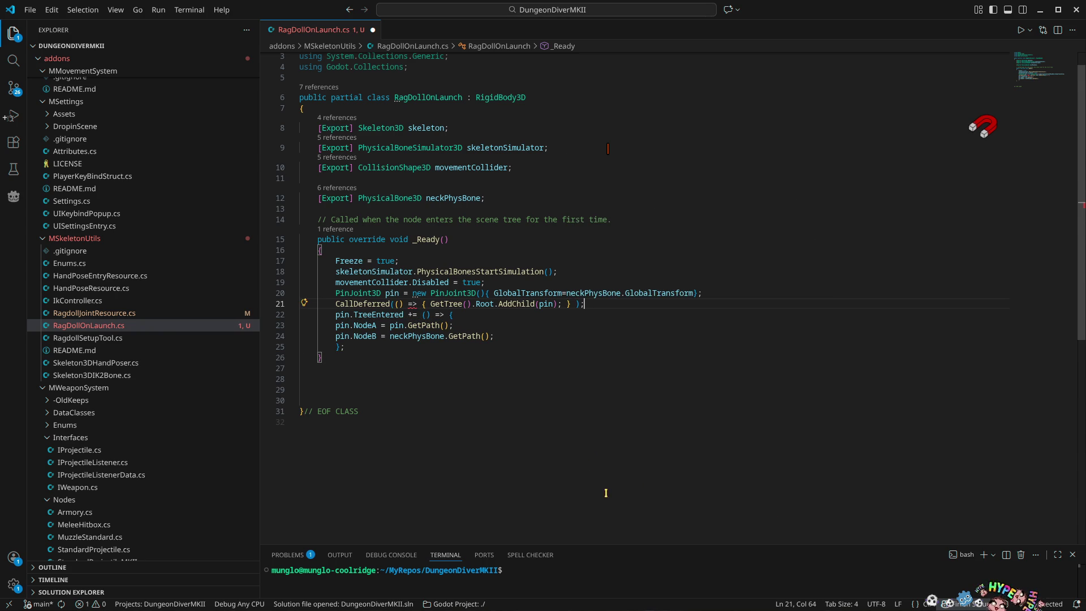
Review the CallDeferred overload hints and remove the stray comma after CallDeferred(
mouse_move(368, 306)
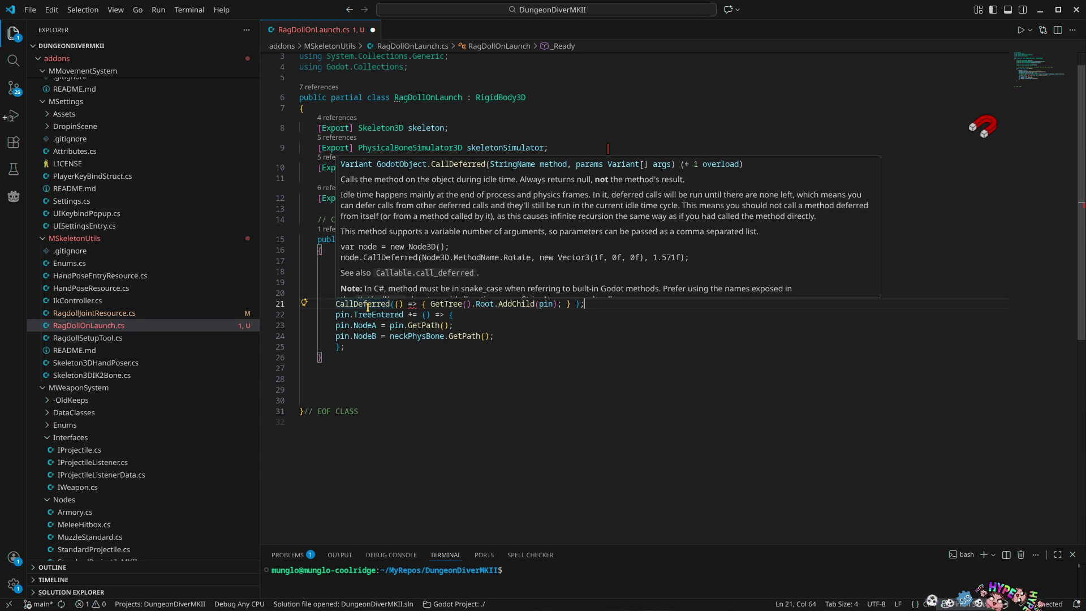
left_click(394, 304)
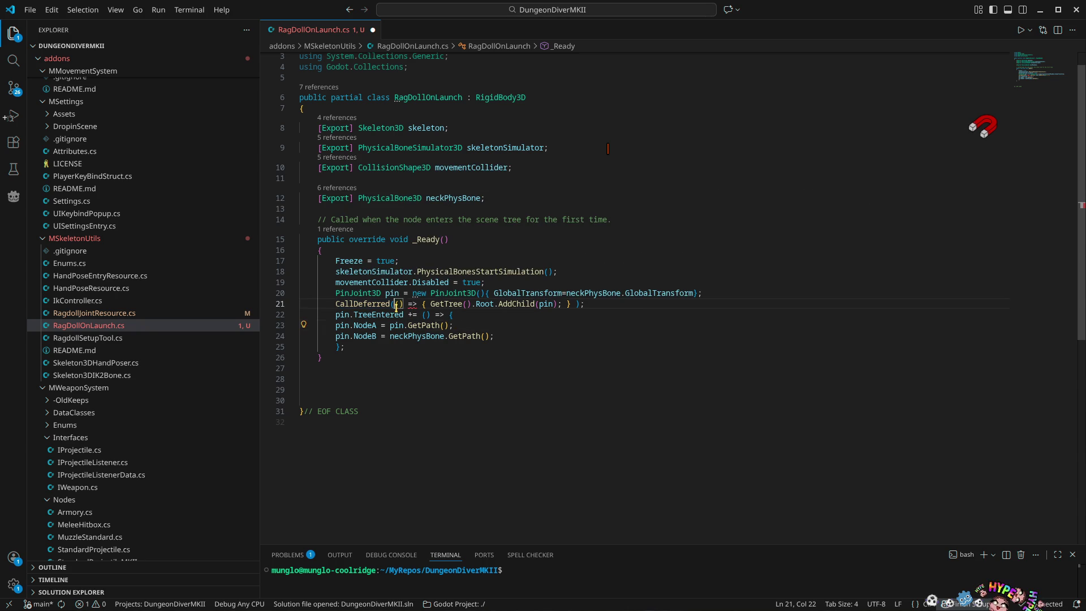
key("ctrl+space")
key("Escape")
key("Left")
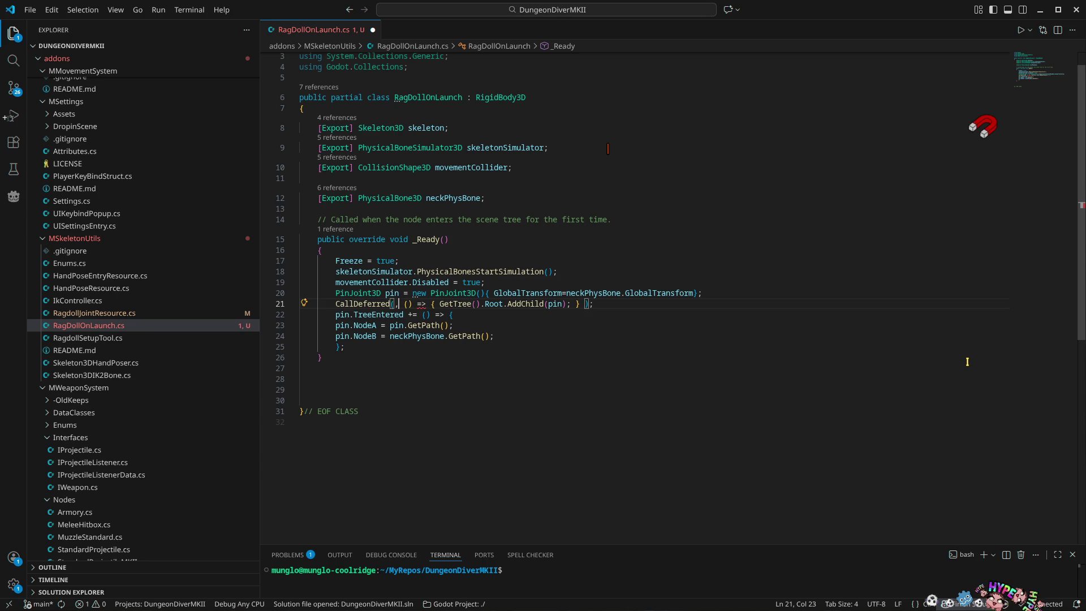
type(",")
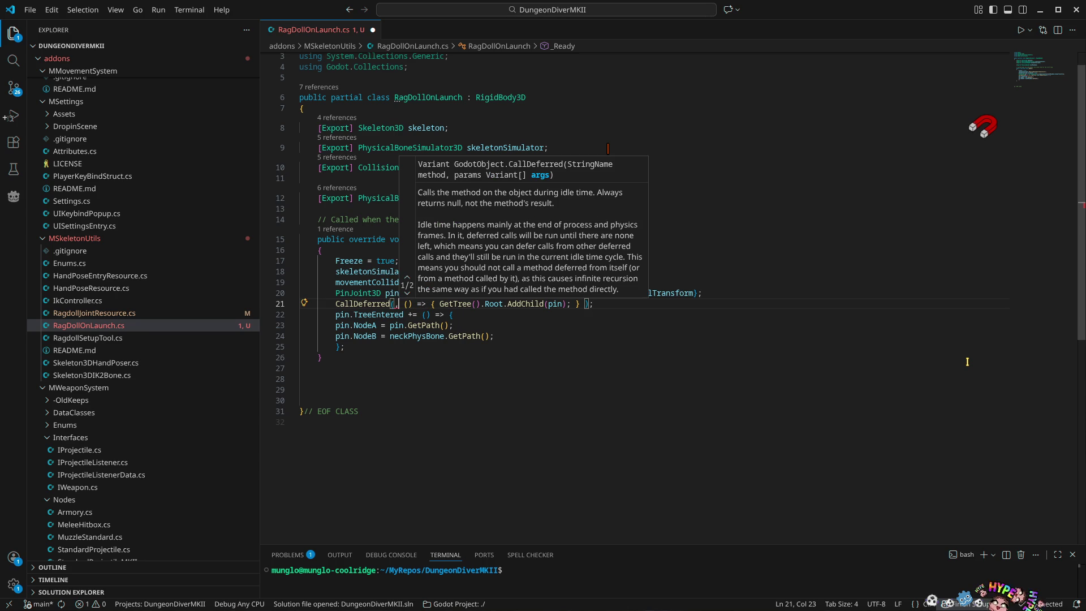
key("Down")
key("Up")
key("Escape")
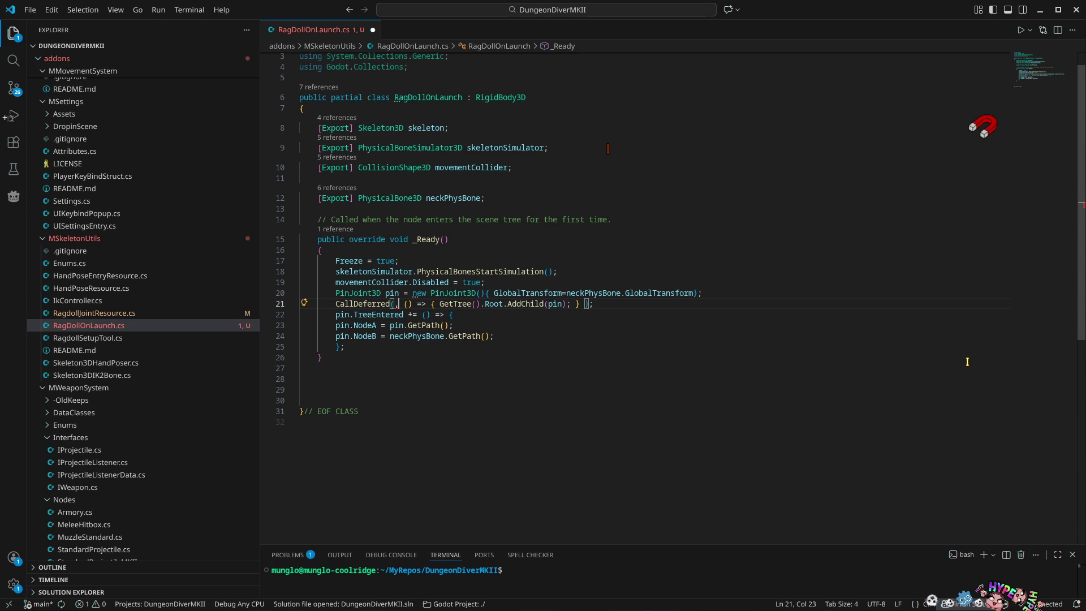
key("Delete")
Put the lambda on its own line, with ); joined back onto the CallDeferred line
key("Return")
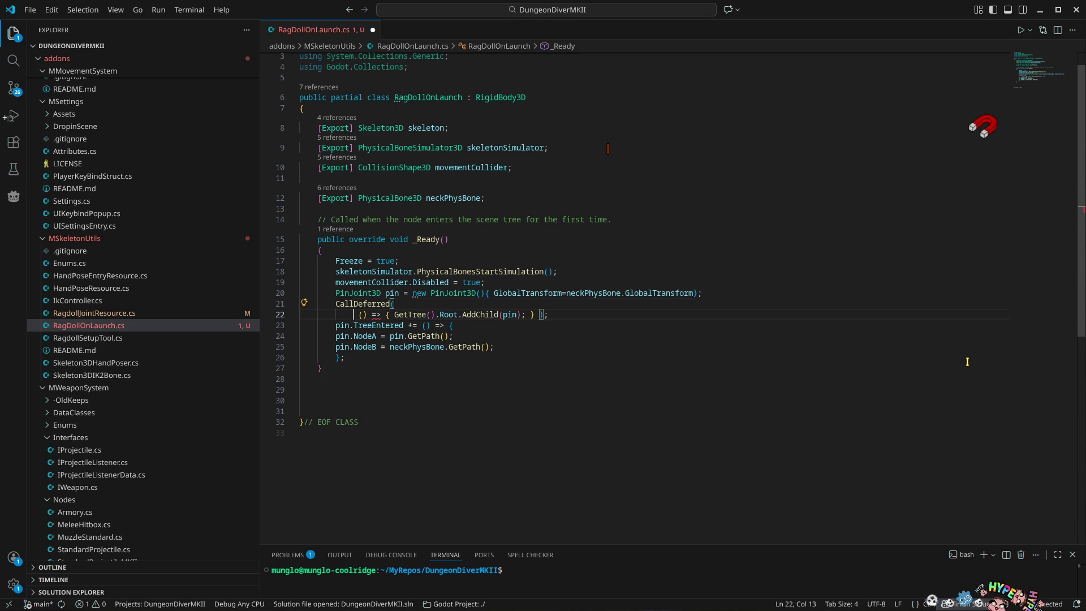
key("End")
key("Left")
key("Return")
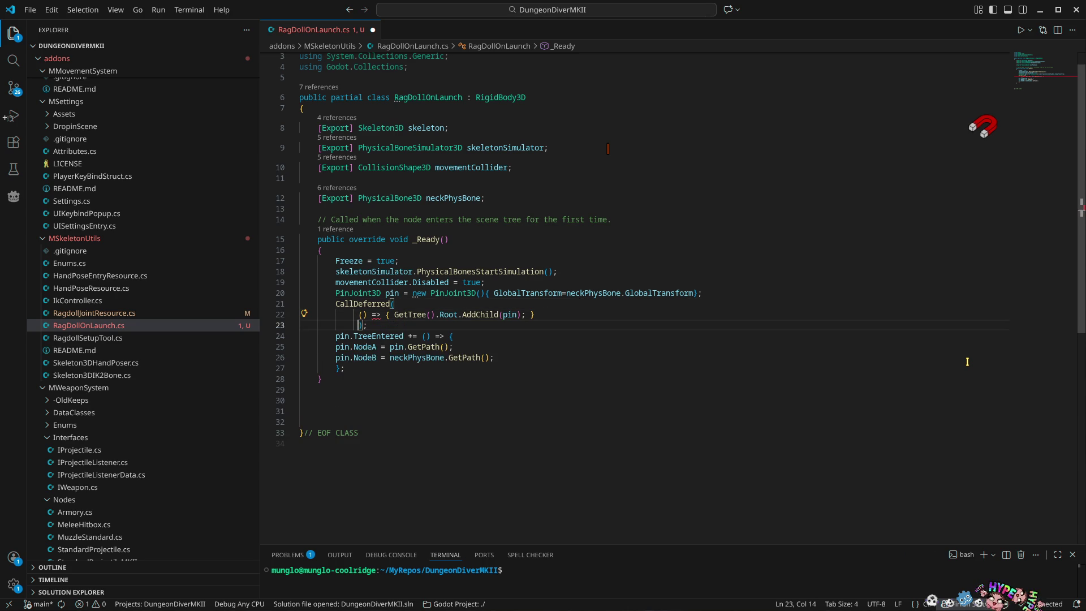
key("alt+Up")
key("shift+Home")
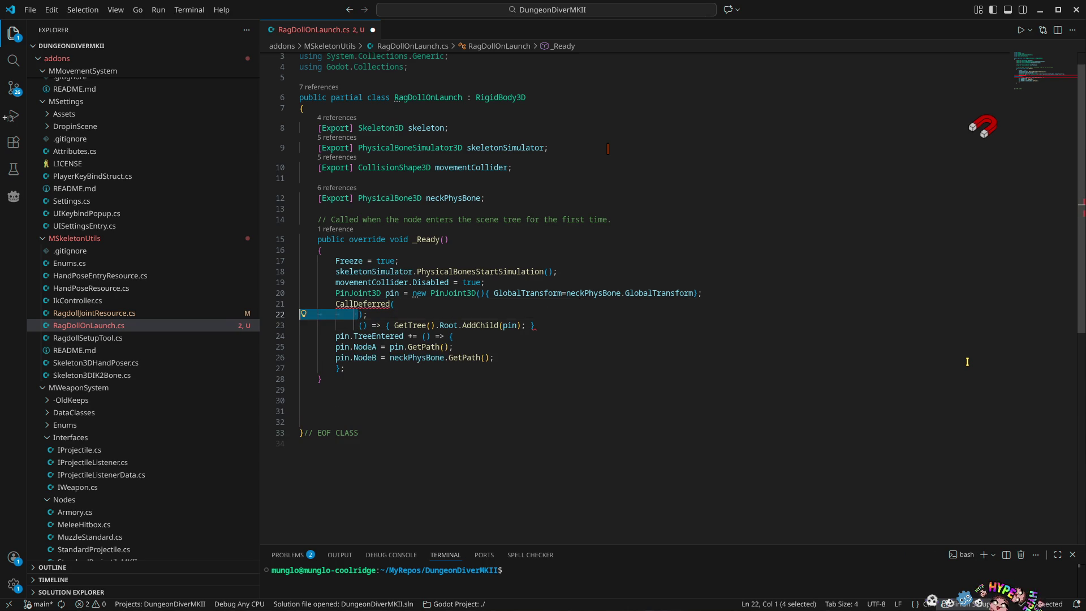
key("BackSpace")
key("BackSpace")
Pass "DelayedAdd" to CallDeferred and move the lambda line below _Ready's closing brace
type("\"")
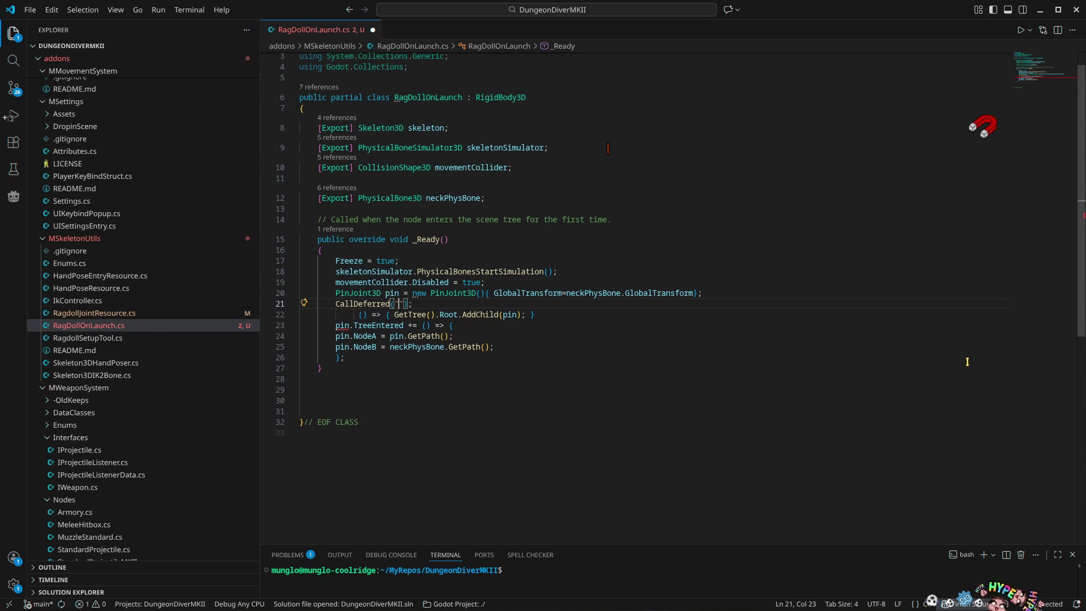
type("Delayed")
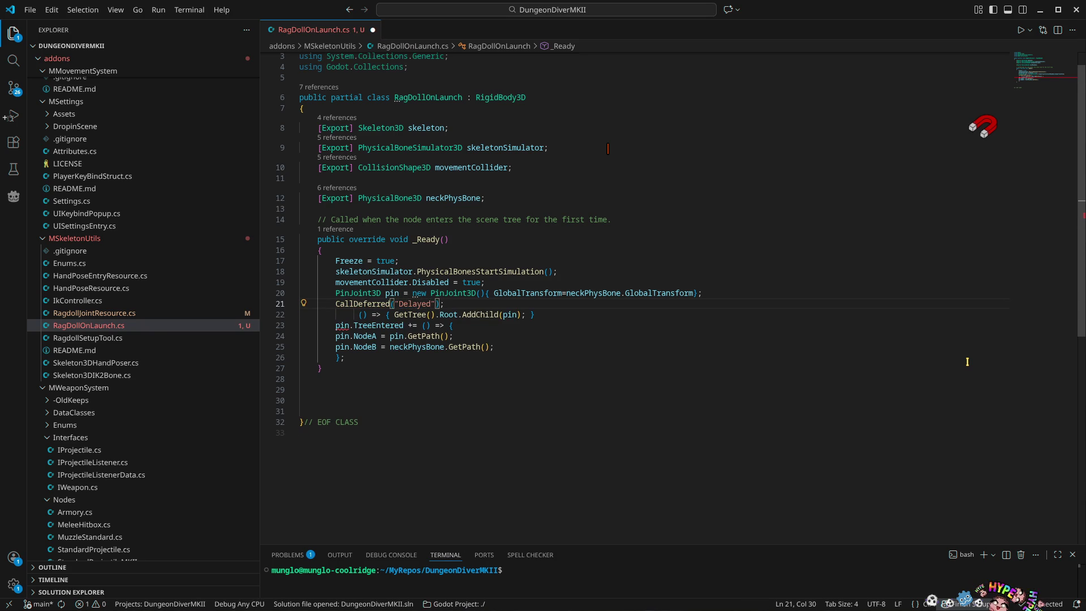
type("Add")
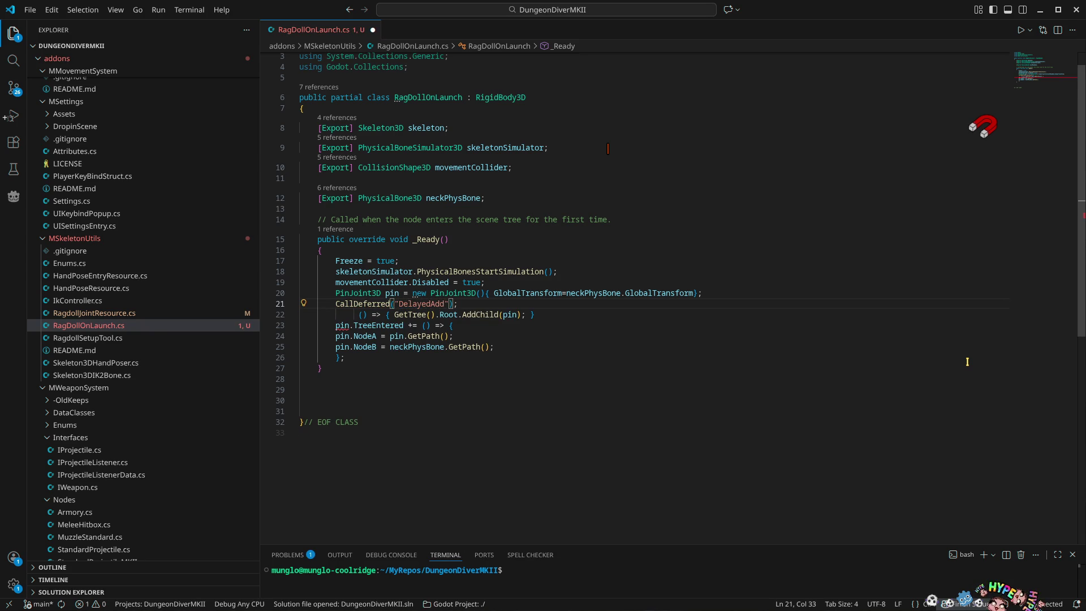
key("ctrl+shift+Left")
key("Right")
key("Down")
key("alt+Up")
key("alt+Up")
key("alt+Down")
key("alt+Down")
key("alt+Down")
key("alt+Down")
key("alt+Down")
key("Up")
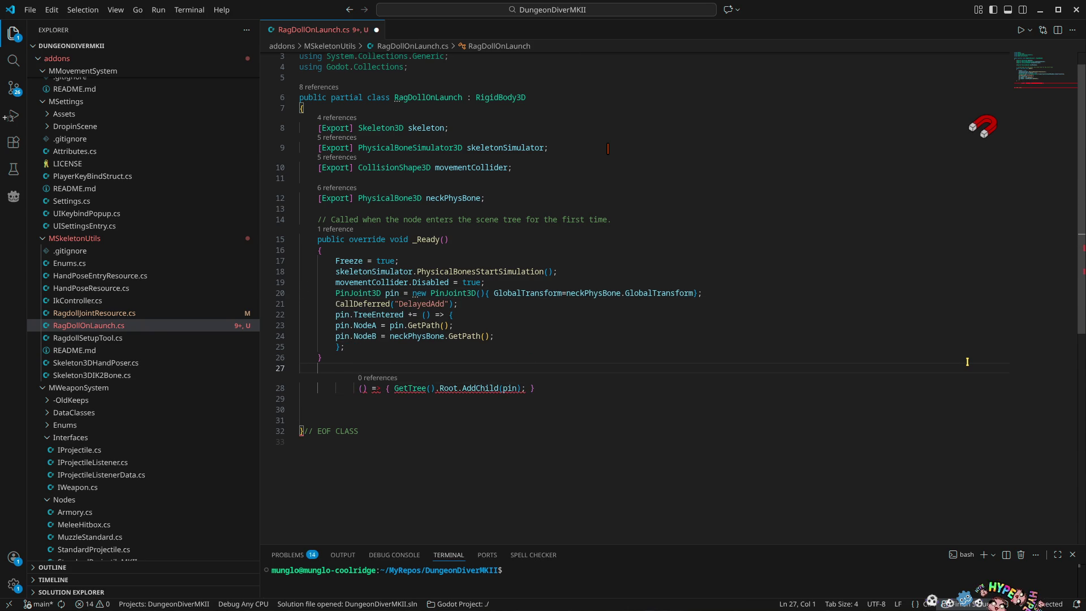
Declare a private void DelayedAdd() method and move the AddChild lambda line into its body
key("Return")
type("private ")
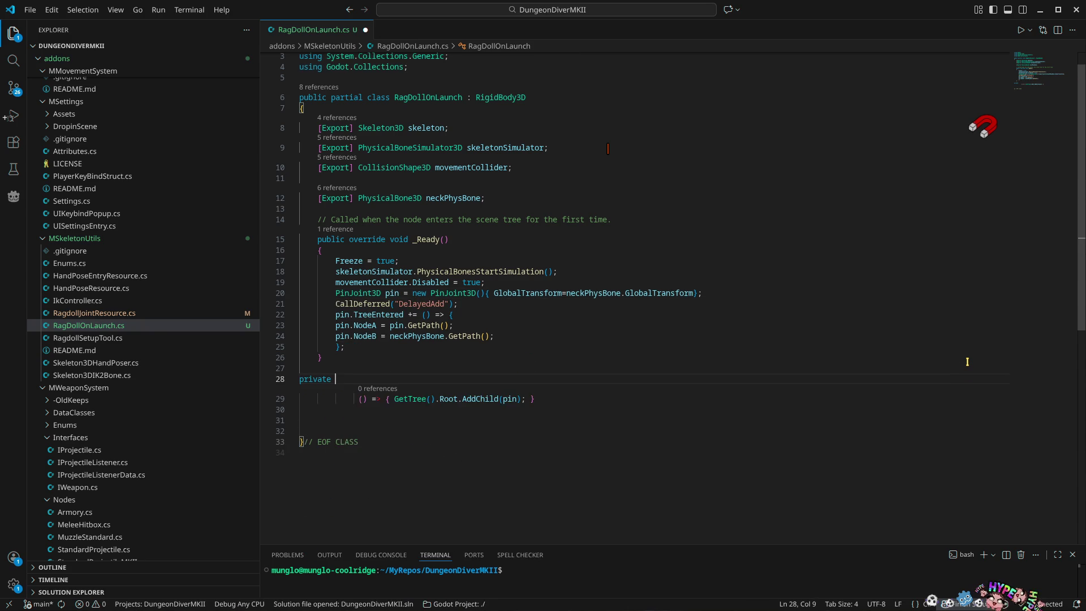
type("void DelayedAdd()")
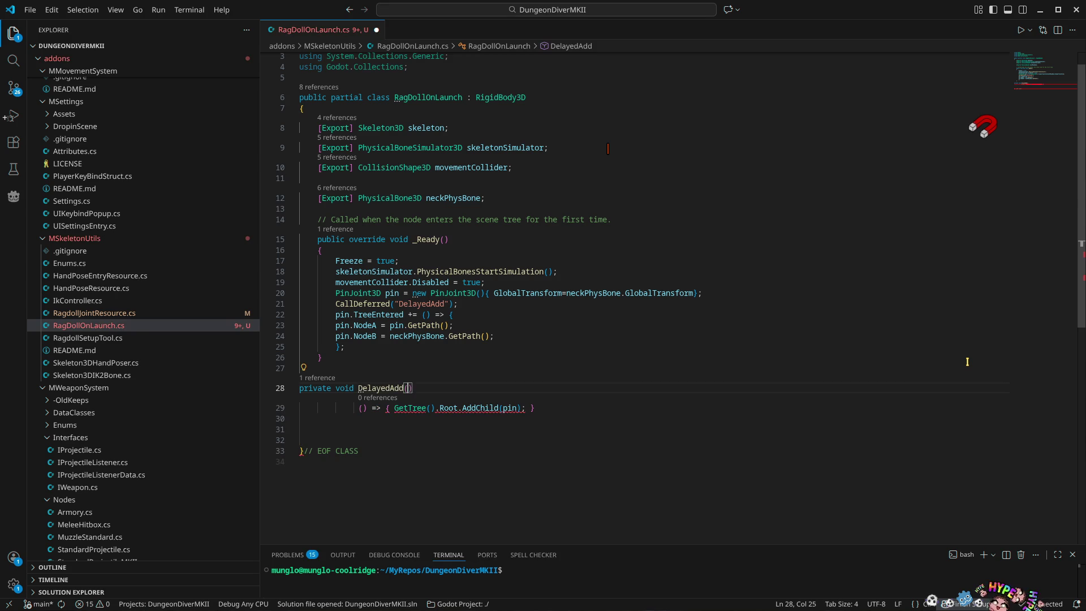
key("Return")
type("{")
key("Return")
key("Down")
key("alt+Down")
key("alt+Down")
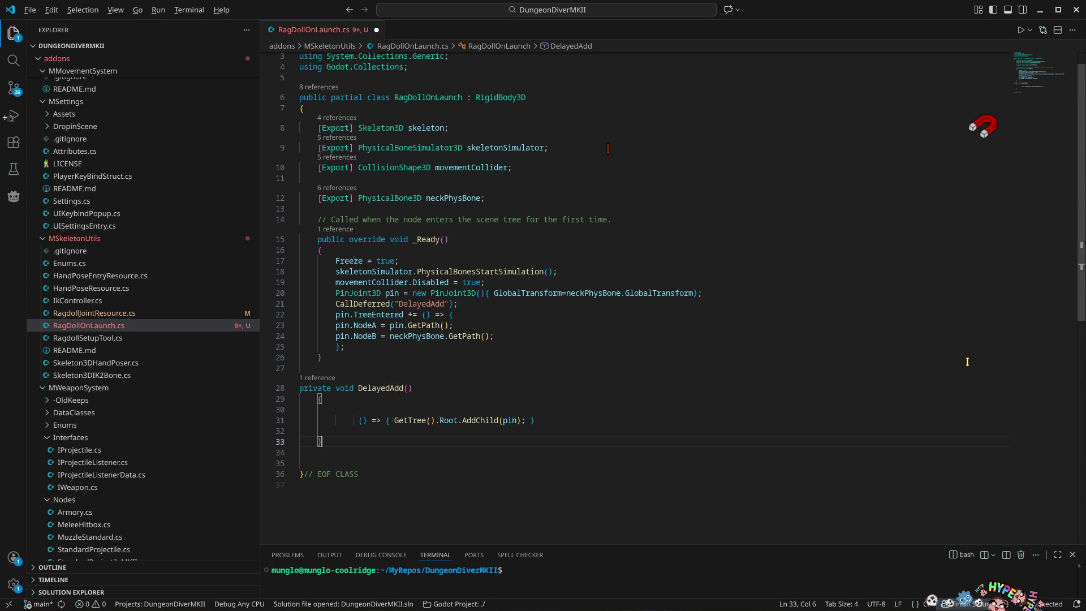
Strip the lambda's () => and braces, leaving GetTree().Root.AddChild(pin); in DelayedAdd
key("ctrl+shift+Right")
key("ctrl+shift+Right")
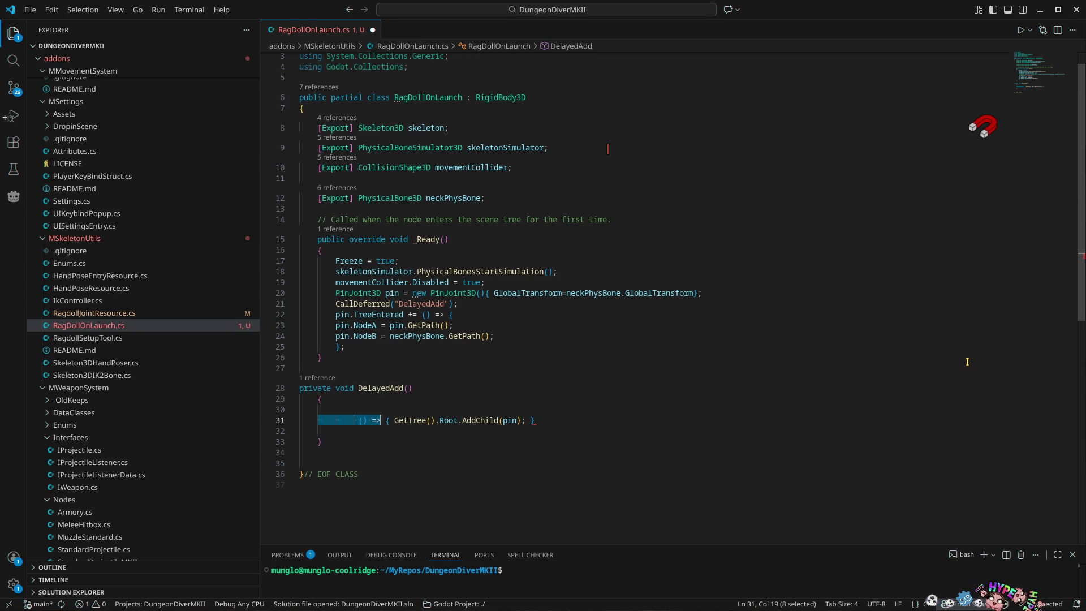
key("BackSpace")
key("Delete")
key("Delete")
key("End")
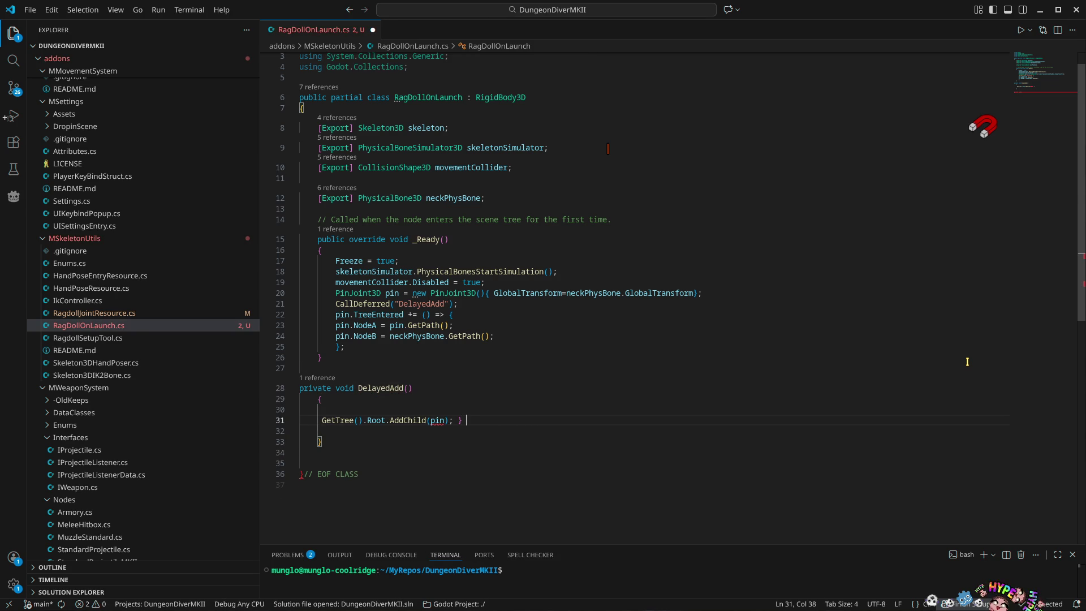
key("BackSpace")
key("BackSpace")
key("Up")
key("Up")
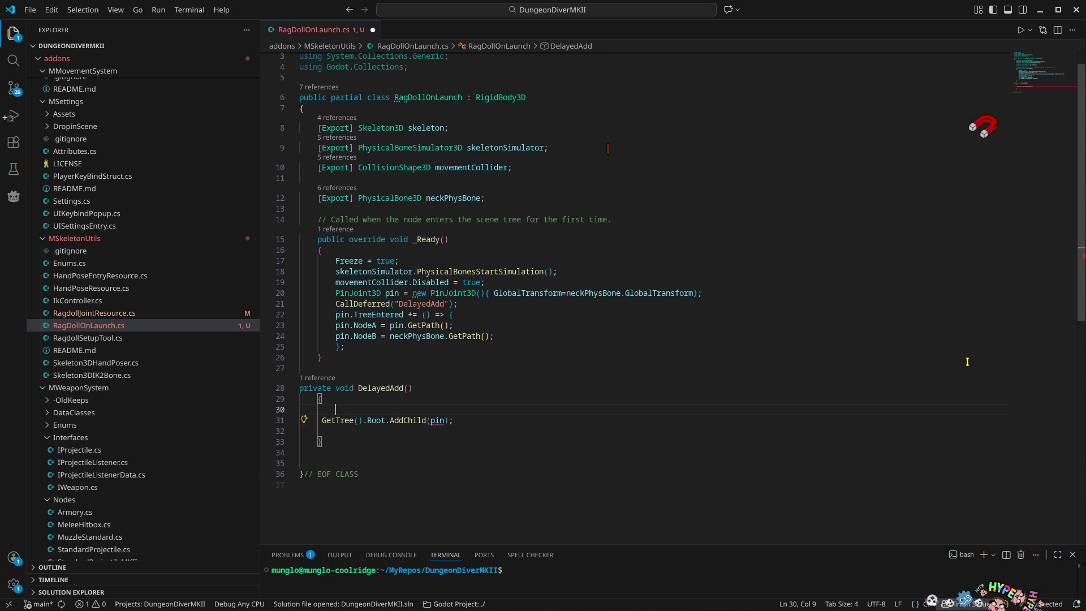
key("Up")
key("End")
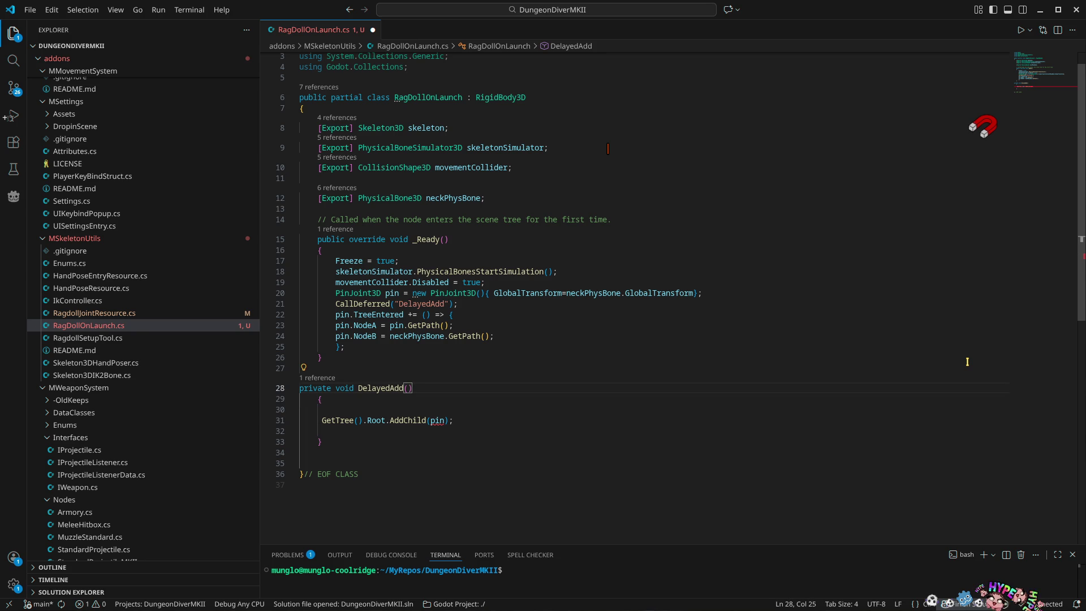
Give DelayedAdd a PinJoint3D pin parameter
type("pinjo")
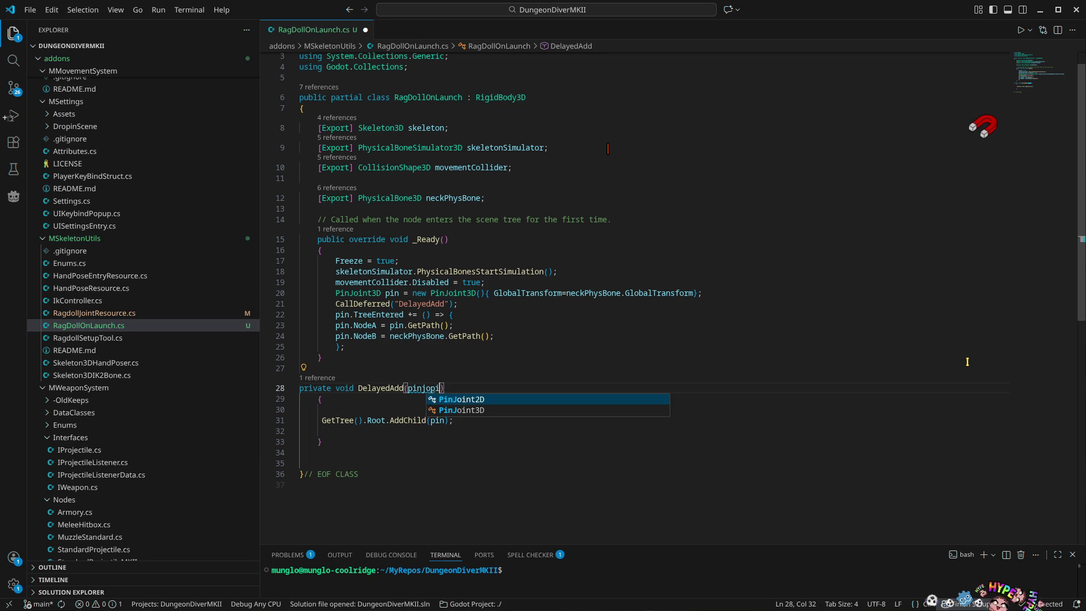
type("in")
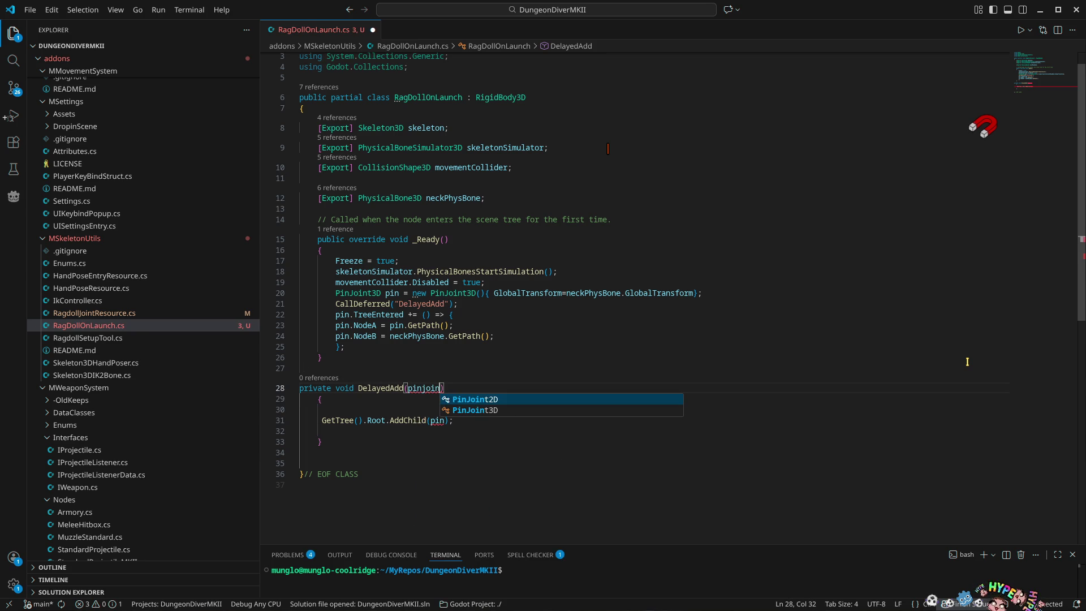
key("Down")
key("Tab")
type("pin")
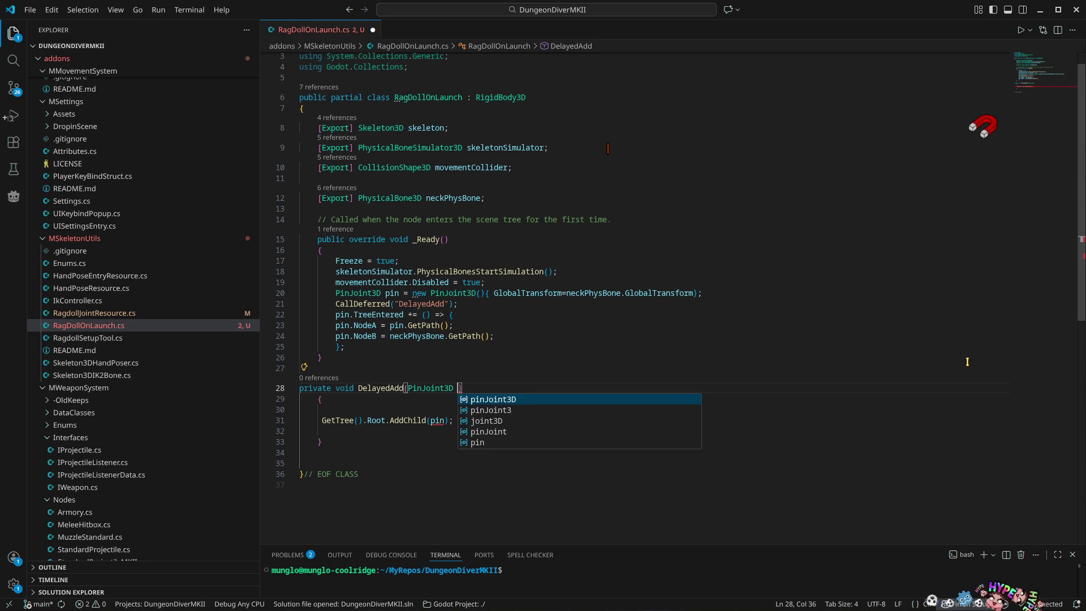
key("Escape")
Format the document and remove the blank lines around the AddChild call
key("Down")
key("Down")
key("Down")
key("ctrl+shift+i")
key("Up")
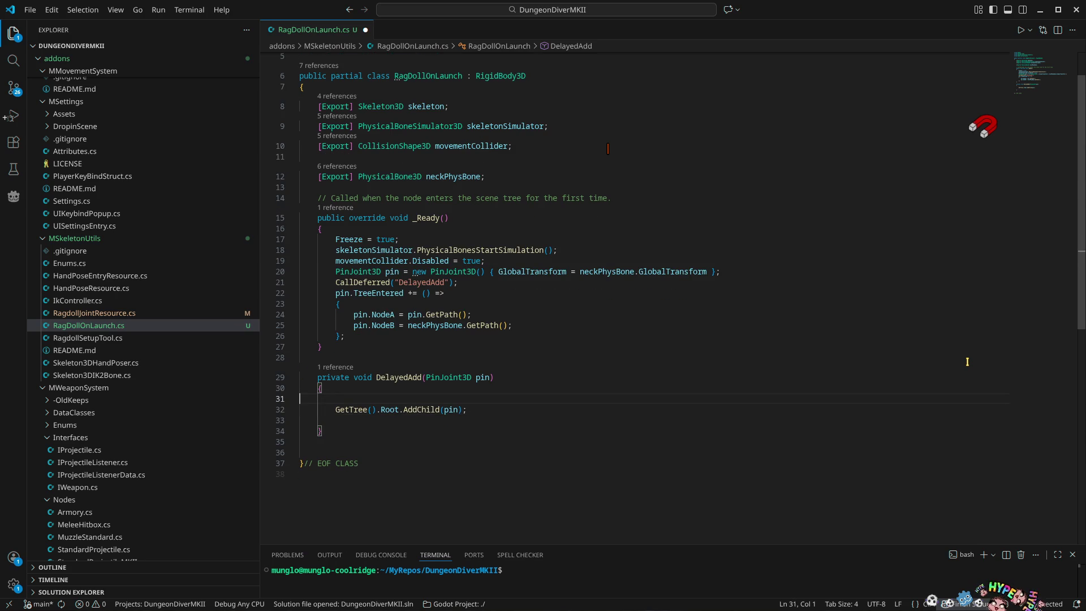
key("Delete")
key("Down")
key("Down")
key("BackSpace")
key("Up")
key("Up")
key("Up")
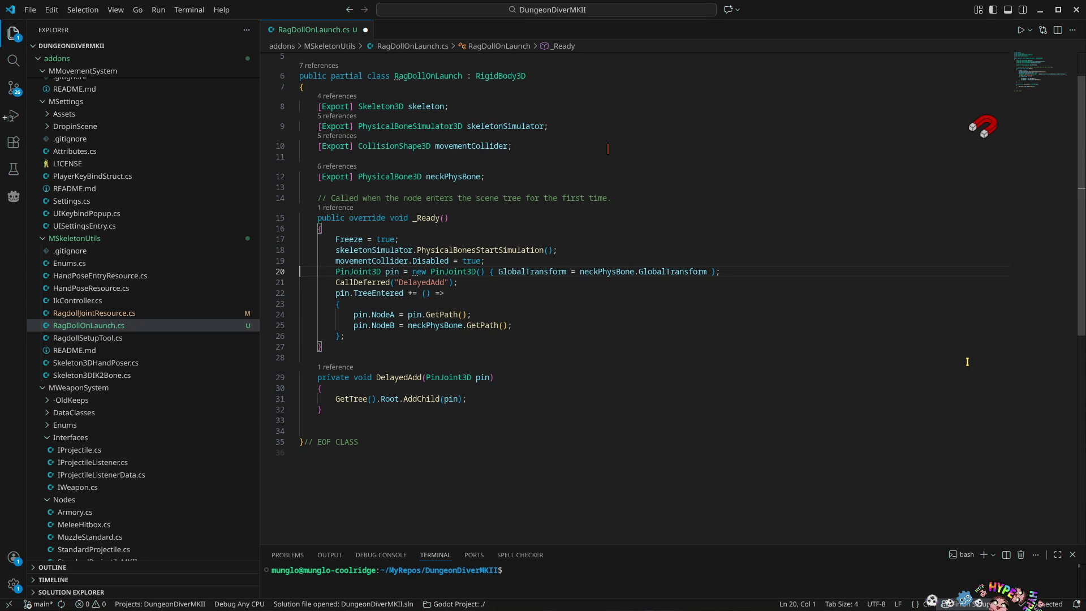
key("End")
key("Left")
key("Left")
Add pin as a second CallDeferred argument and save the script
type(", pin")
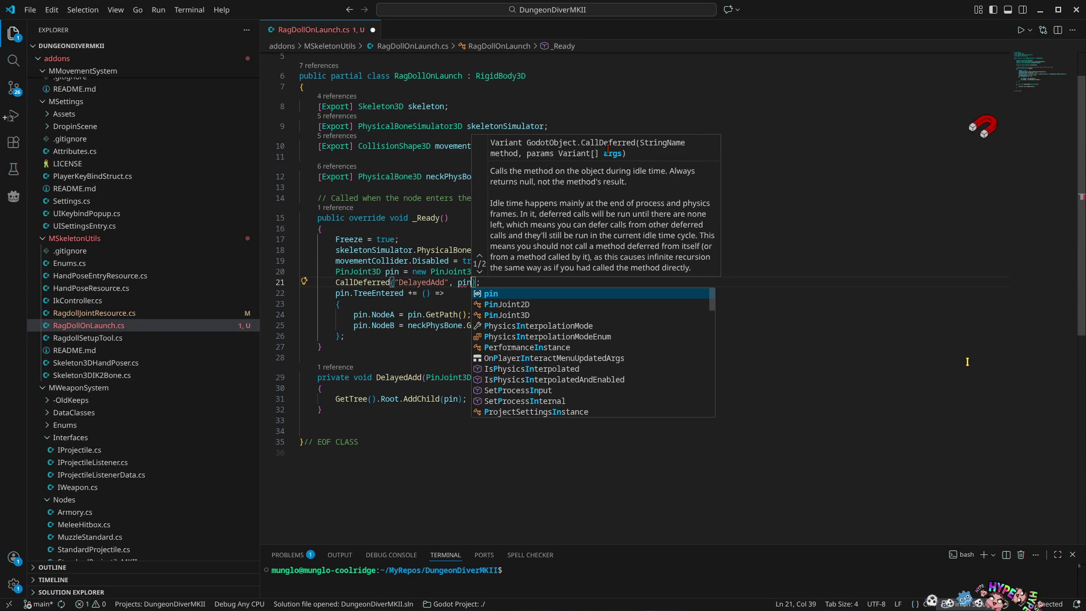
key("Escape")
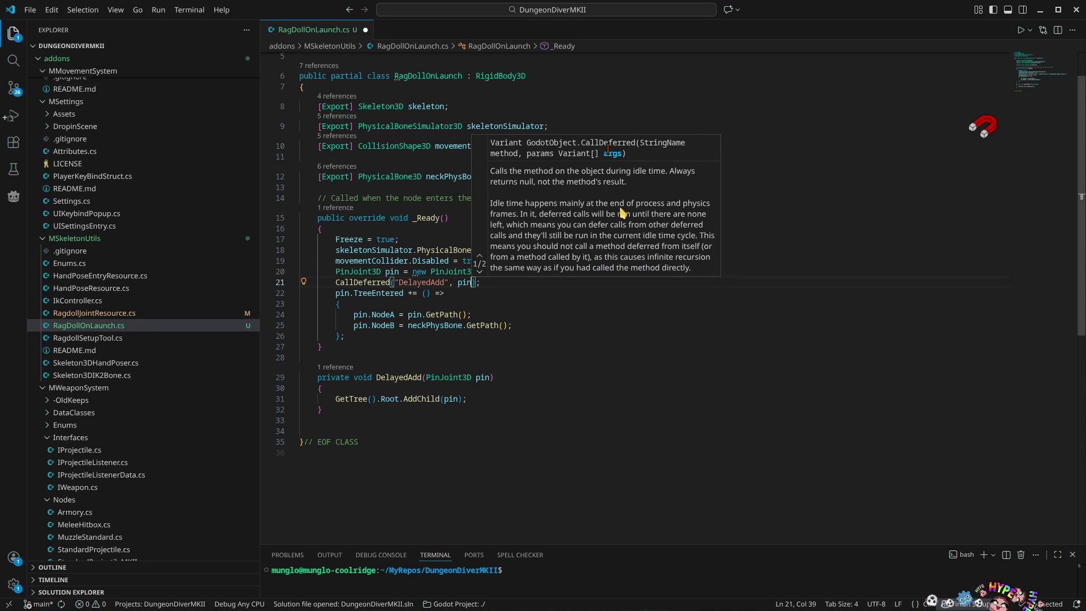
left_click(504, 314)
key("ctrl+s")
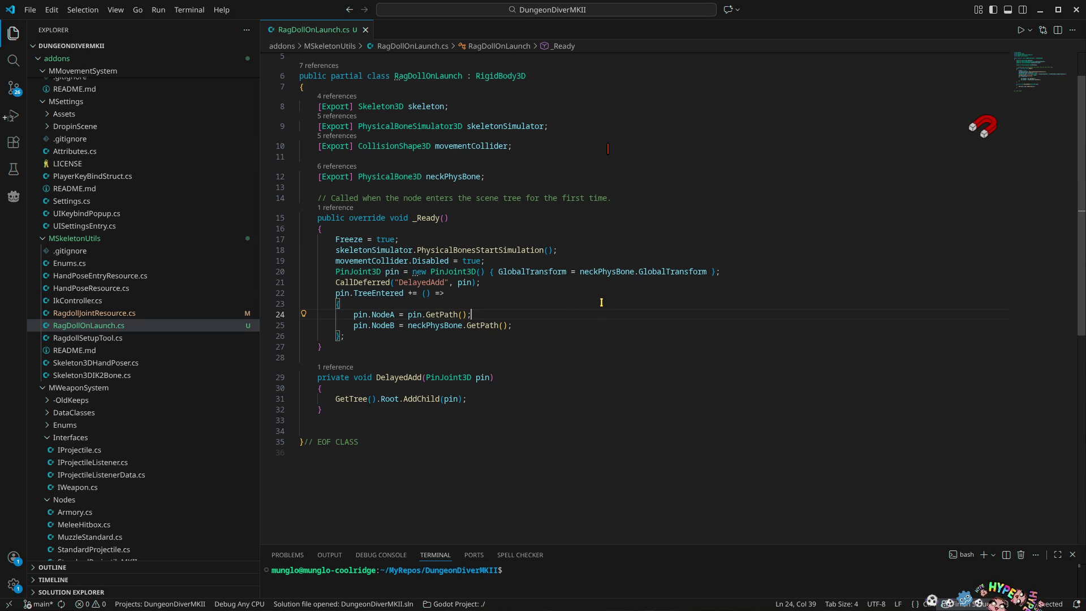
Move the CallDeferred line above the PinJoint3D creation and drop its pin argument
left_click(479, 282)
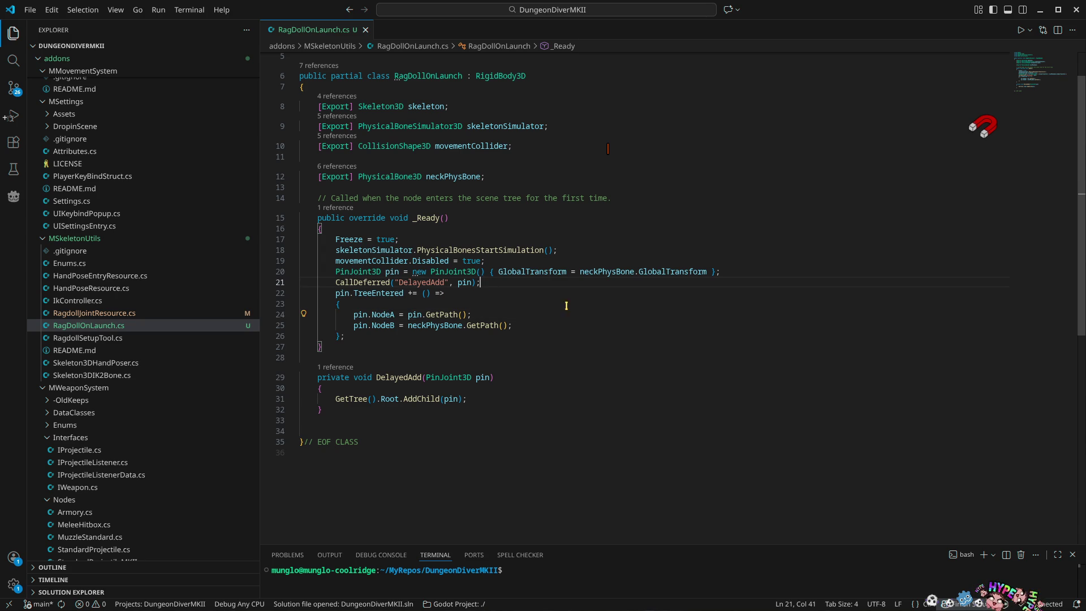
key("alt+Up")
key("Left")
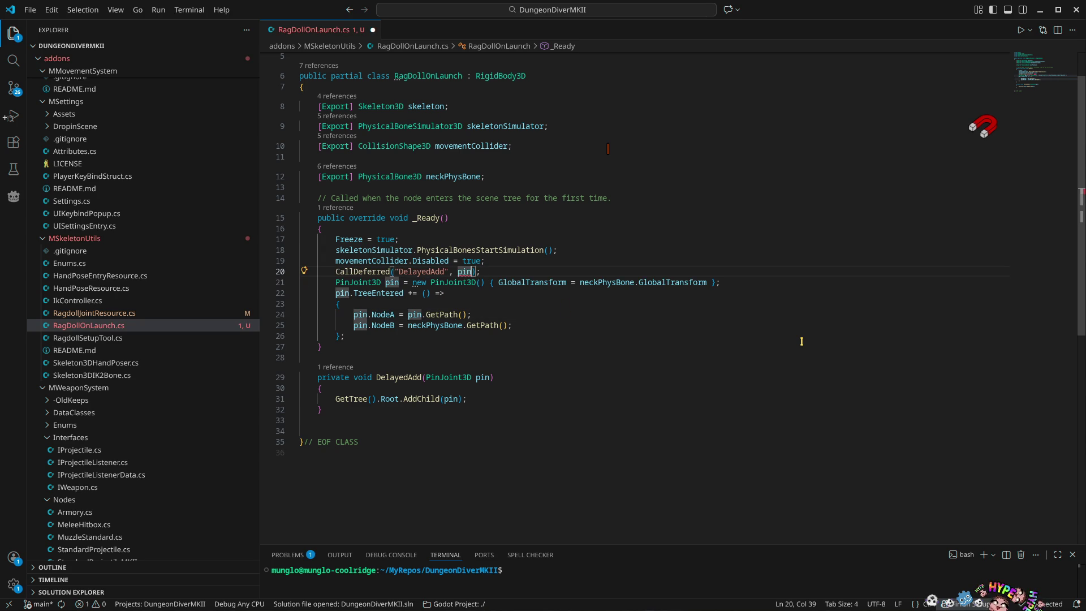
key("shift+Left")
key("shift+Left")
key("shift+Left")
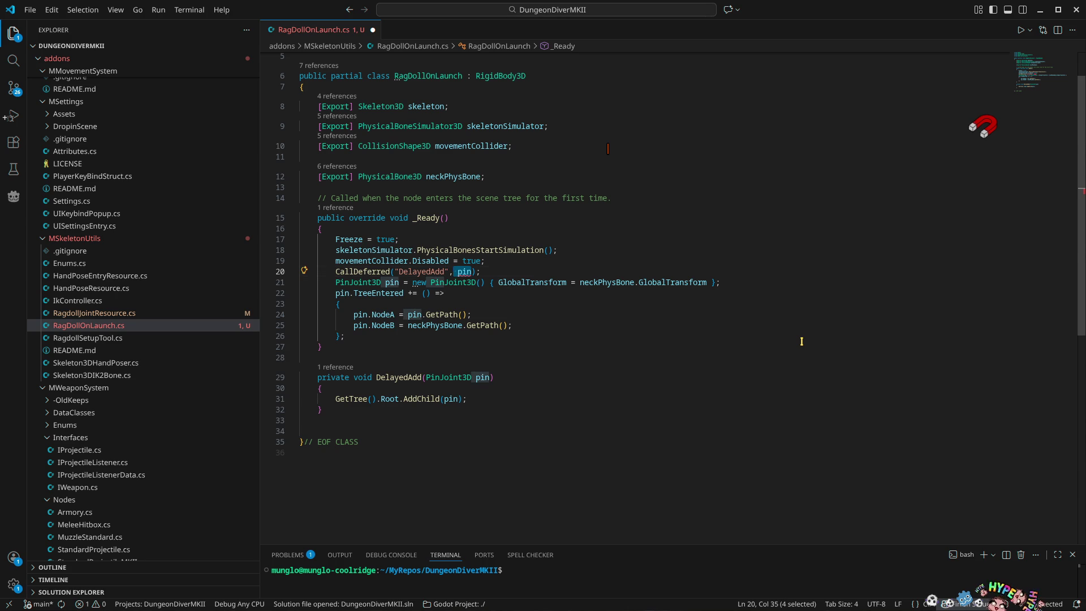
key("BackSpace")
key("BackSpace")
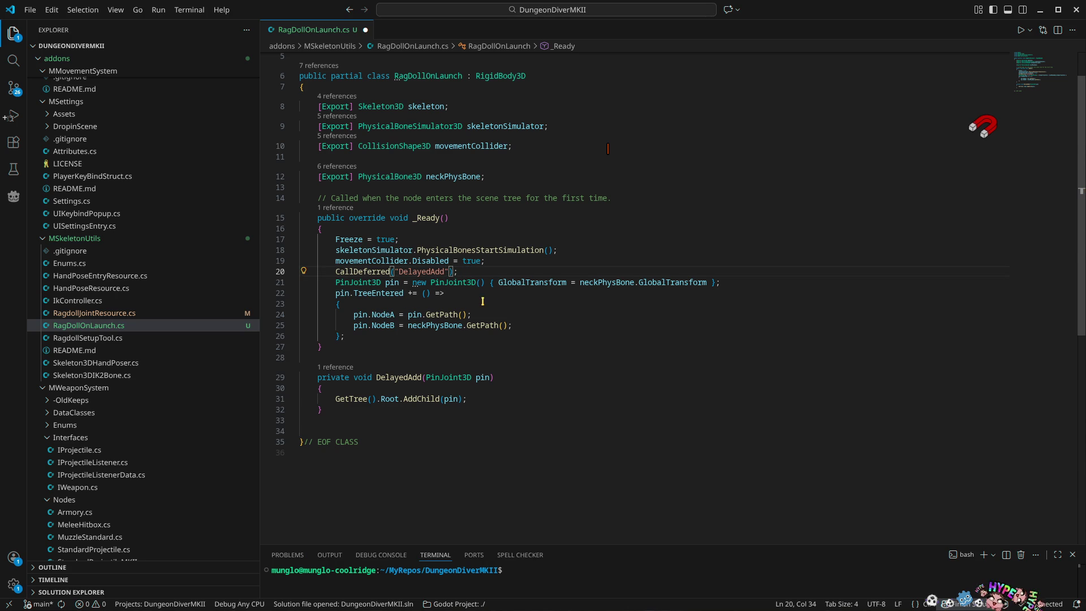
Cut the PinJoint3D creation and TreeEntered block out of _Ready
key("Down")
key("Home")
left_click(347, 337, "shift")
key("BackSpace")
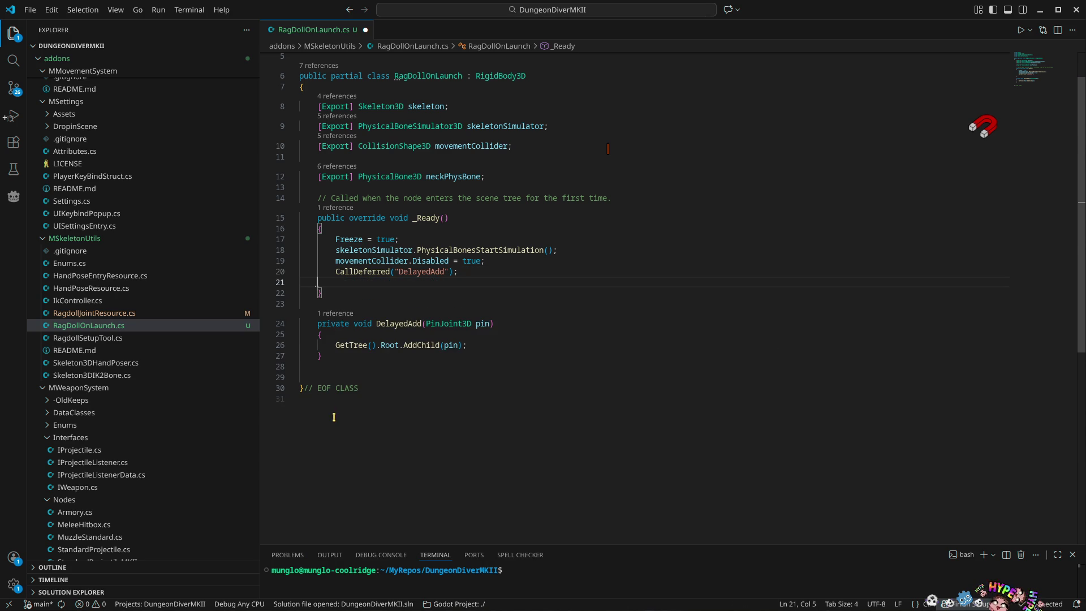
Paste the PinJoint3D block into DelayedAdd and remove its PinJoint3D pin parameter
left_click(347, 335)
key("Return")
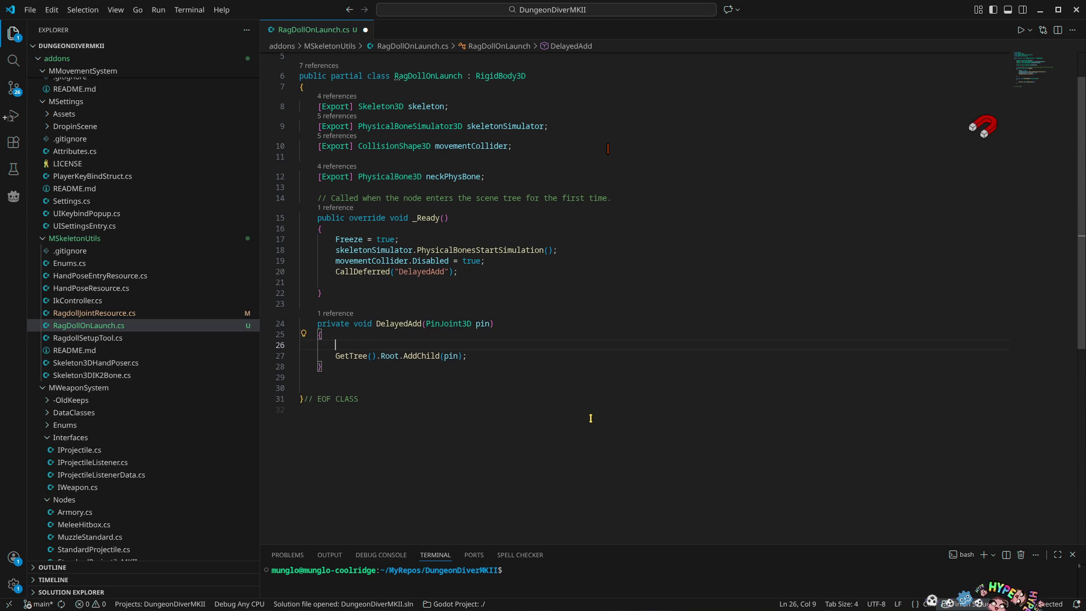
key("ctrl+v")
double_click(446, 323)
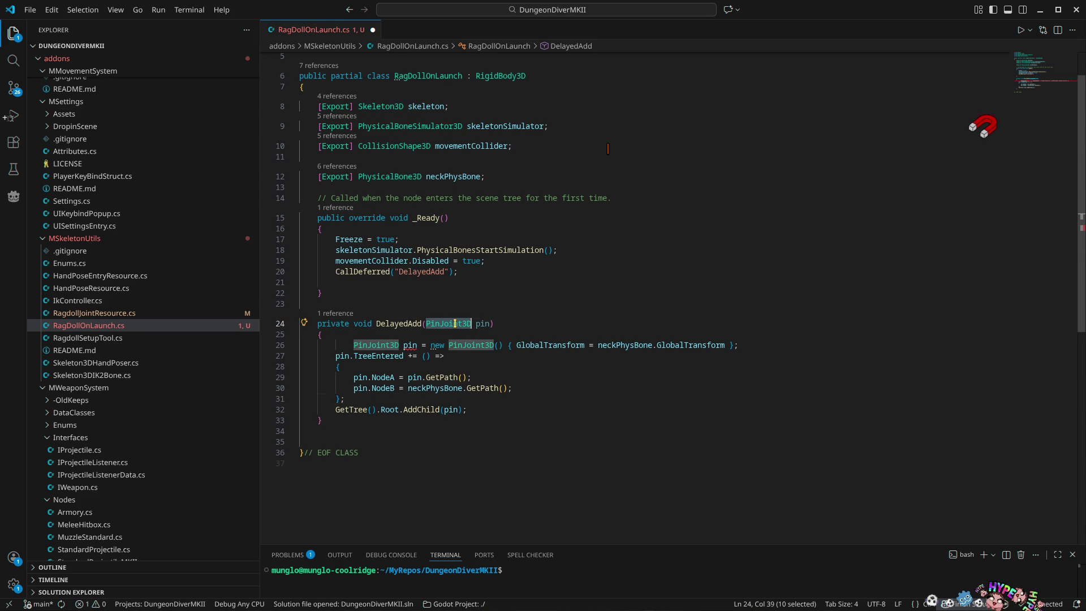
key("ctrl+shift+Right")
key("BackSpace")
Reformat the script, delete the empty line in _Ready, and save
key("Down")
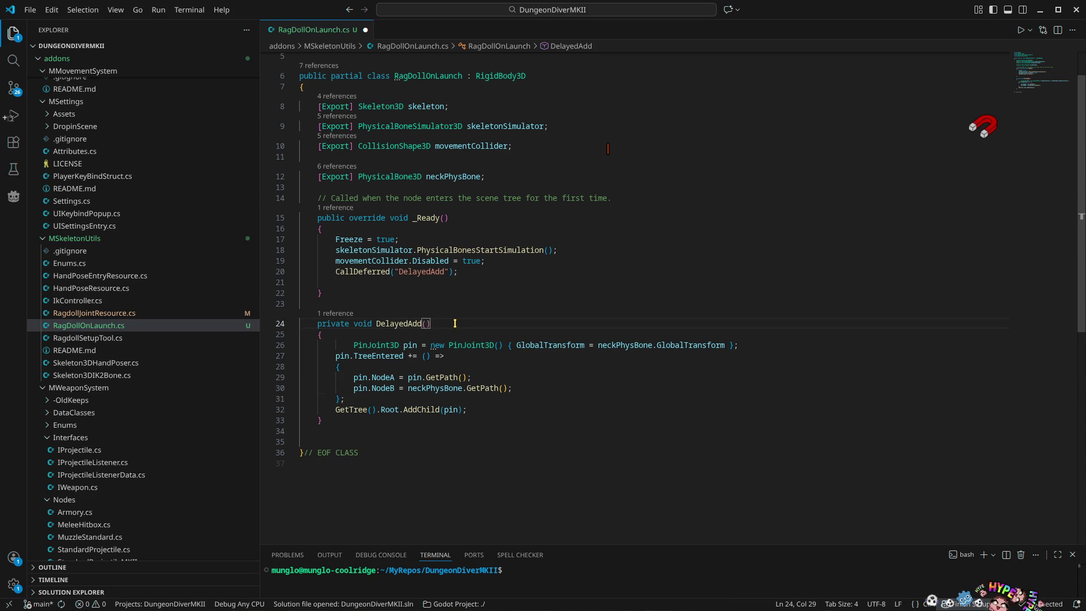
key("ctrl+shift+i")
left_click(331, 289)
key("ctrl+shift+k")
key("ctrl+s")
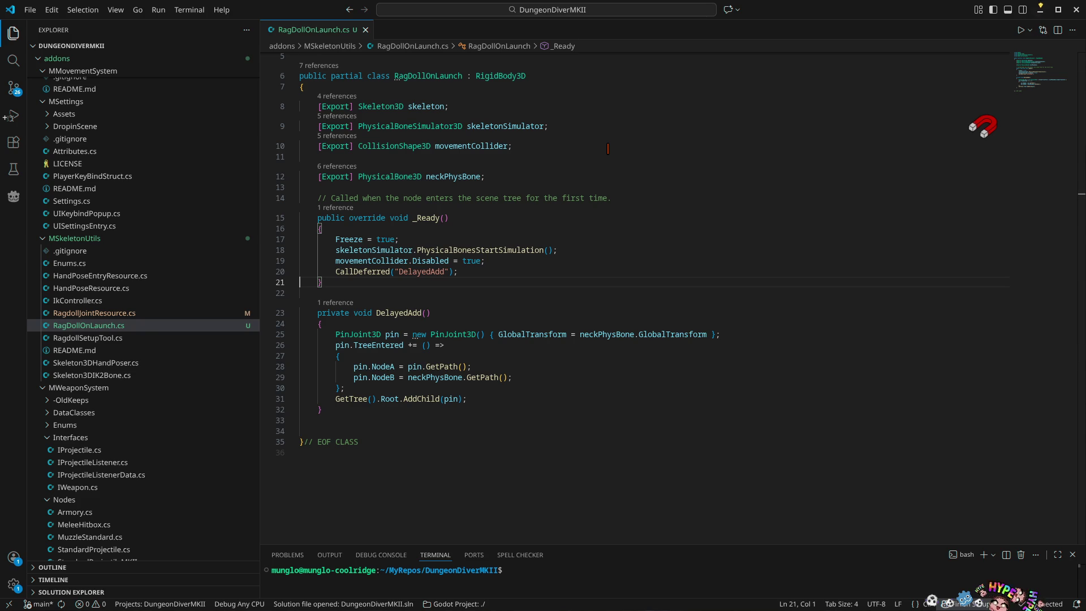
left_click(1040, 10)
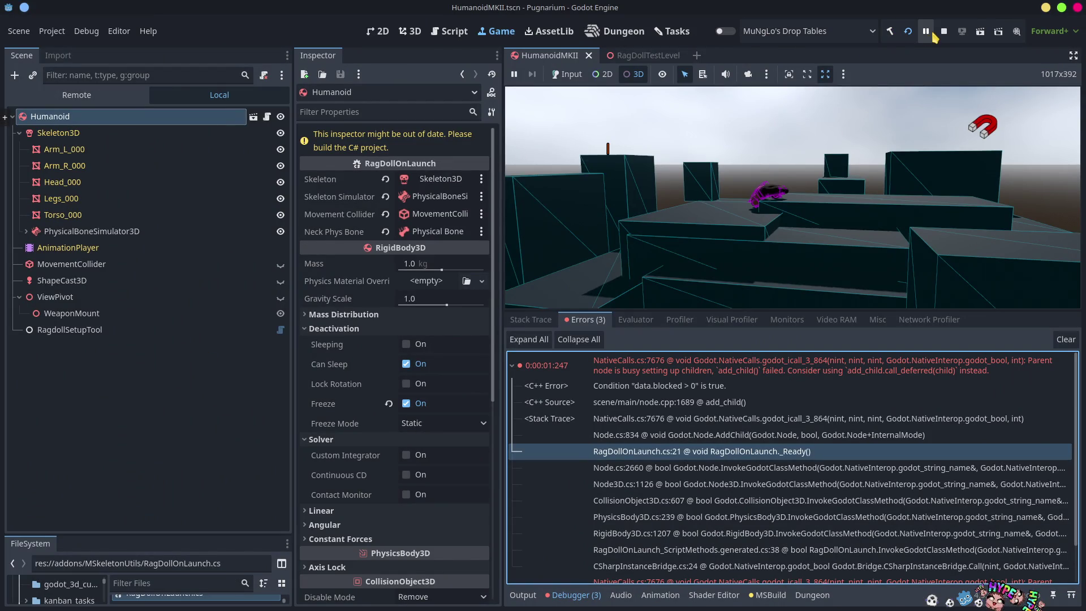
Stop and rerun the game, then view the Remote tree showing three PinJoint3D nodes under root
left_click(944, 32)
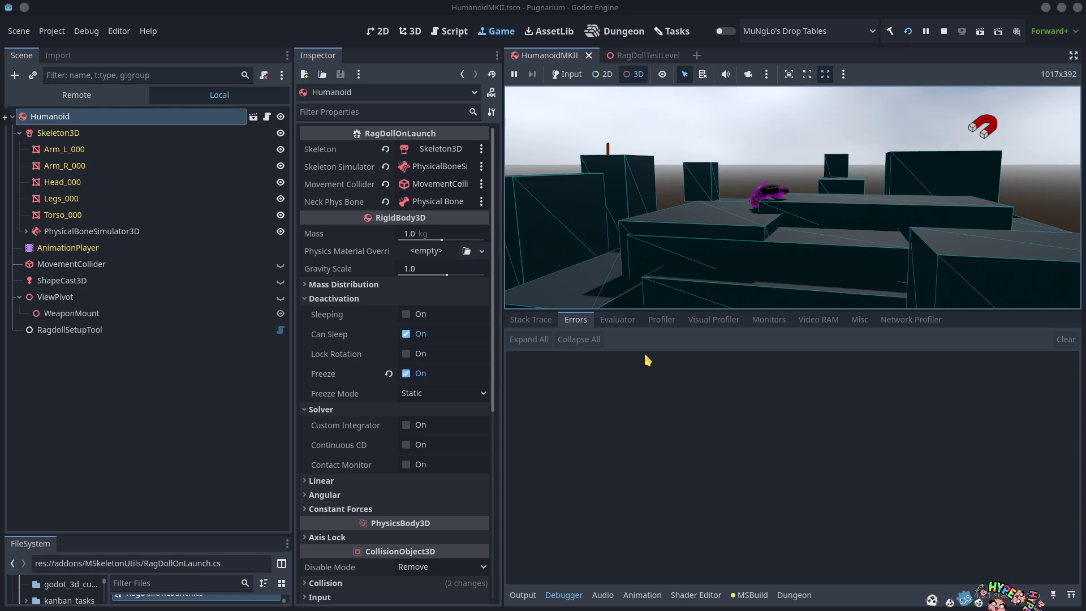
left_click(74, 96)
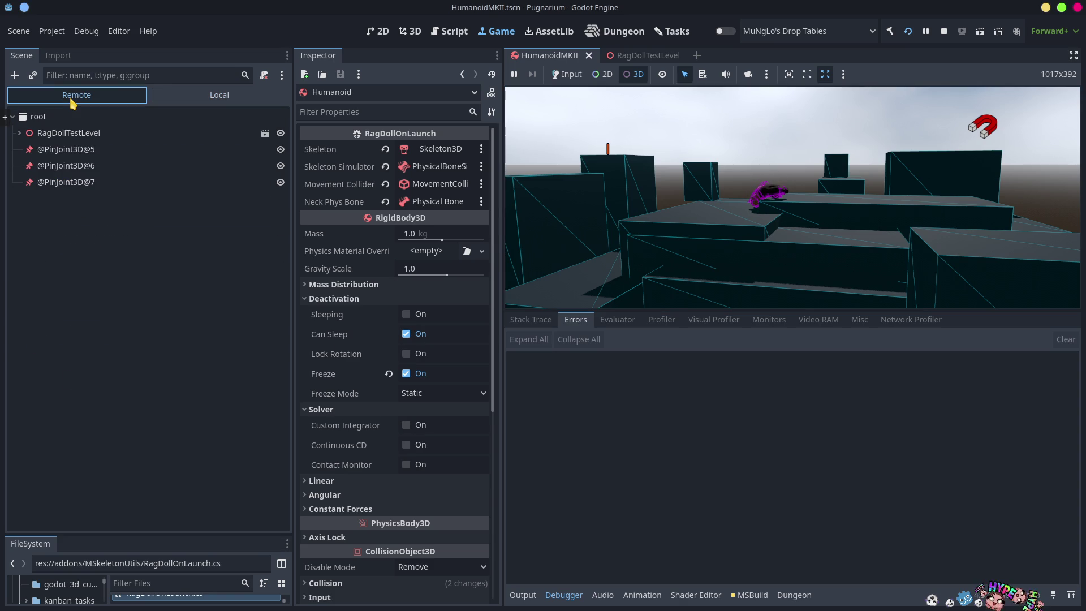
left_click(66, 150)
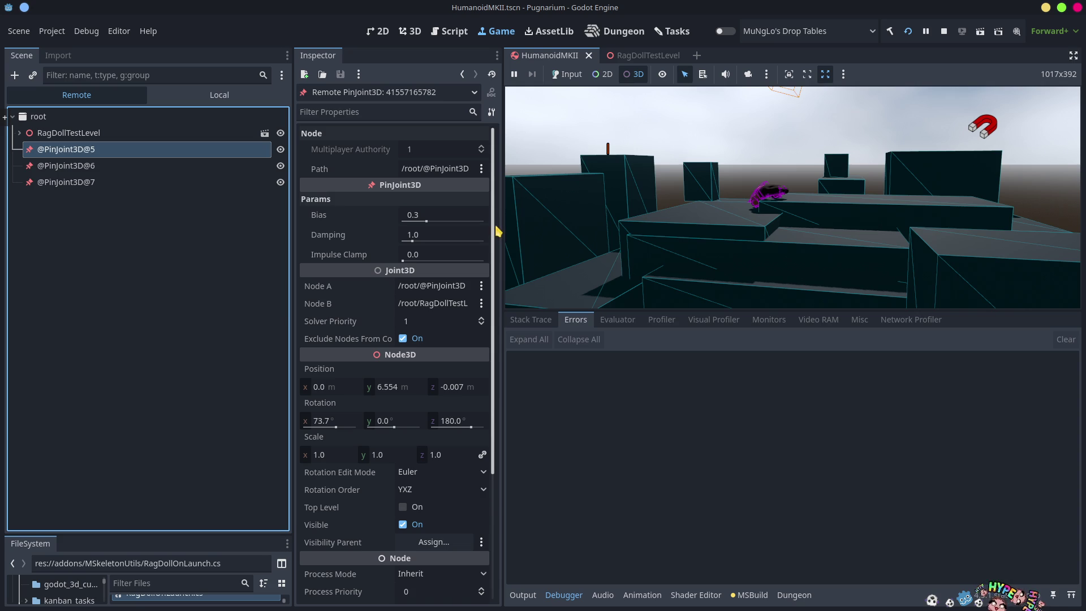
left_click_drag(497, 231, 492, 408)
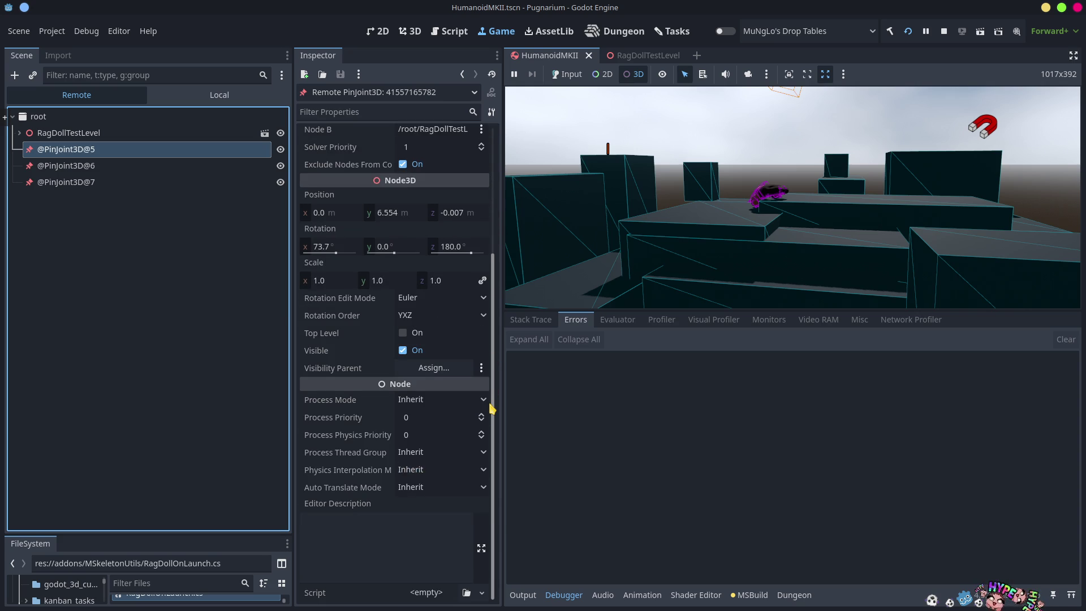
left_click_drag(491, 408, 500, 183)
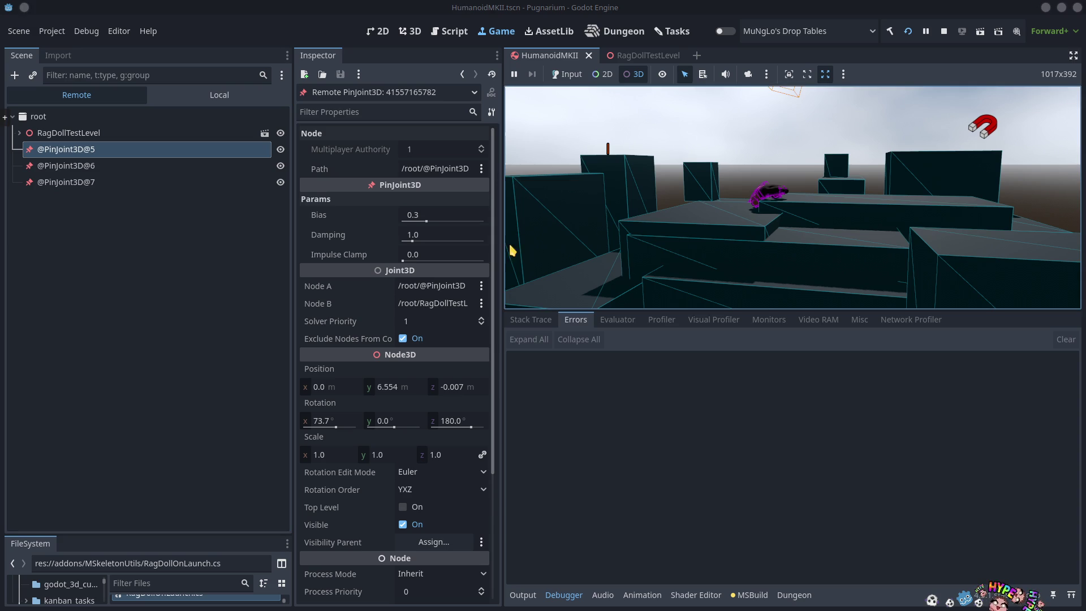
left_click_drag(502, 245, 717, 253)
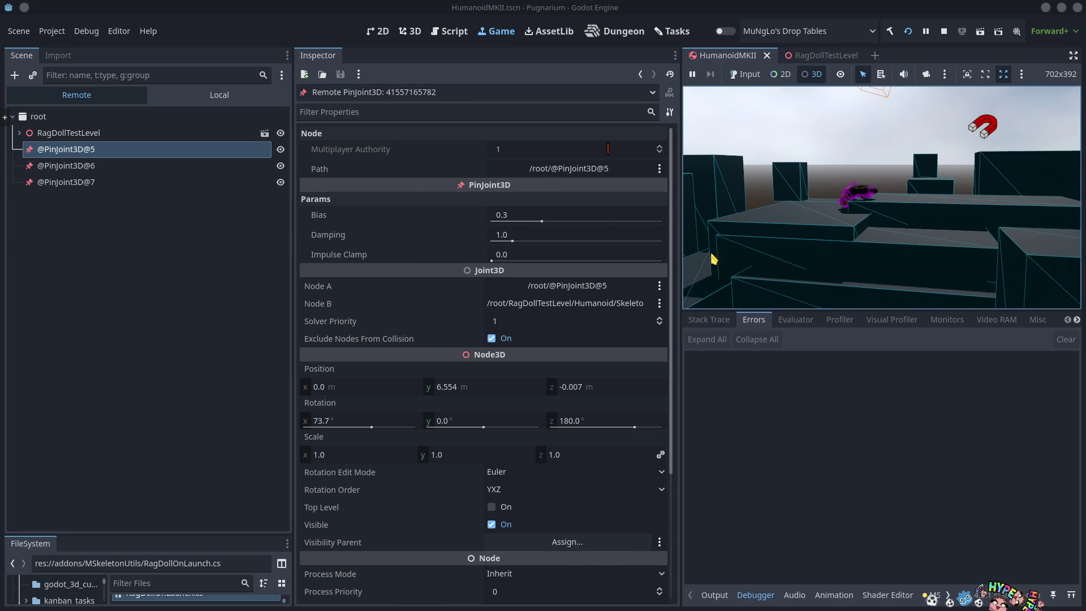
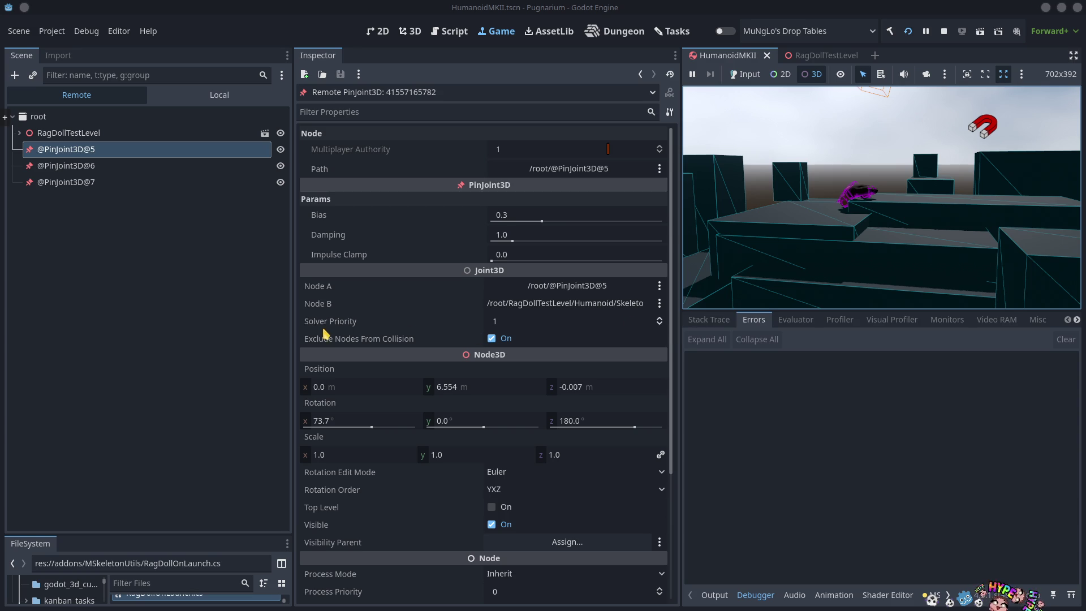
mouse_move(324, 324)
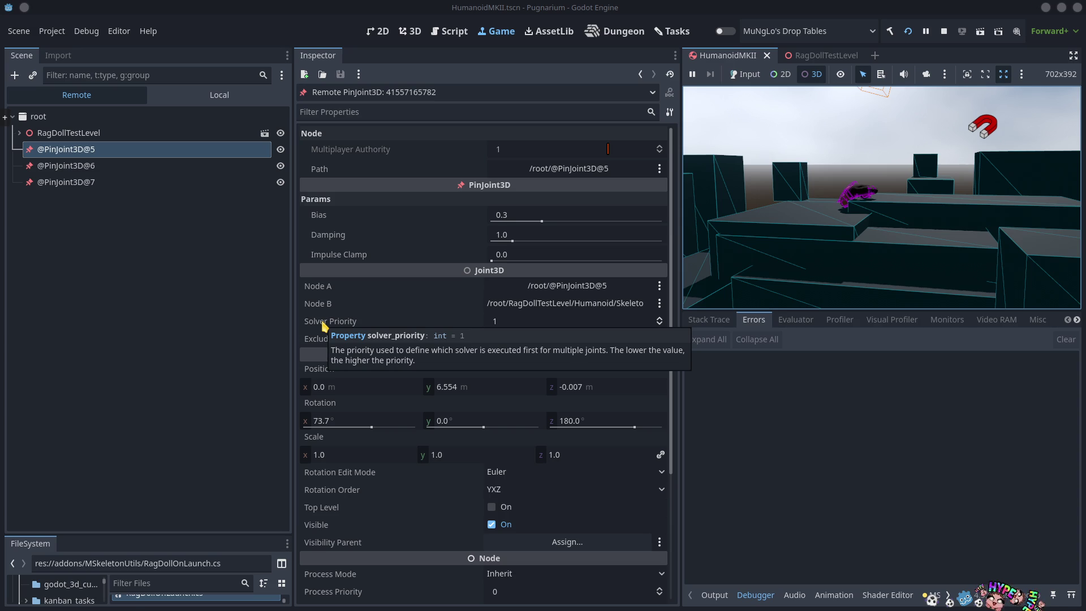
left_click(660, 326)
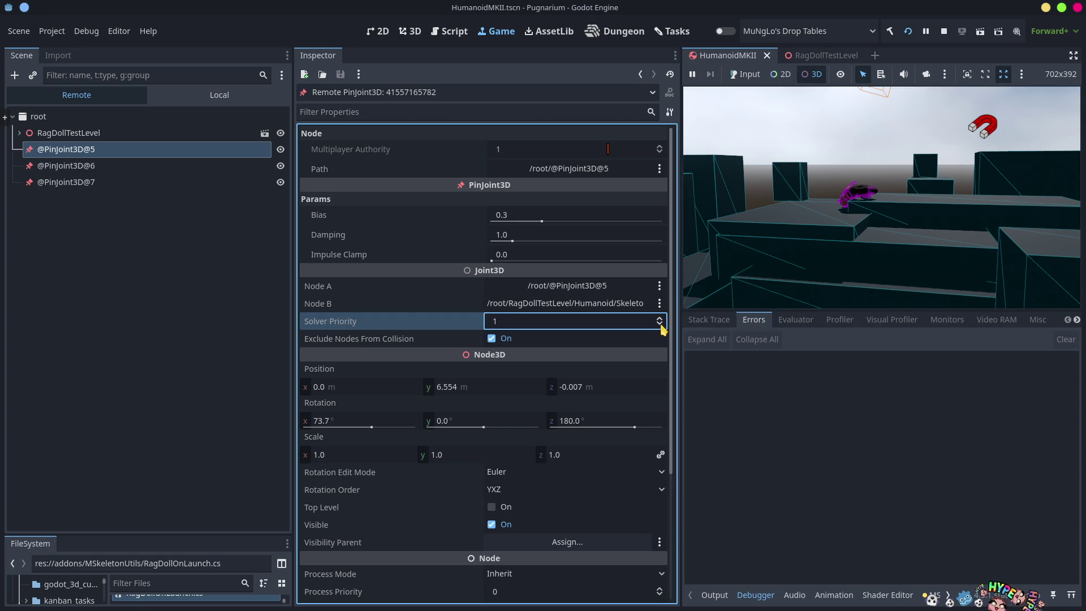
left_click_drag(671, 294, 671, 452)
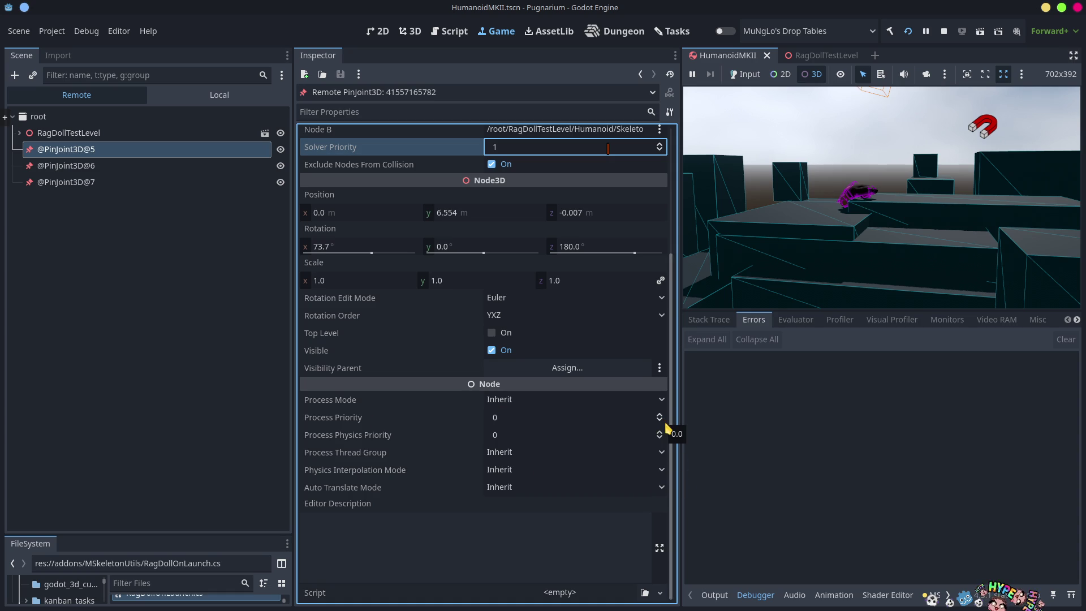
scroll(666, 428, "up", 3)
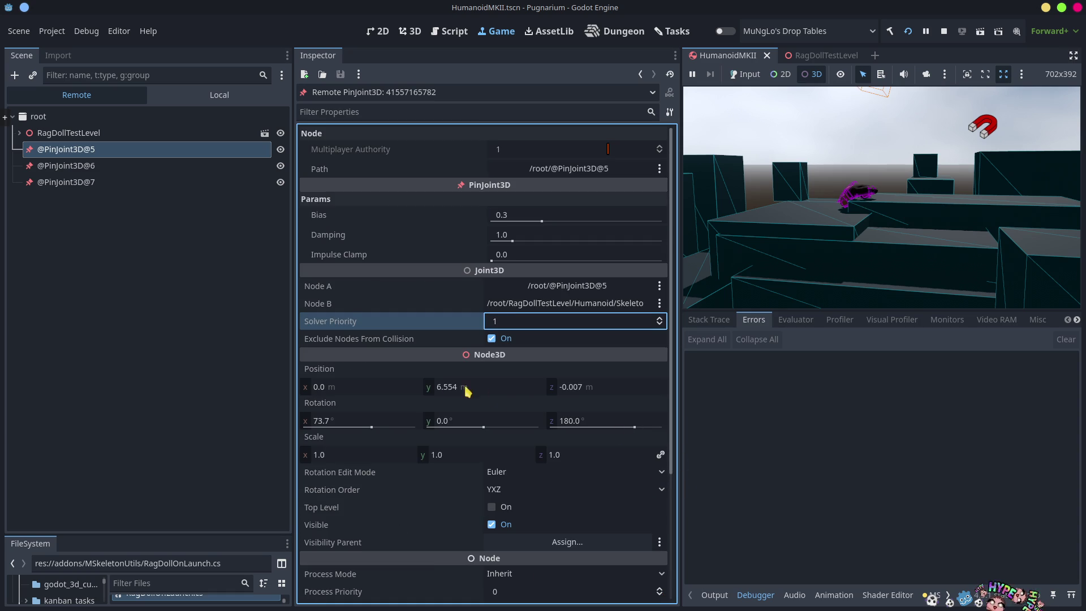
left_click(441, 390)
left_click_drag(442, 390, 492, 390)
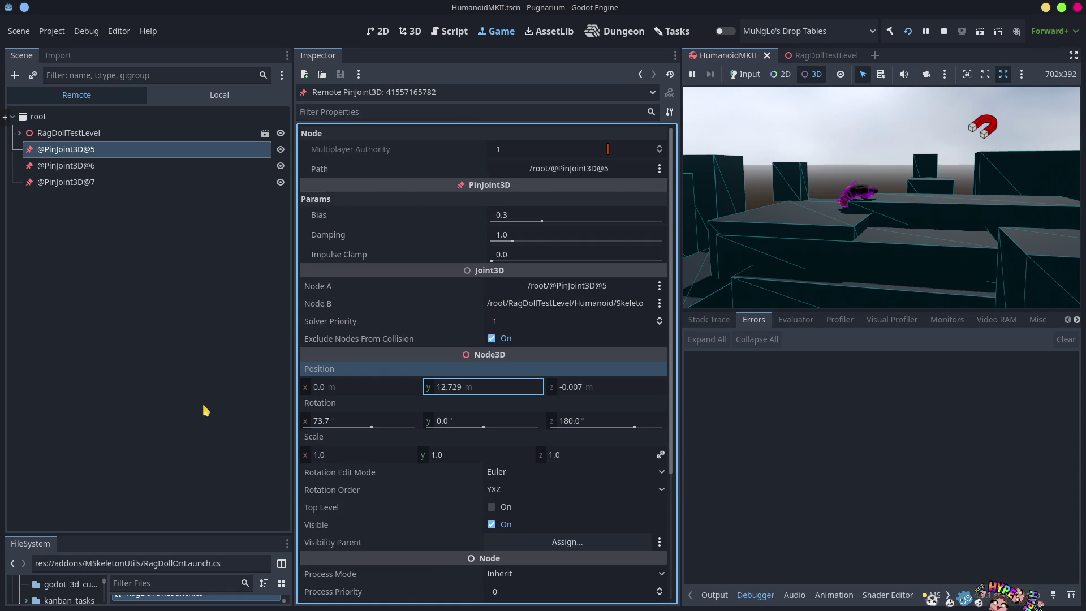
Enable the game camera override and pull the camera back to overlook the whole level
left_click(841, 218)
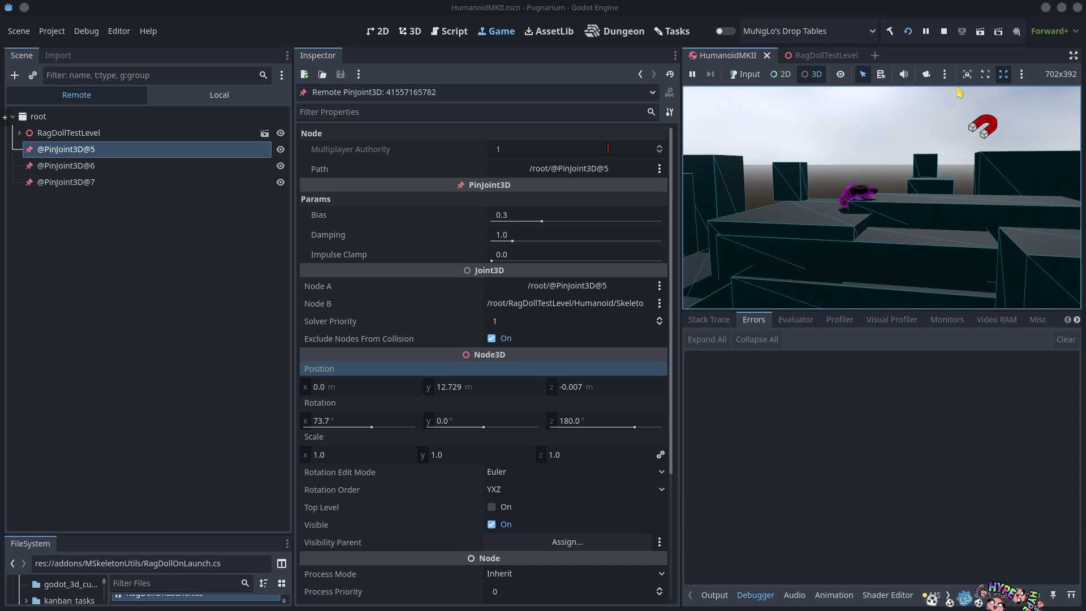
left_click(924, 73)
right_click(910, 148)
mouse_move(911, 148)
left_mouse_down()
mouse_move(910, 234)
mouse_move(891, 226)
left_mouse_up()
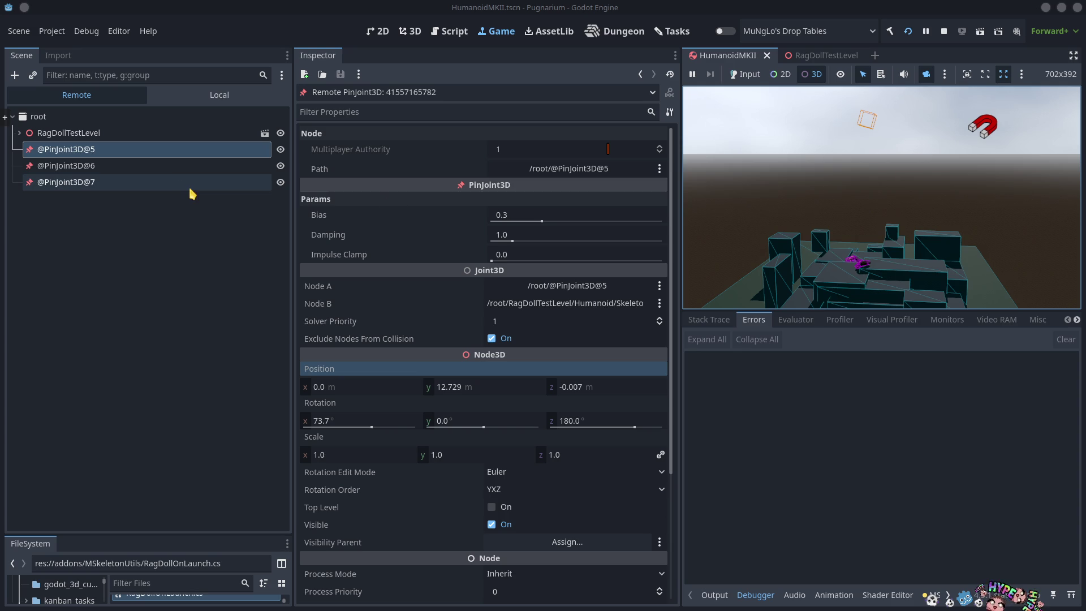
left_click(170, 171)
left_click(160, 182)
left_click(154, 159)
left_click(153, 167)
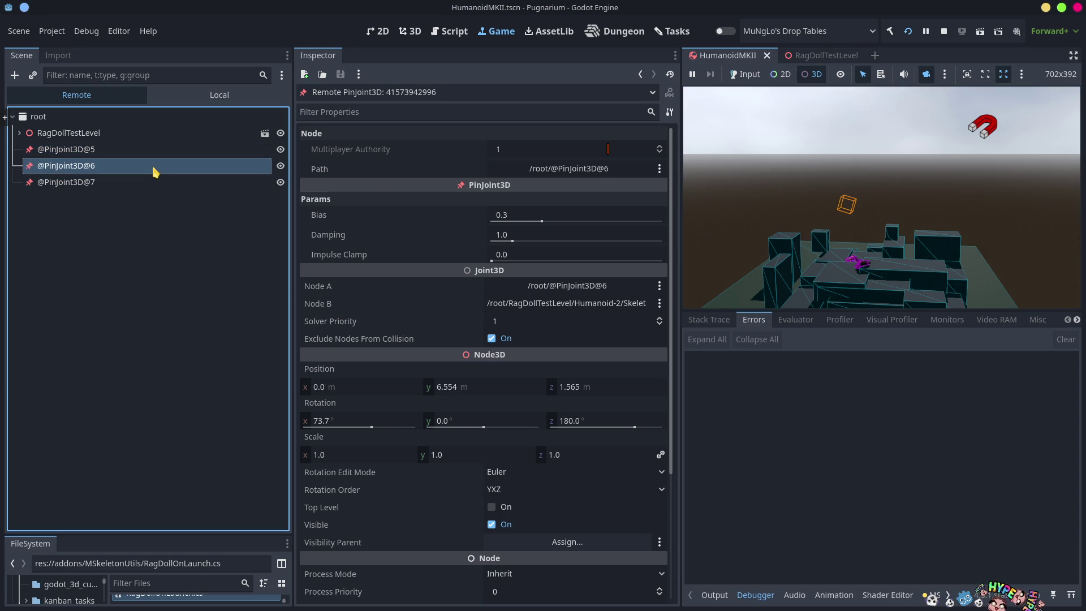
mouse_move(461, 392)
left_mouse_down()
mouse_move(422, 392)
mouse_move(446, 367)
left_mouse_up()
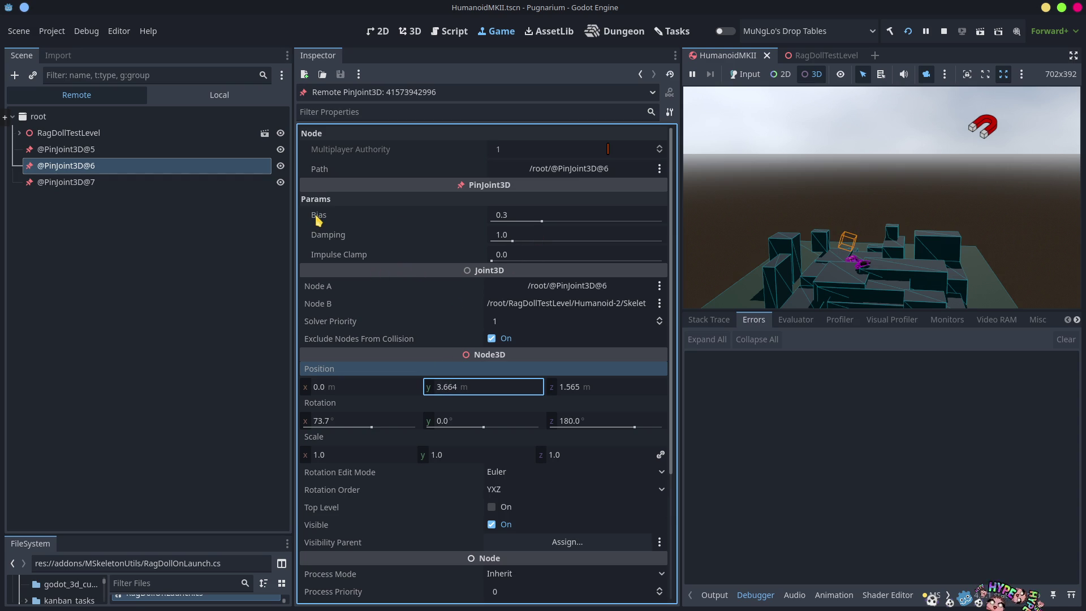
mouse_move(319, 220)
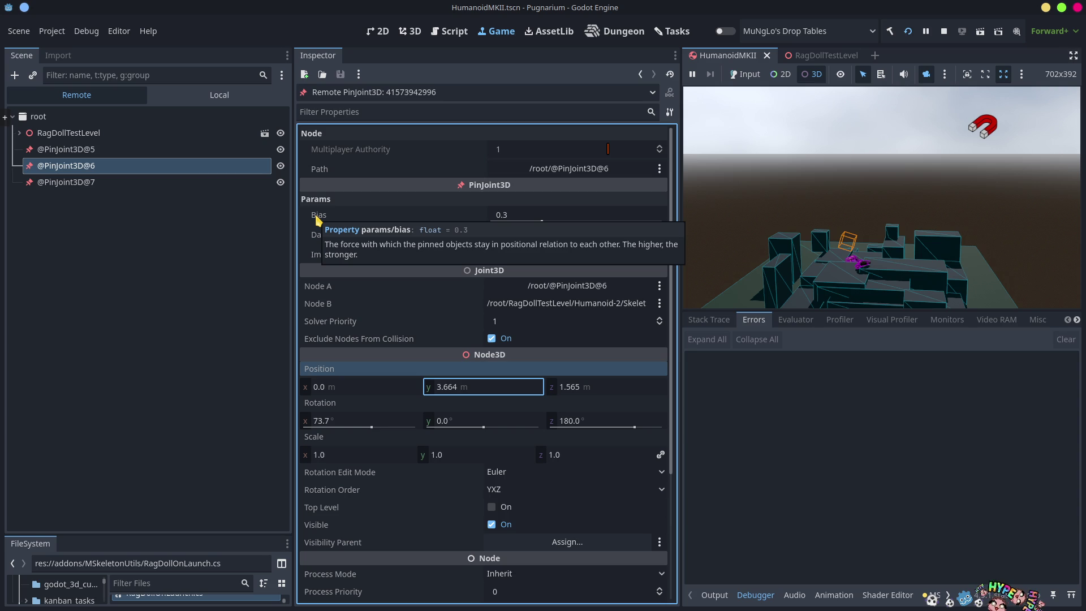
left_click(537, 221)
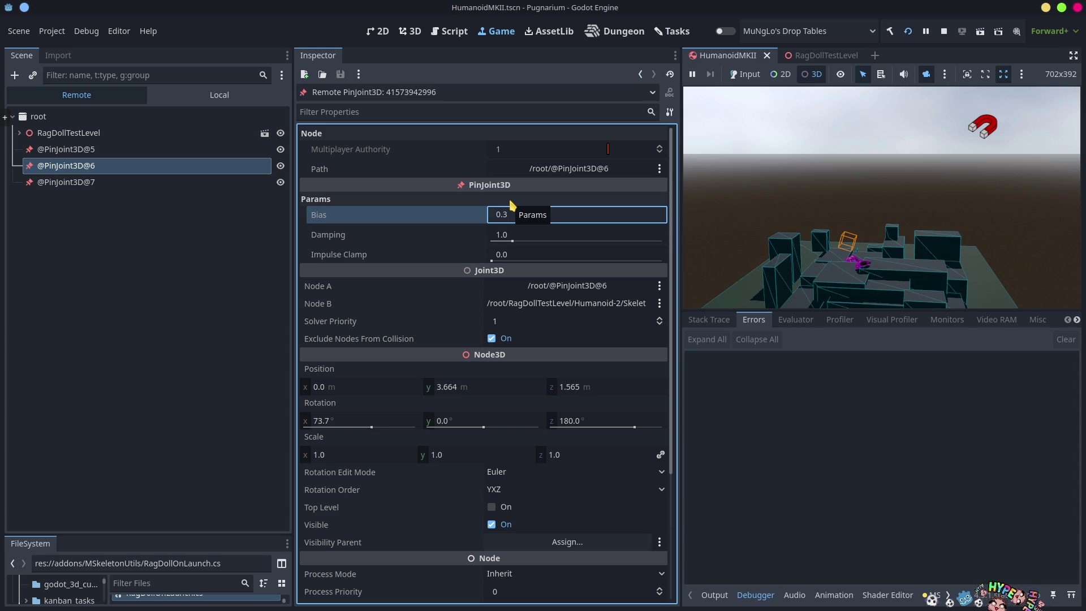
left_click(191, 252)
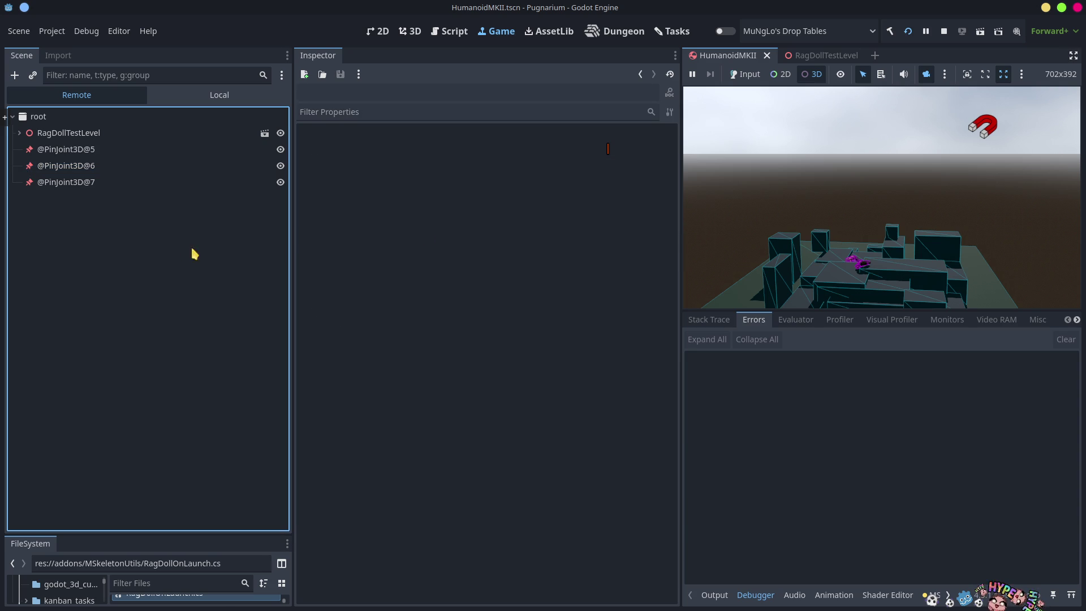
left_click(74, 154)
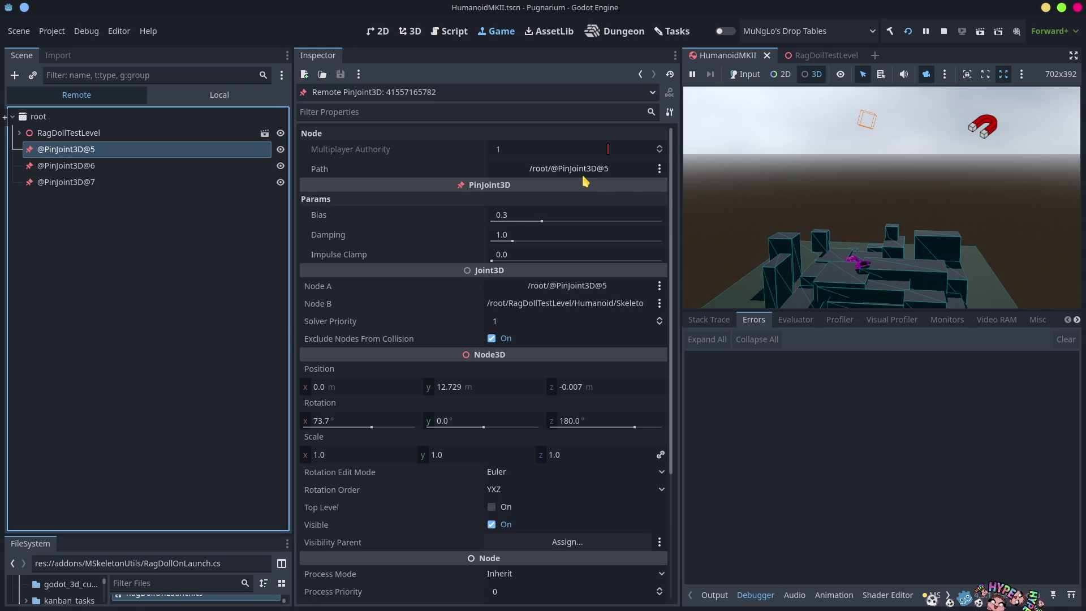
left_click_drag(545, 220, 646, 220)
left_click_drag(746, 240, 666, 253)
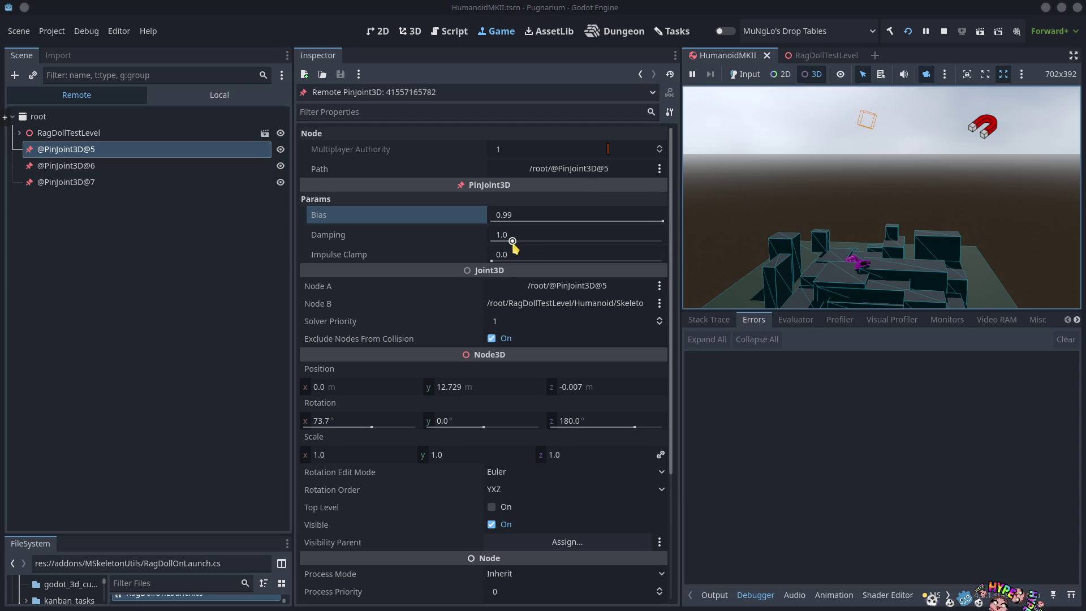
mouse_move(351, 260)
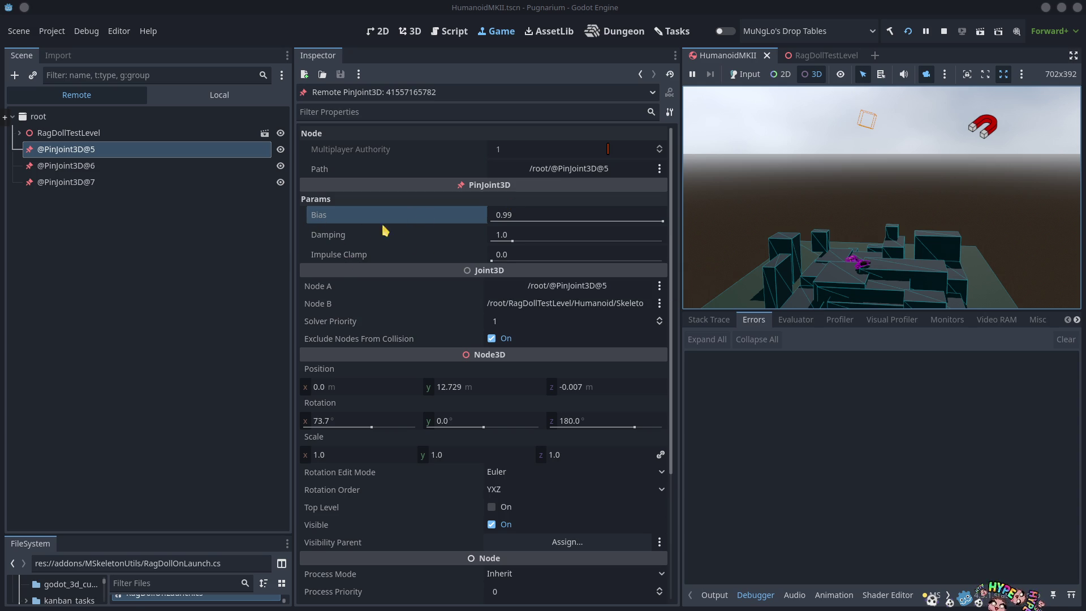
mouse_move(334, 242)
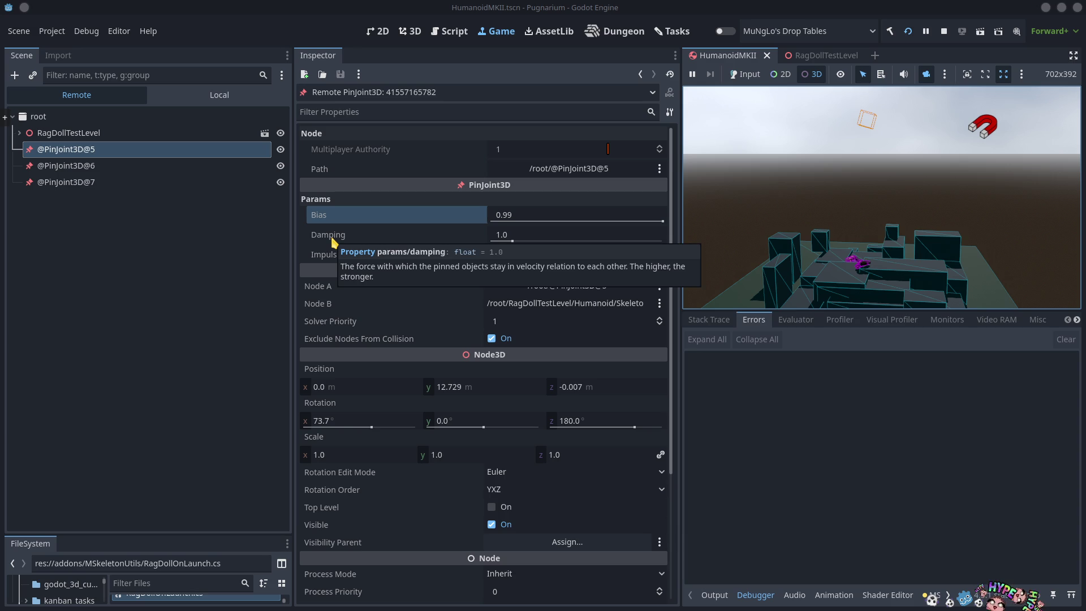
left_click_drag(500, 237, 776, 245)
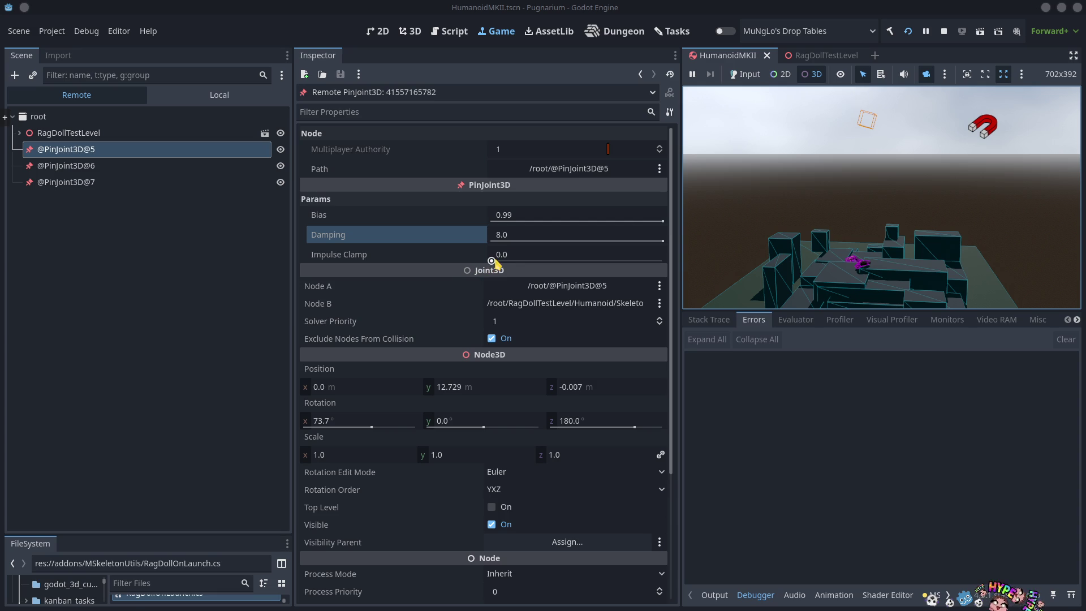
left_click_drag(491, 261, 664, 260)
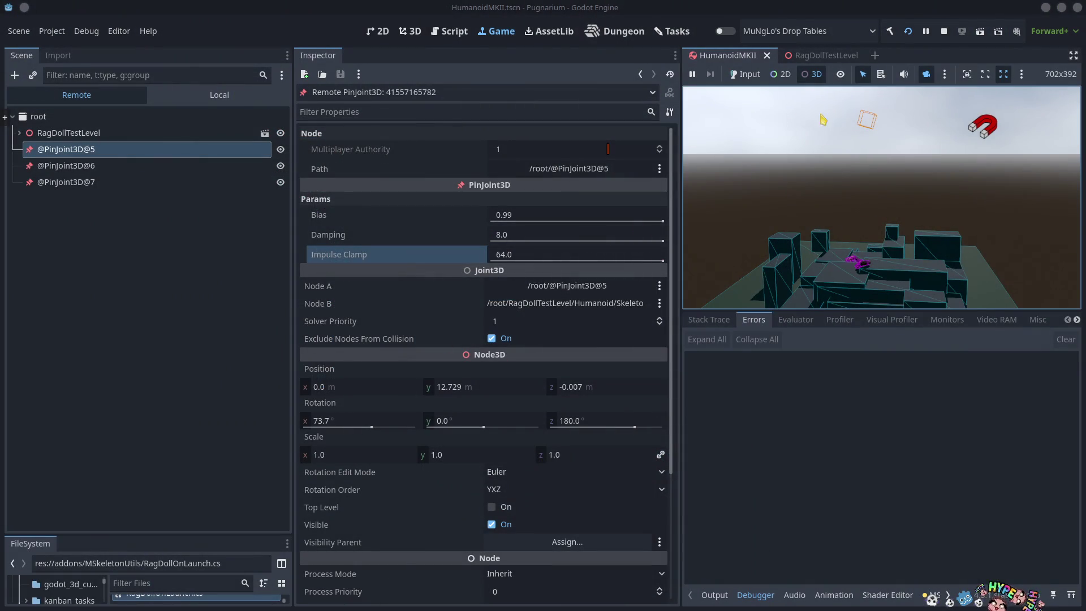
left_click(943, 32)
key("alt+Tab")
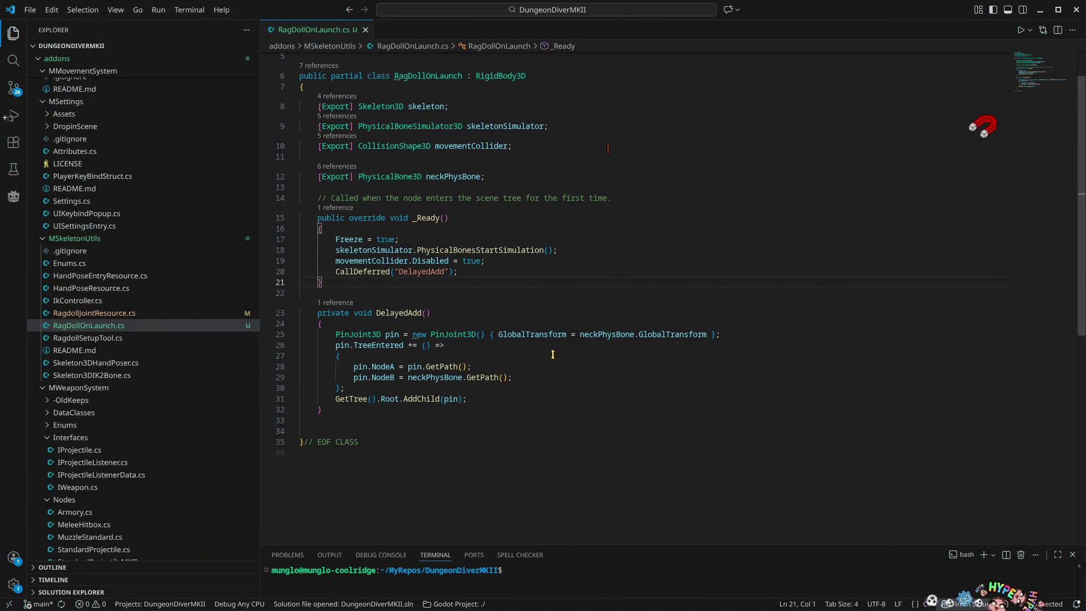
Spread the PinJoint3D initializer over lines, adding a comma after GlobalTransform and starting a bias line
left_click(500, 334)
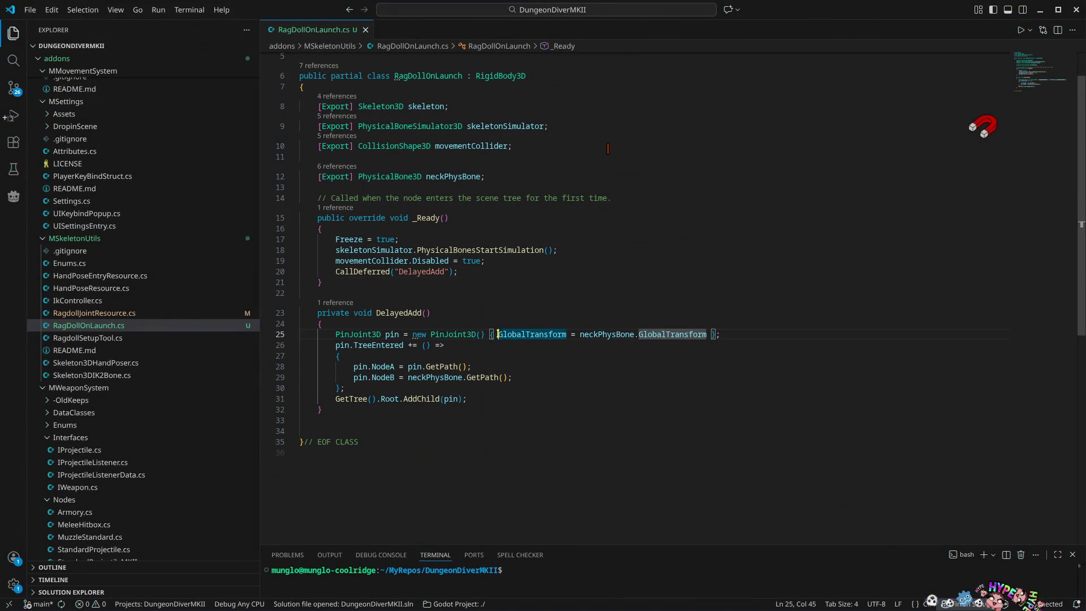
key("Return")
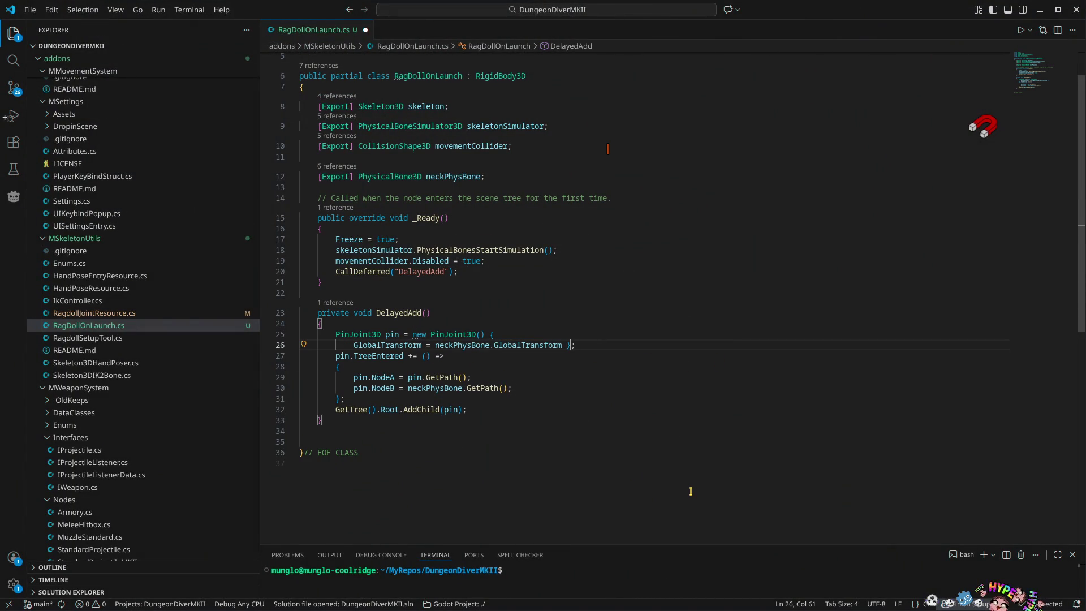
key("Return")
key("Up")
key("End")
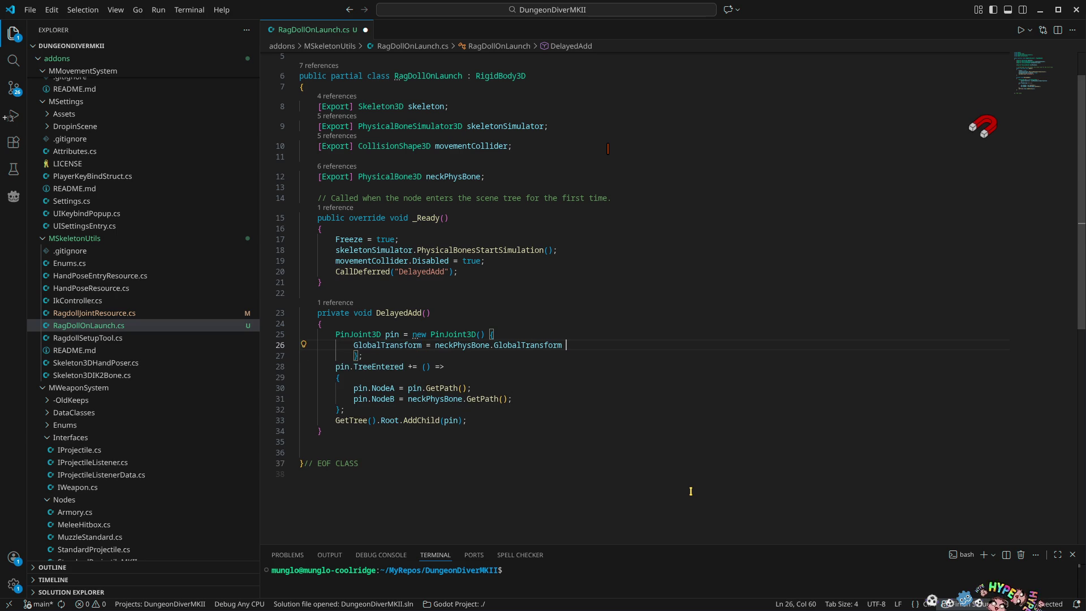
type(",")
key("Return")
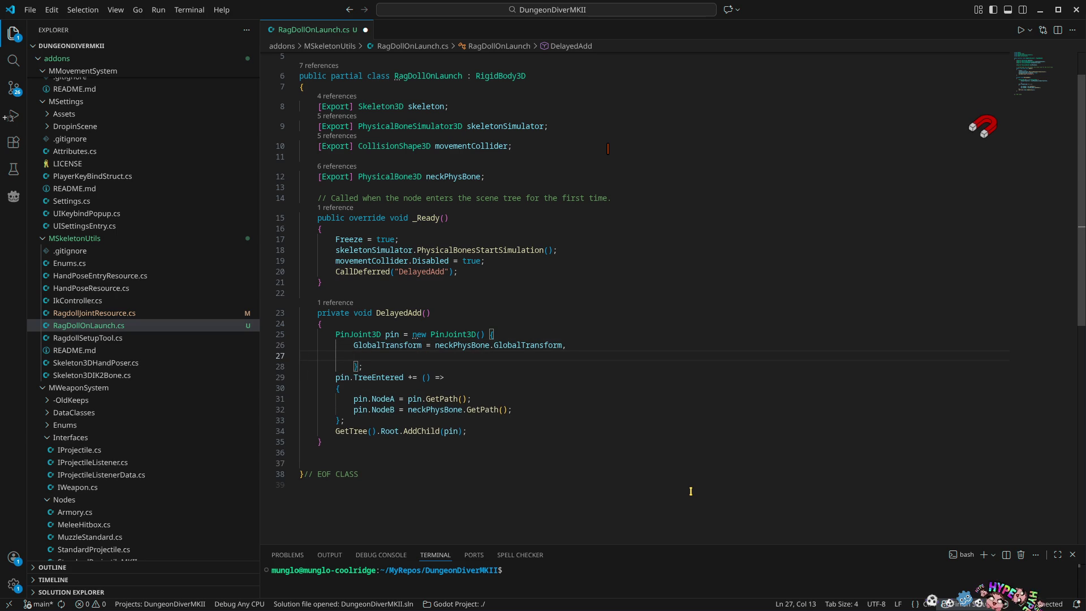
type("Basi")
key("BackSpace")
key("BackSpace")
key("BackSpace")
type("bia")
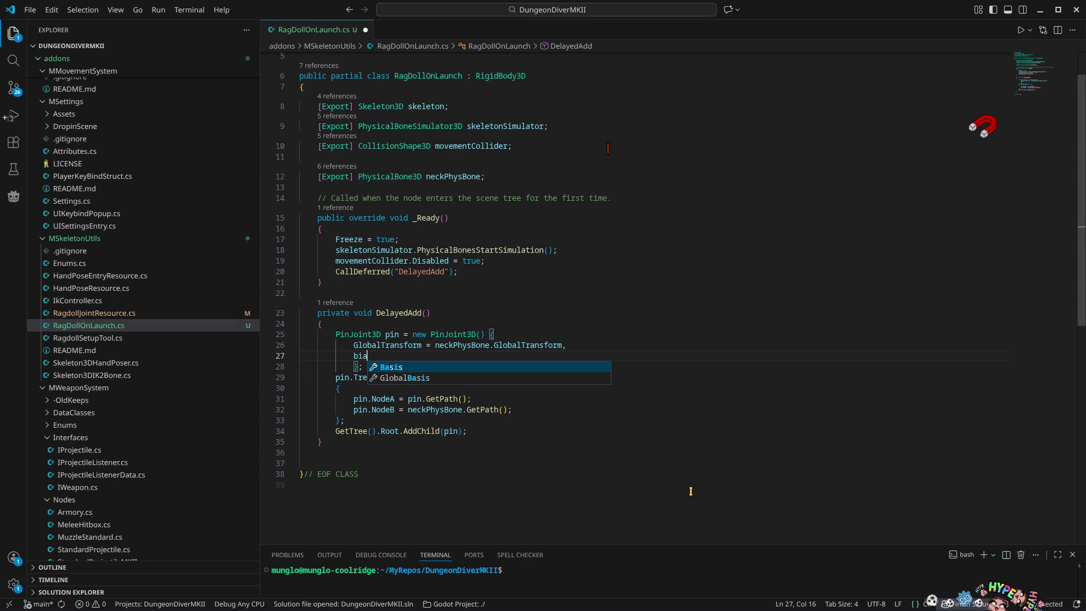
key("alt+Tab")
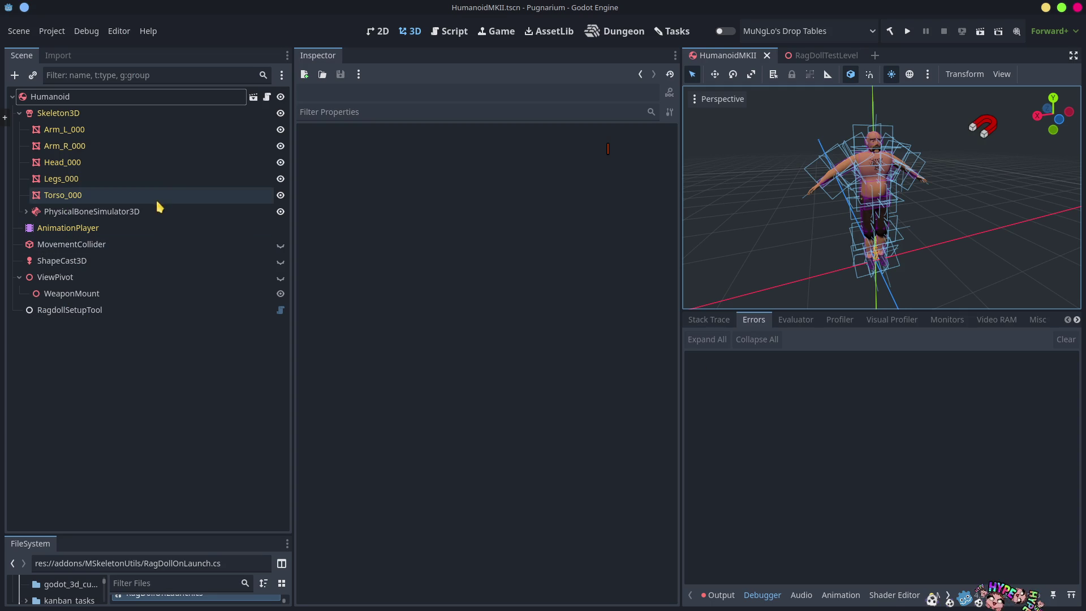
Add a PinJoint3D child node under the RagDollTestLevel root
mouse_move(845, 57)
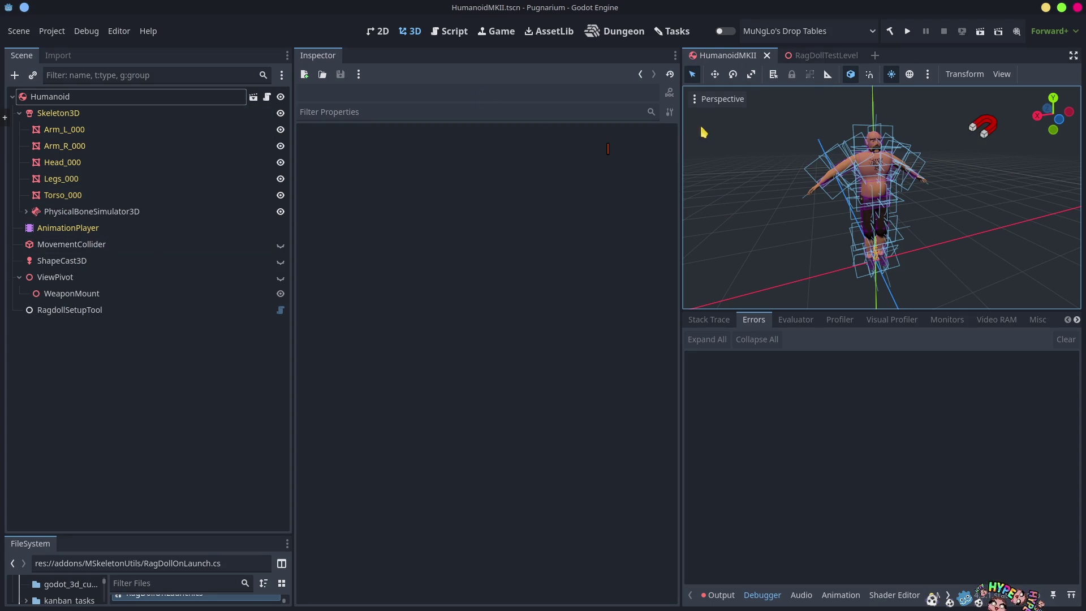
left_click(817, 56)
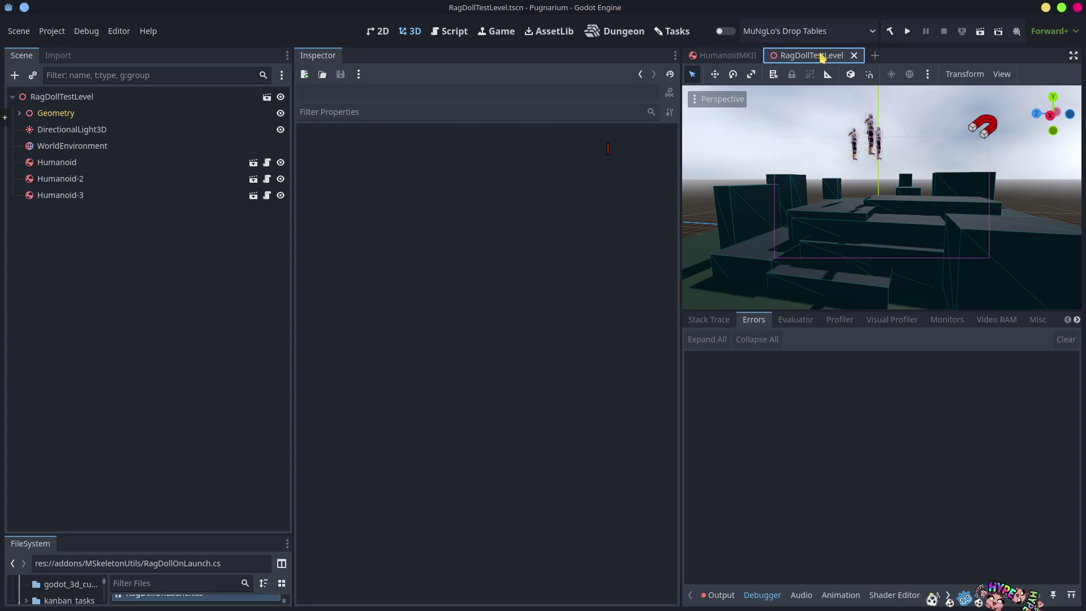
right_click(51, 98)
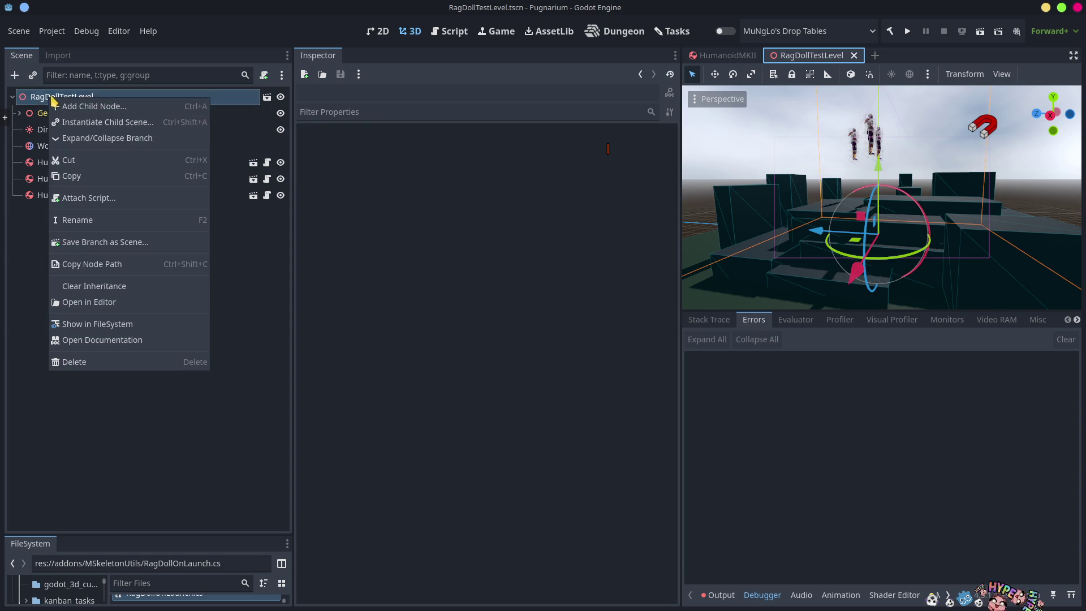
left_click(107, 112)
type("pinjoi")
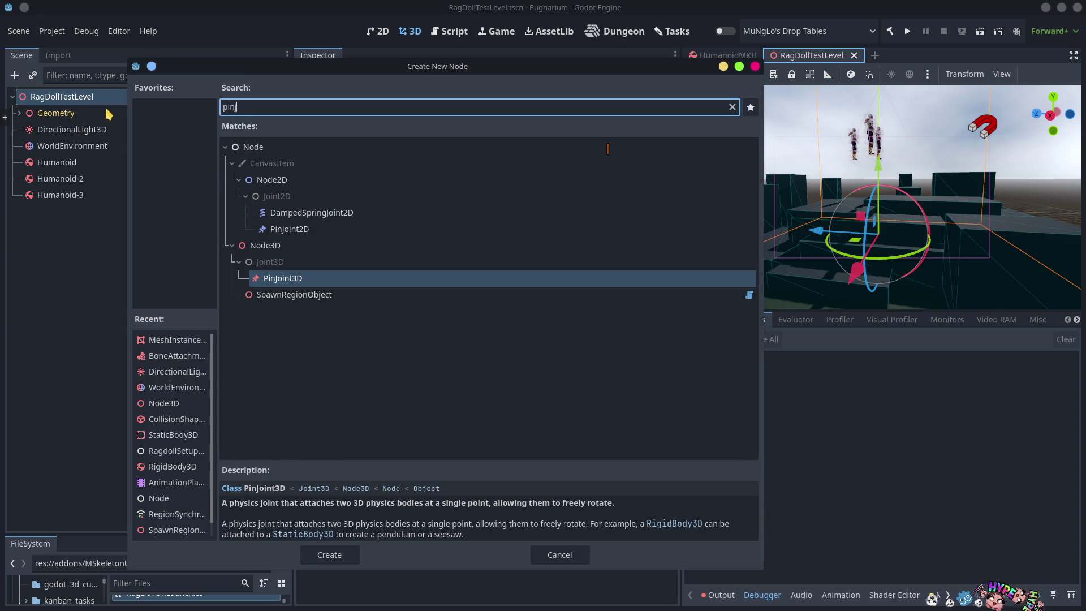
key("Return")
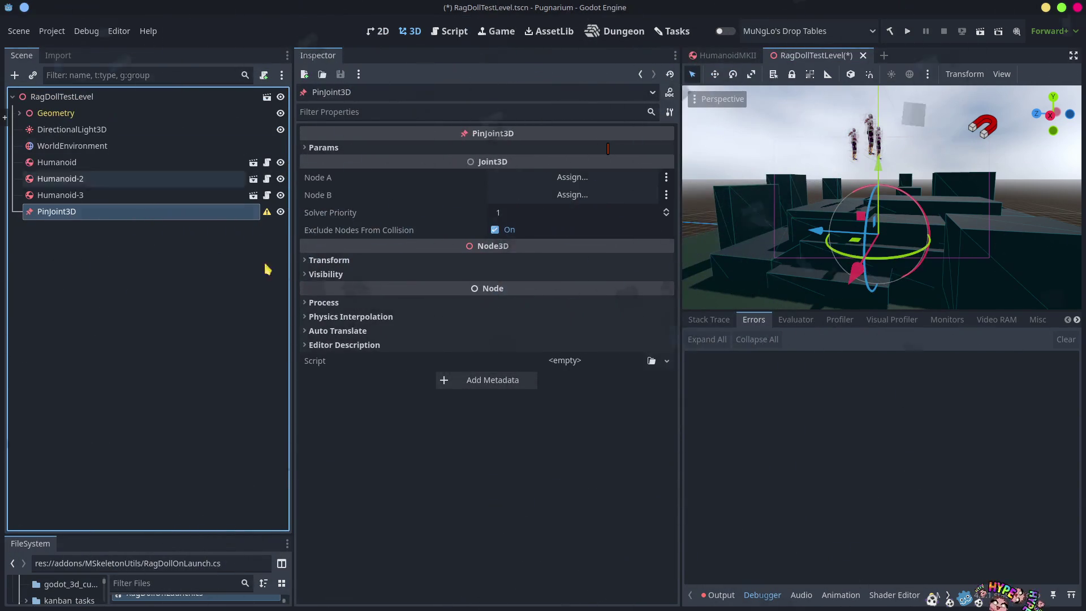
Expand the joint's Params to read defaults Bias 0.3, Damping 1.0, Impulse Clamp 0.0
left_click(331, 148)
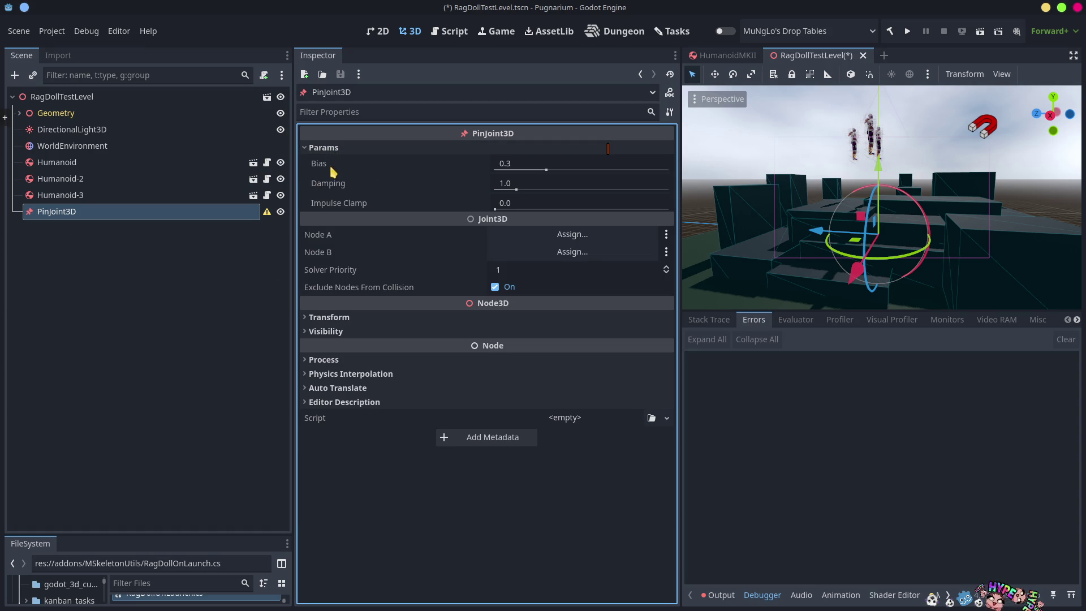
left_click(305, 148)
left_click(306, 149)
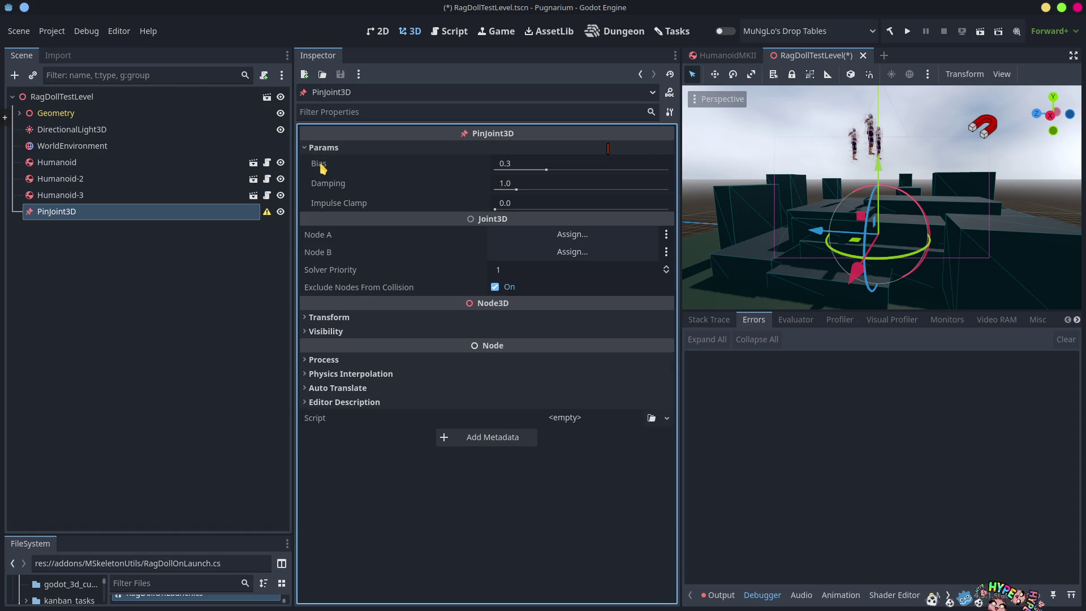
mouse_move(321, 166)
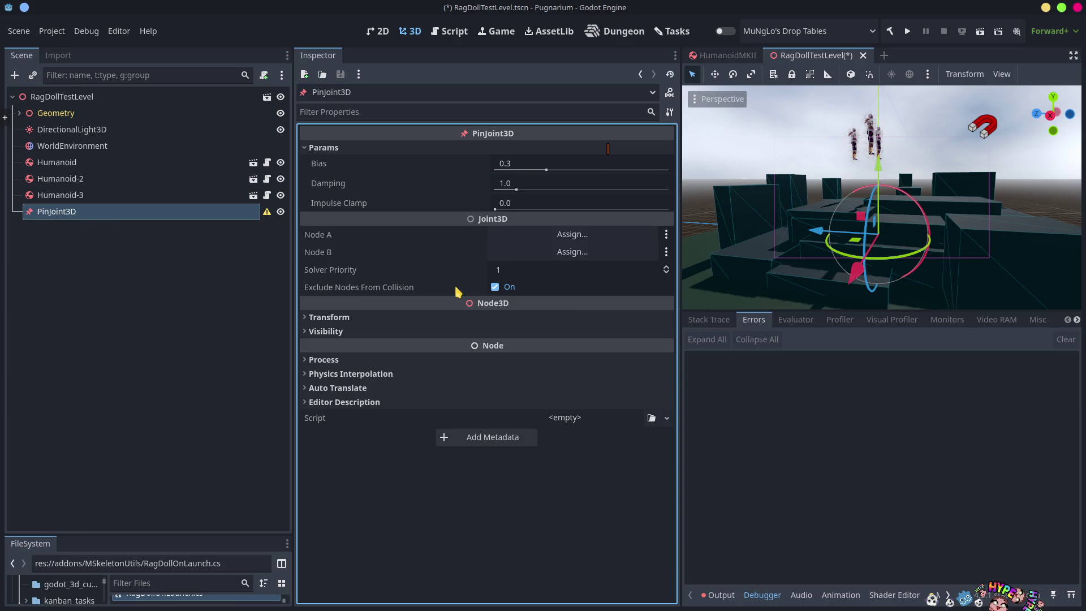
key("alt+Tab")
double_click(358, 357)
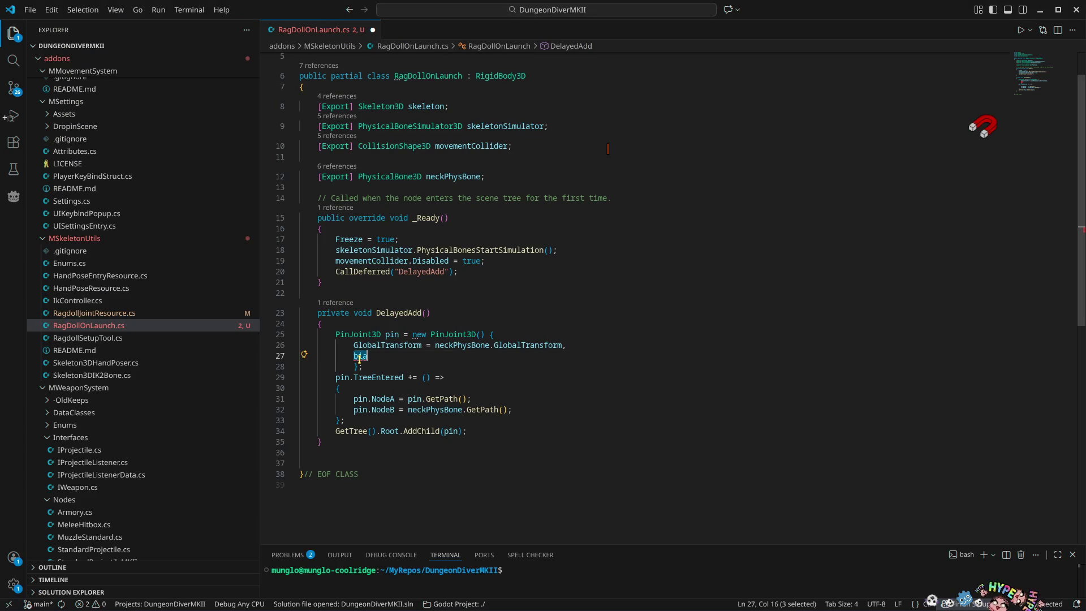
Remove the stray bia/setb text and empty line, starting a new line after the joint initializer
type("setb")
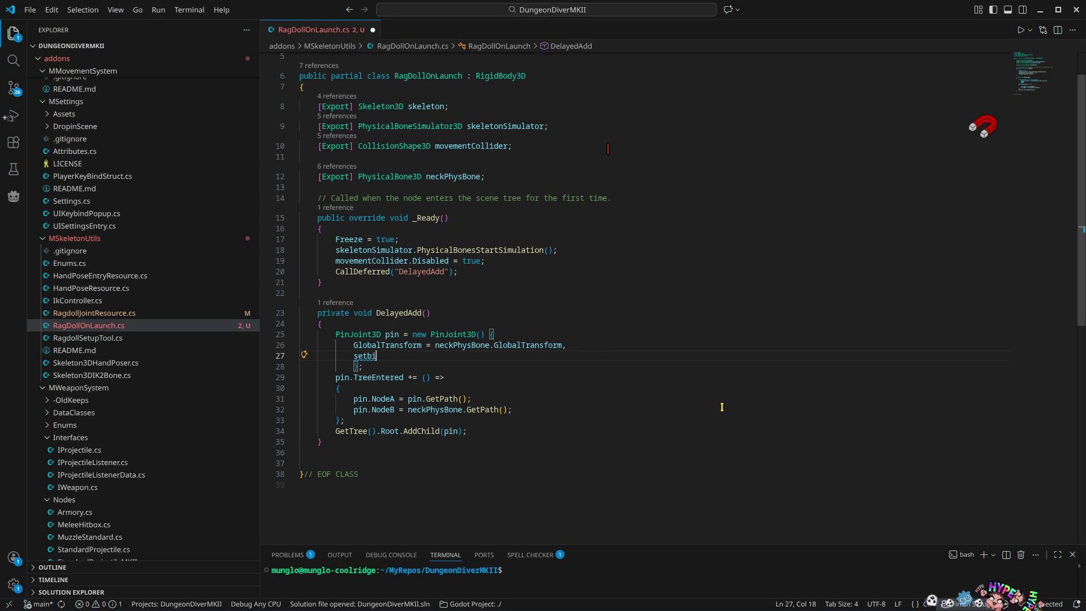
key("BackSpace")
key("BackSpace")
key("BackSpace")
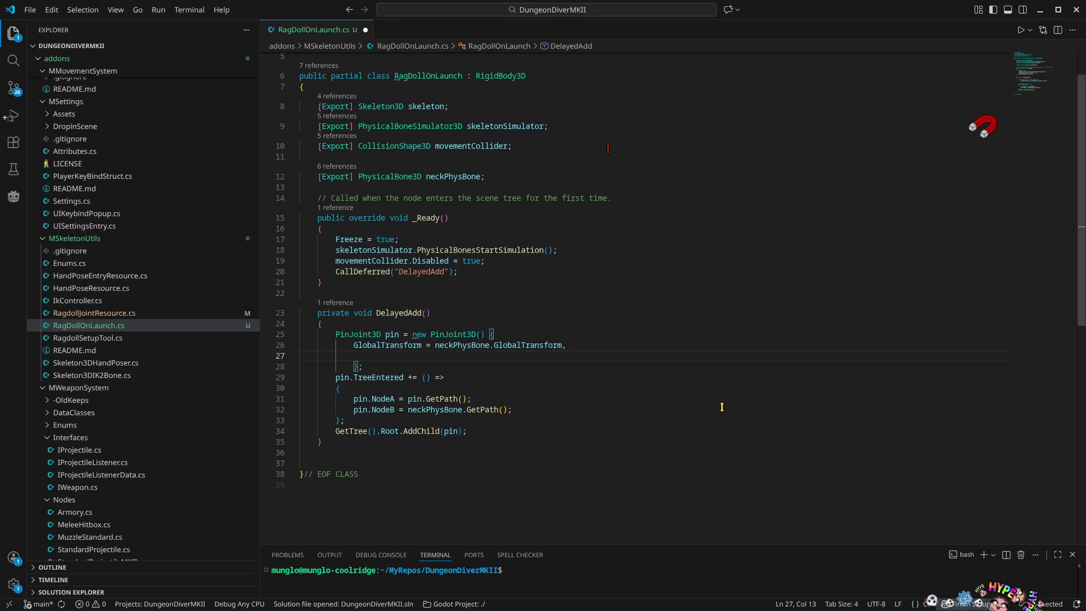
key("BackSpace")
key("BackSpace")
key("BackSpace")
key("Delete")
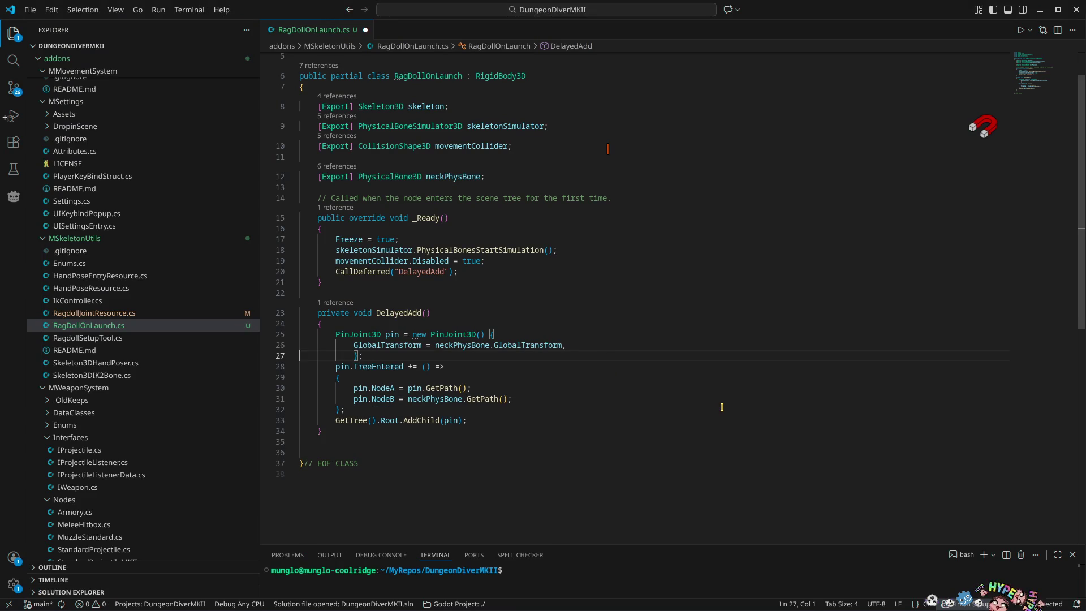
key("End")
key("Return")
Add pin.SetParam(PinJoint3D.Param.Bias, 1); after the joint initializer
type("p")
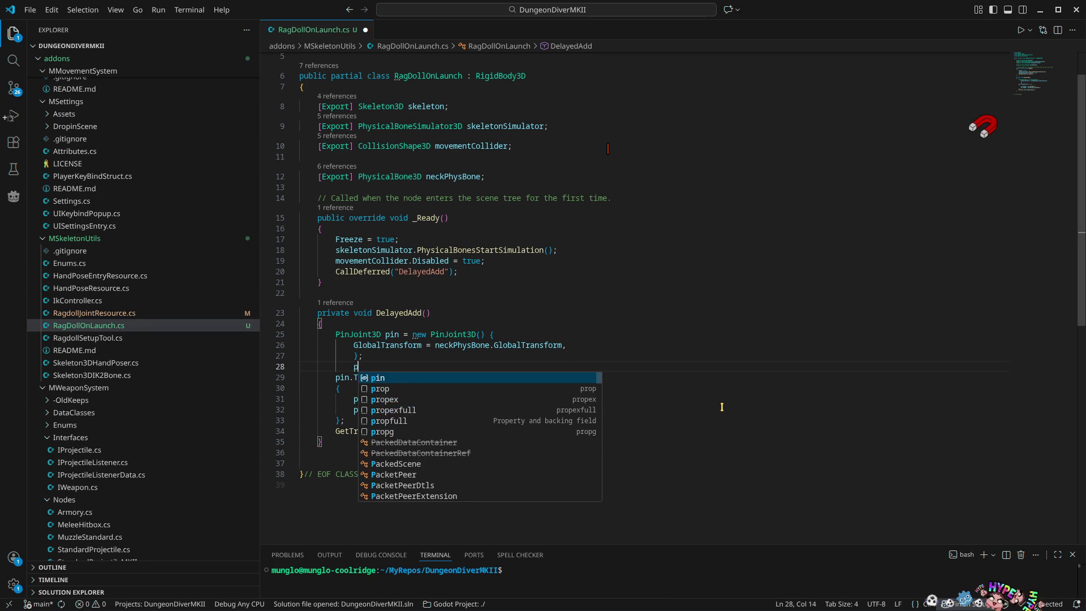
type("in.bia")
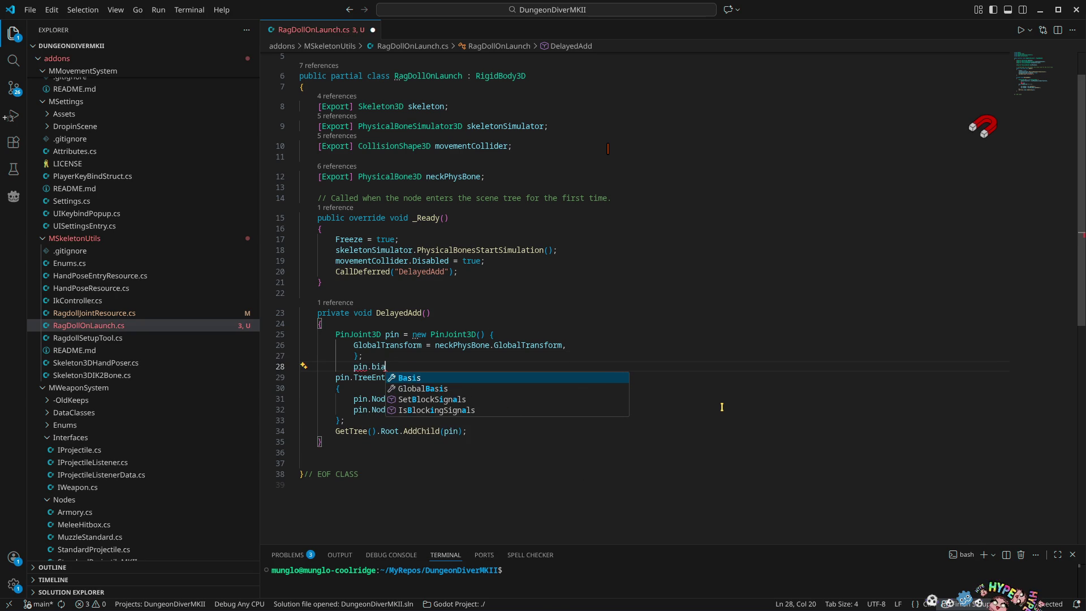
key("BackSpace")
key("BackSpace")
key("BackSpace")
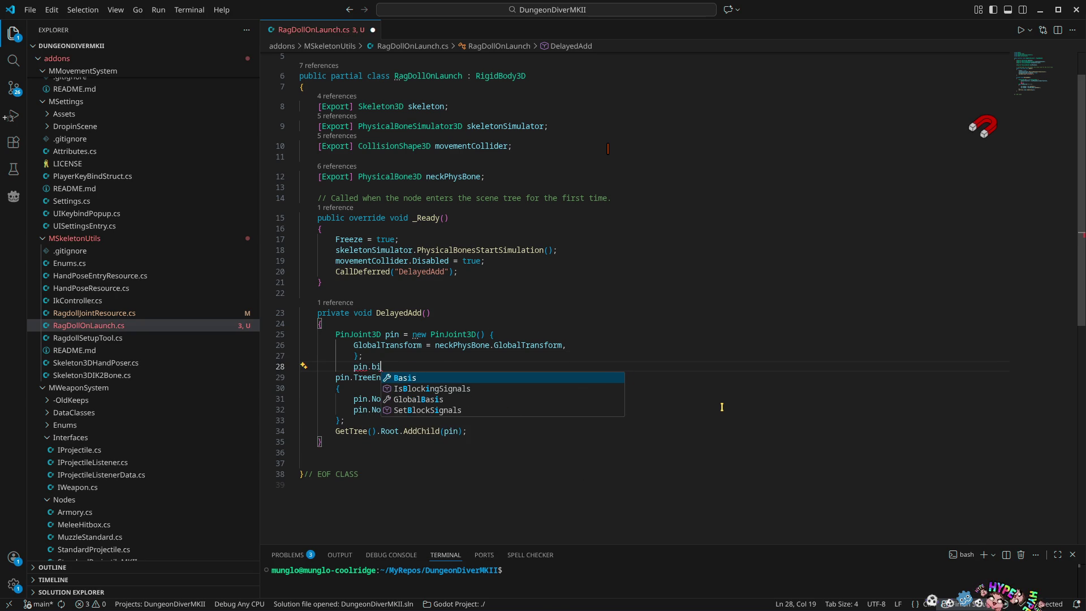
type("damp")
key("BackSpace")
key("BackSpace")
key("BackSpace")
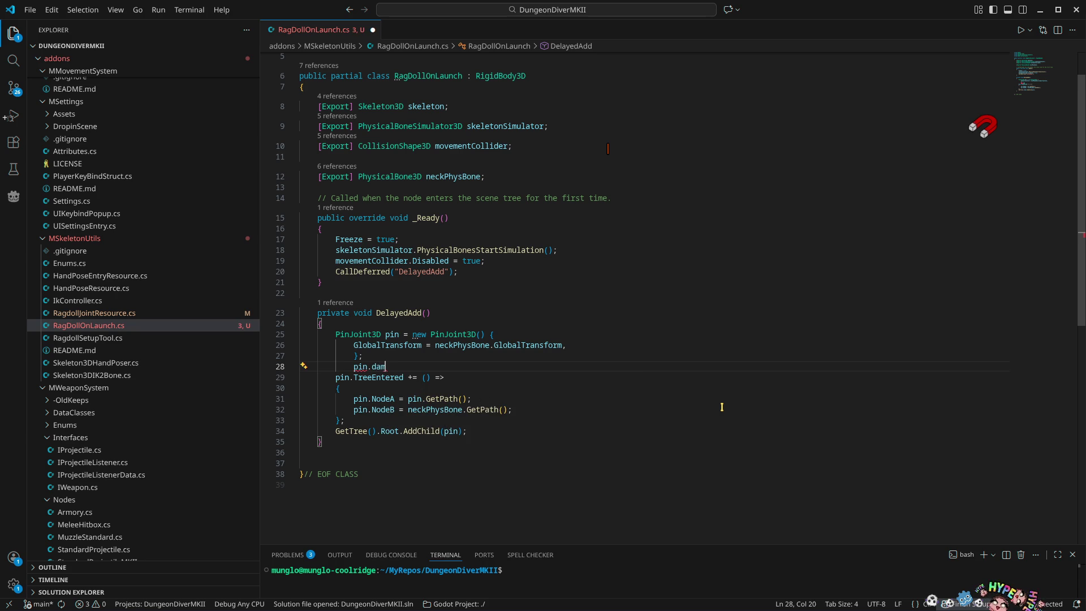
type("pr")
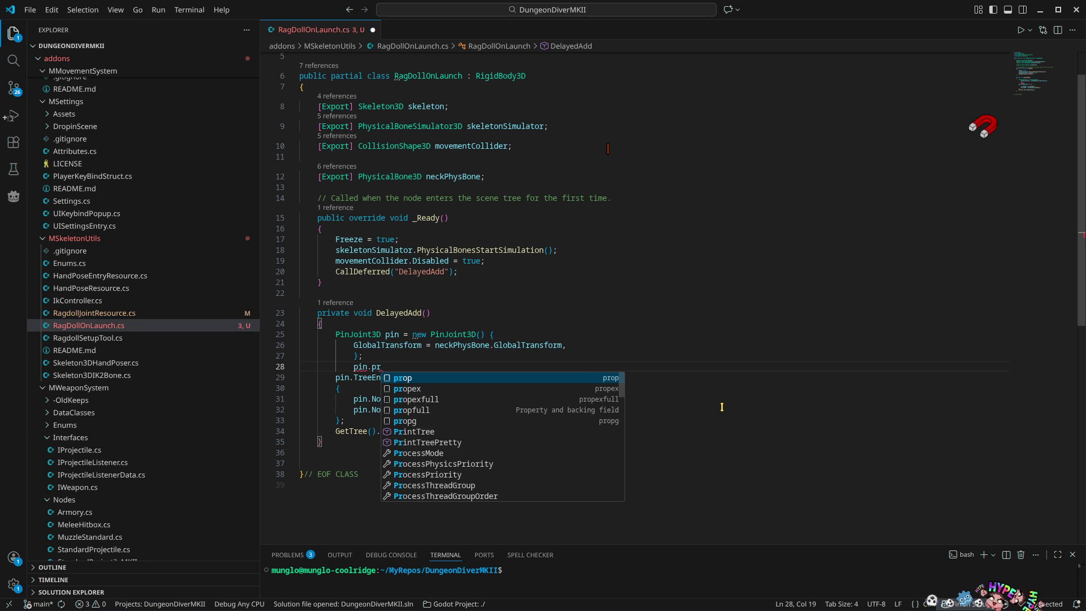
key("BackSpace")
key("BackSpace")
type("para")
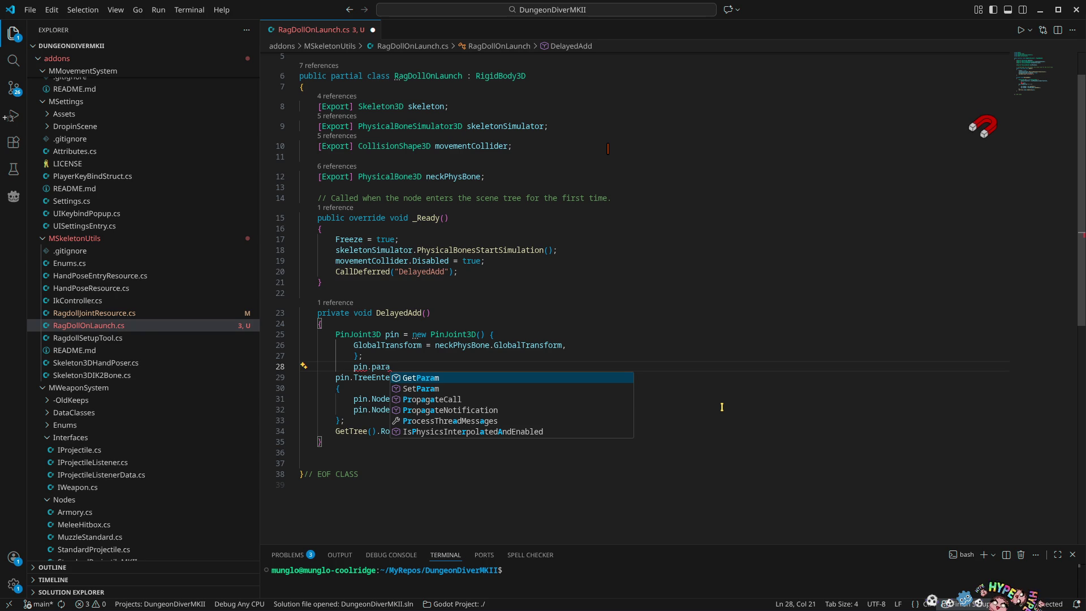
key("Down")
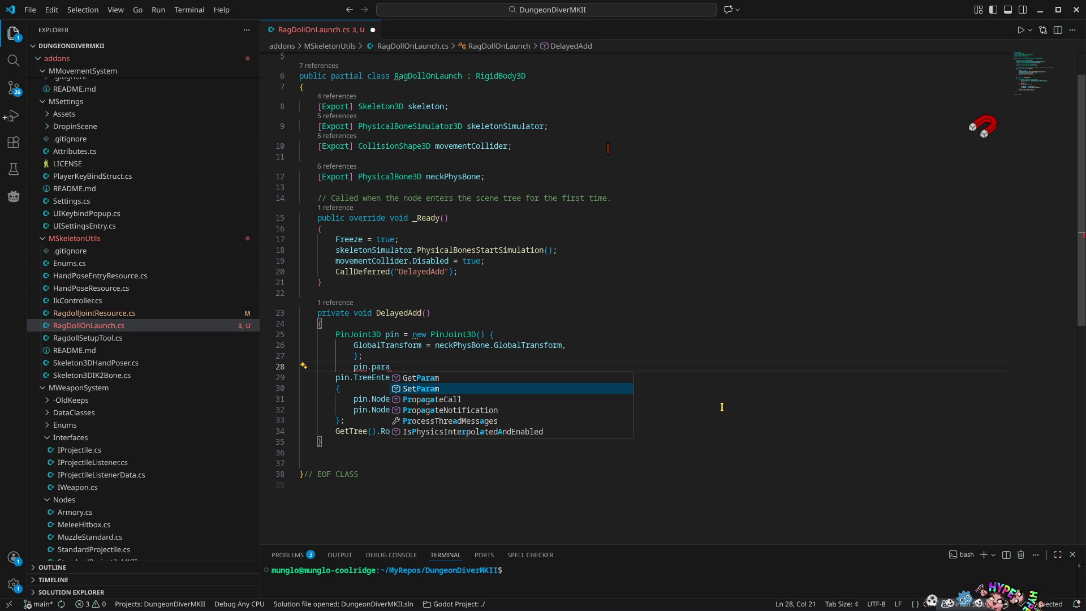
key("Tab")
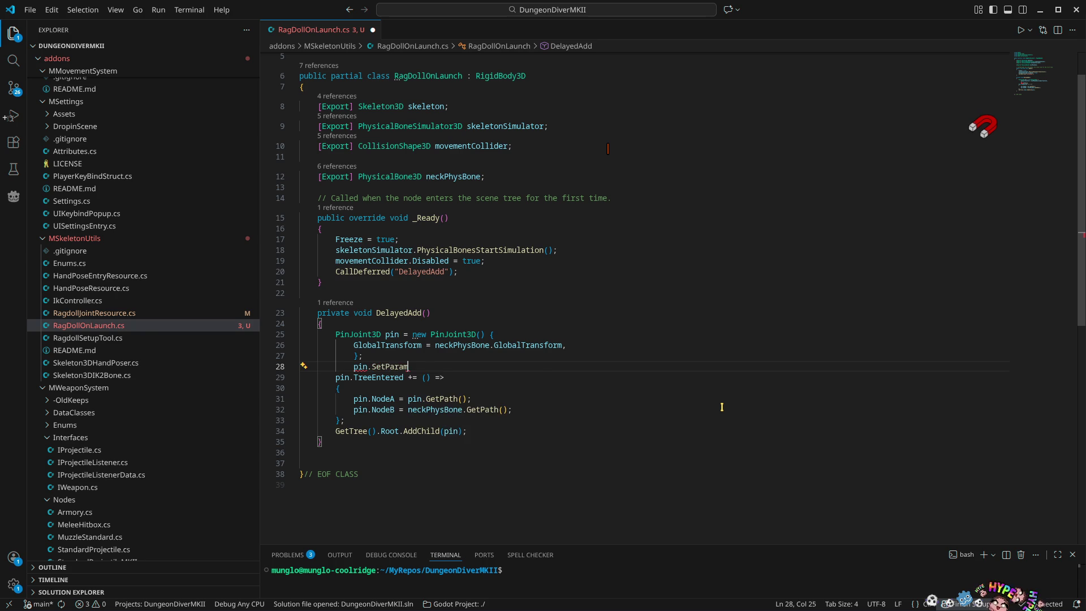
type("(")
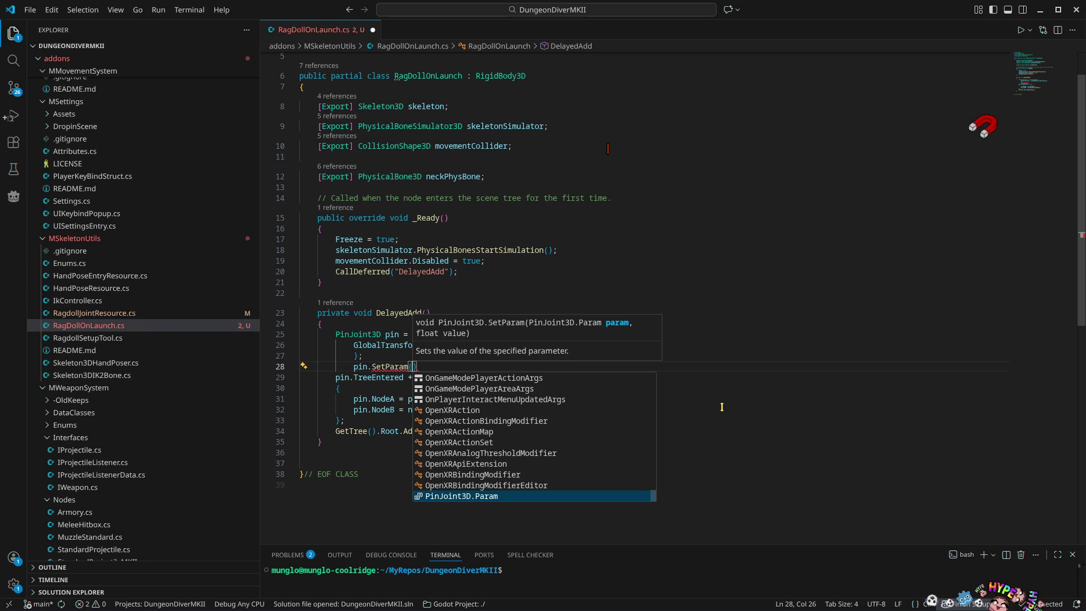
key("Tab")
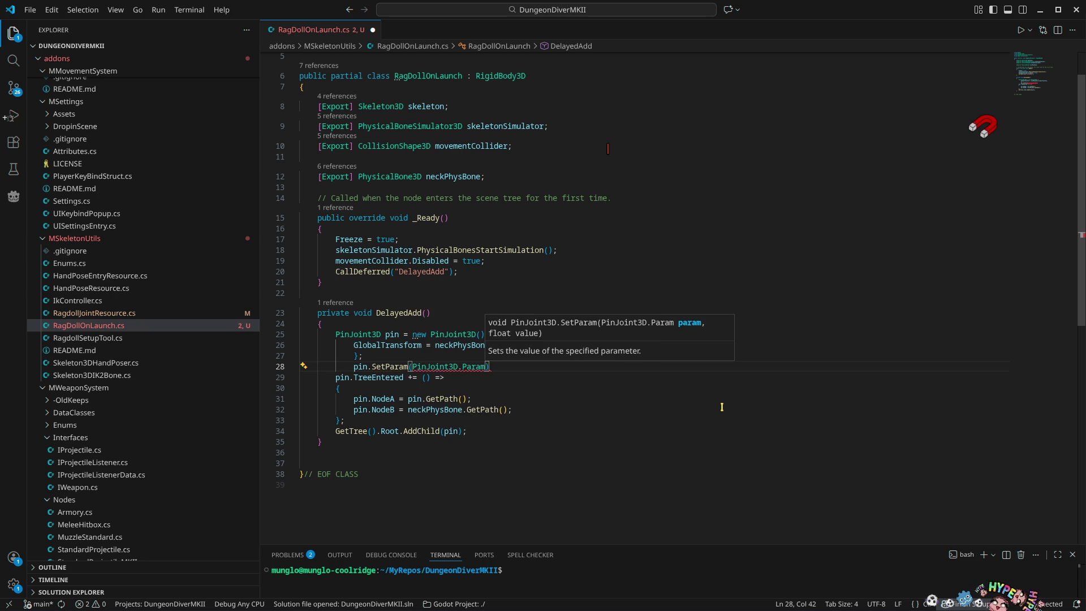
type(".")
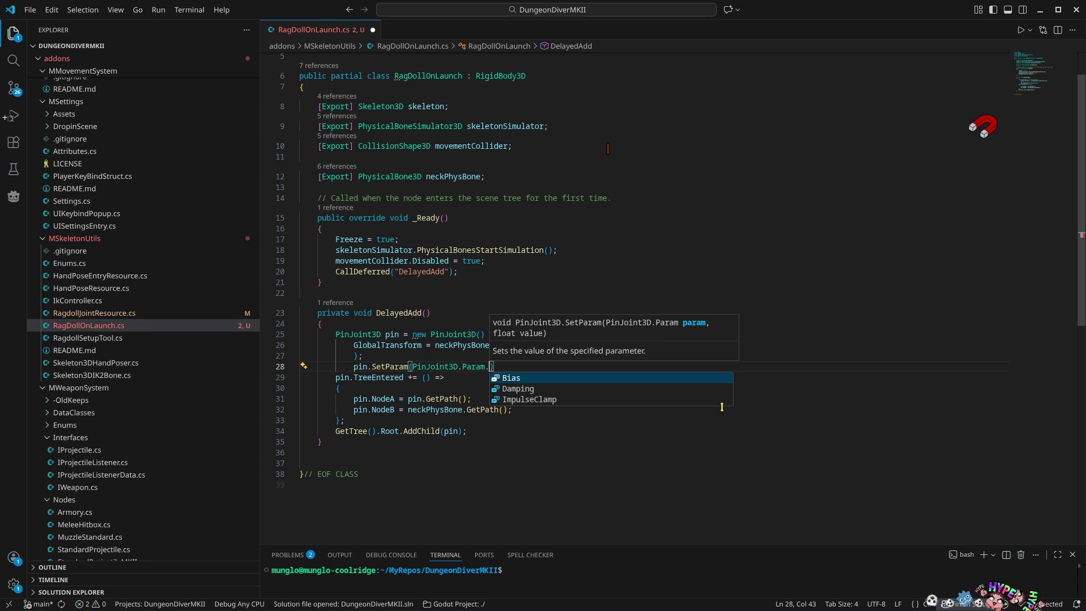
key("Tab")
type(", 1")
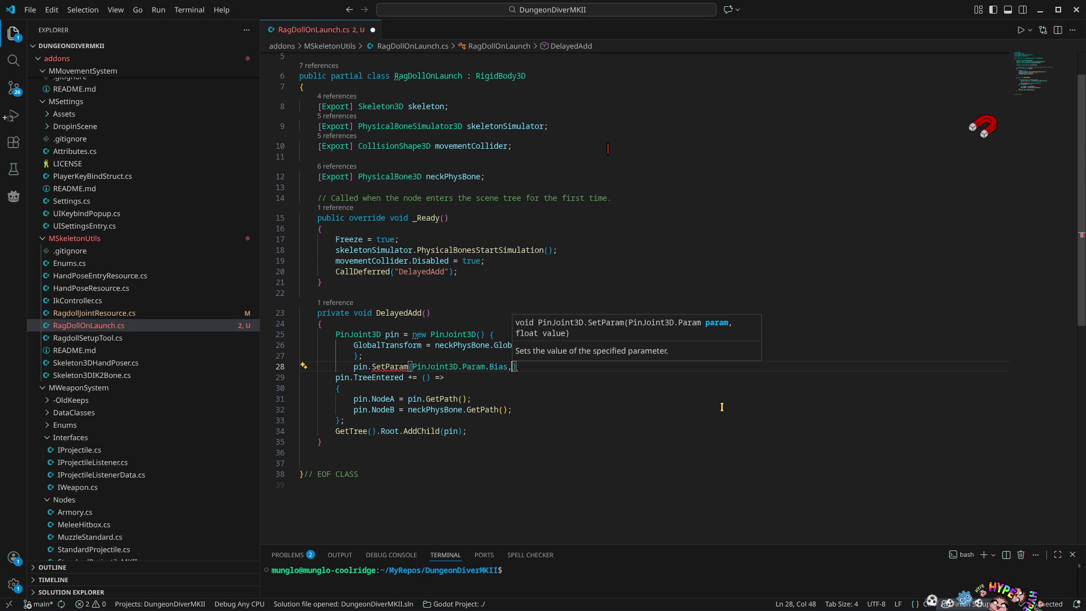
type(");")
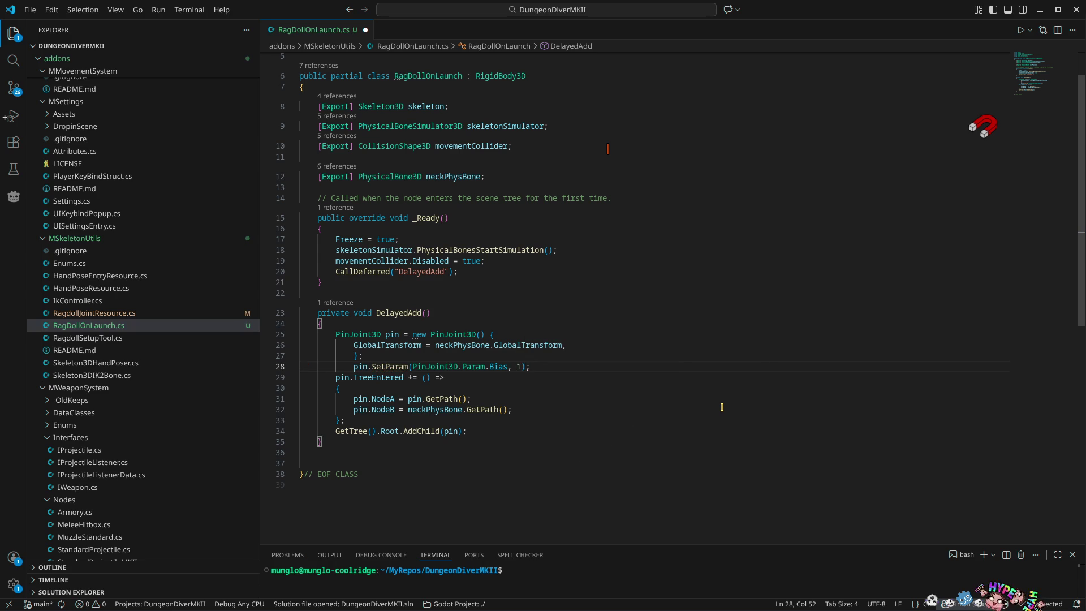
Duplicate the line into SetParam calls for Damping 8 and ImpulseClamp 64
key("shift+alt+Down")
key("ctrl+shift+Left")
key("ctrl+shift+Left")
key("ctrl+shift+Left")
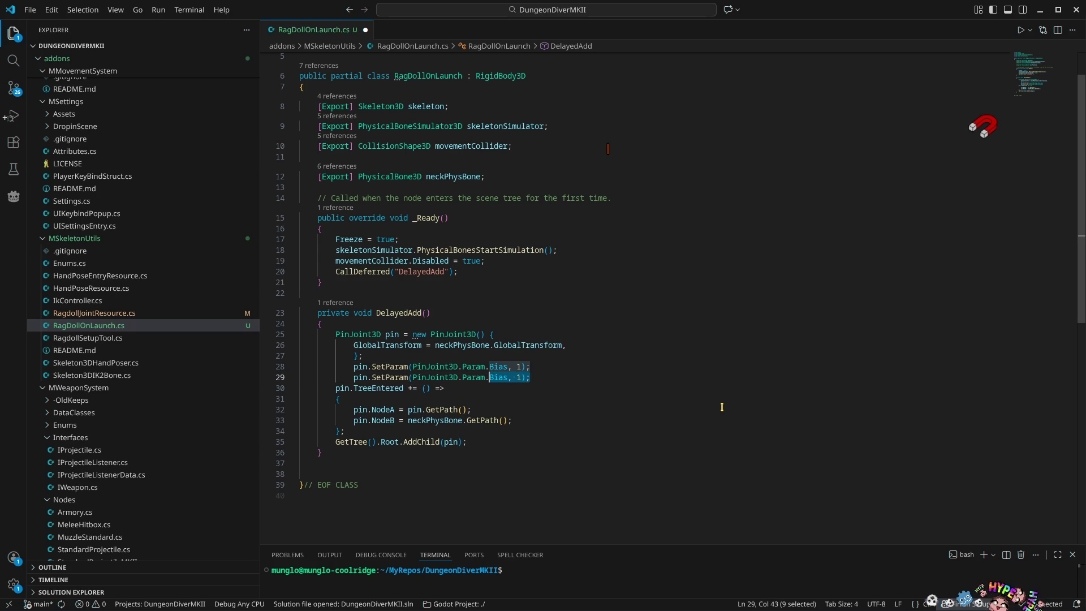
key("BackSpace")
key("BackSpace")
type(".")
key("Return")
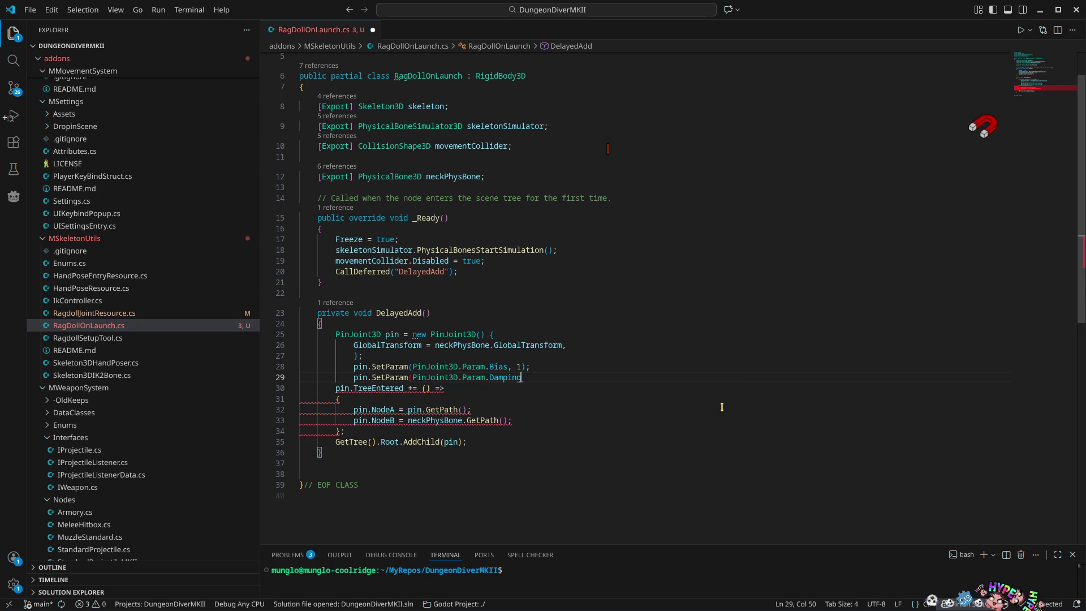
type(", ")
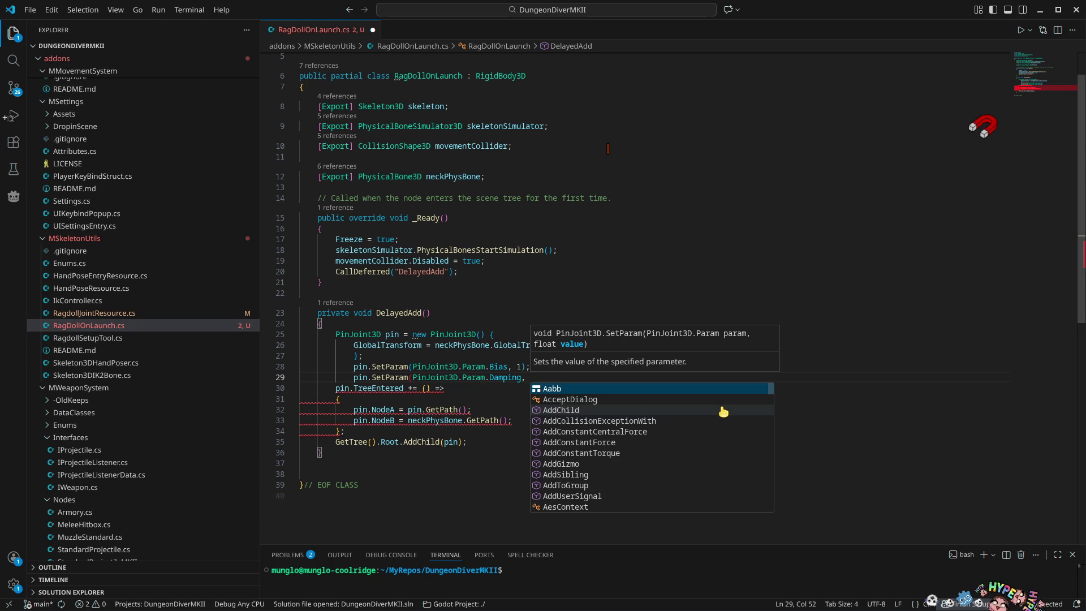
type("8")
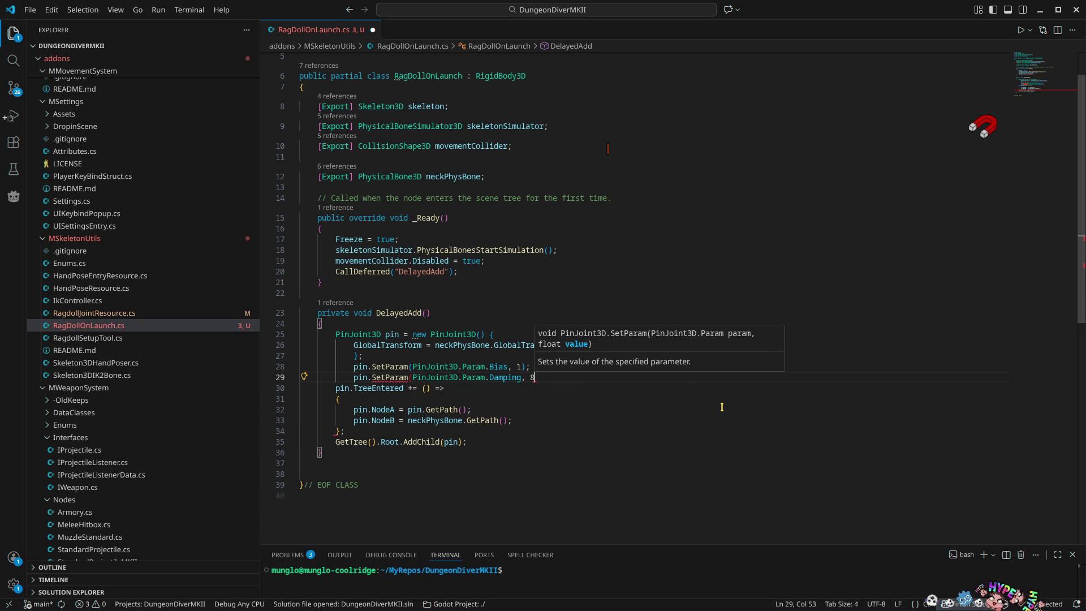
type(");")
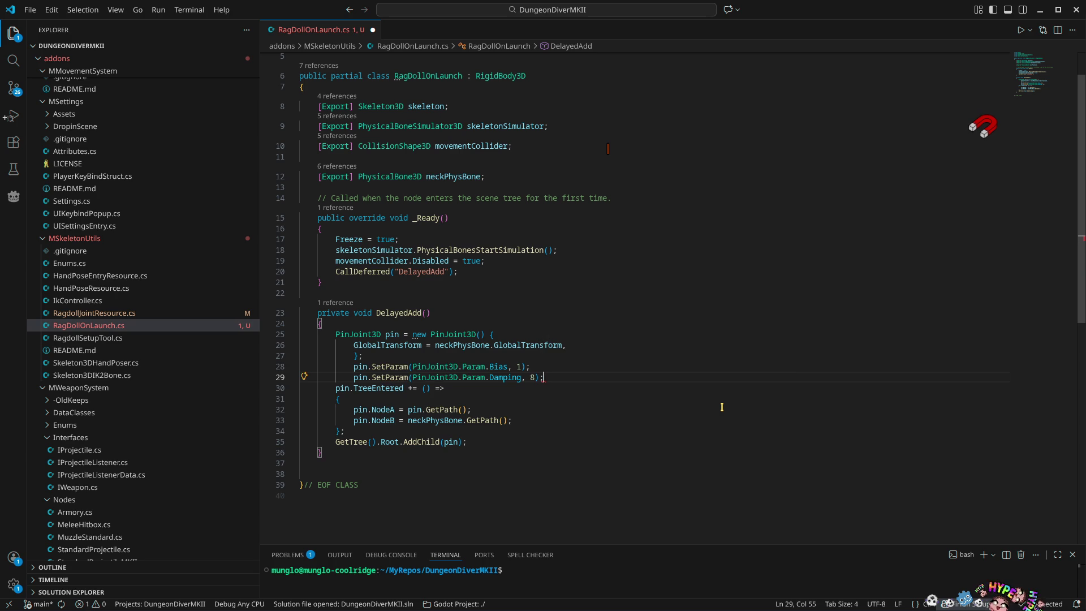
key("ctrl+shift+alt+Down")
key("BackSpace")
key("BackSpace")
key("BackSpace")
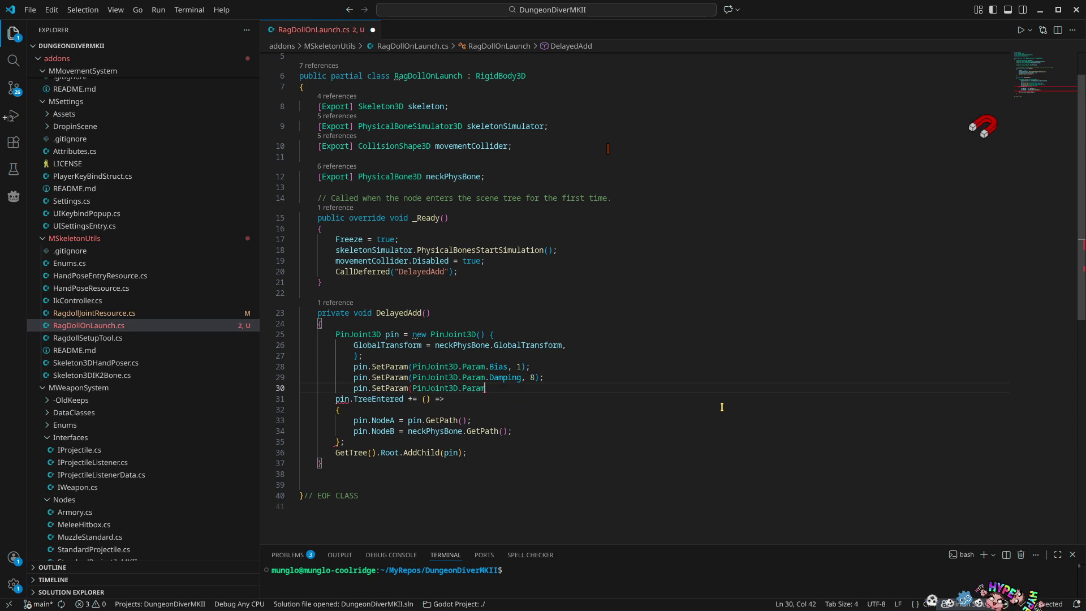
type(".")
key("Down")
key("Down")
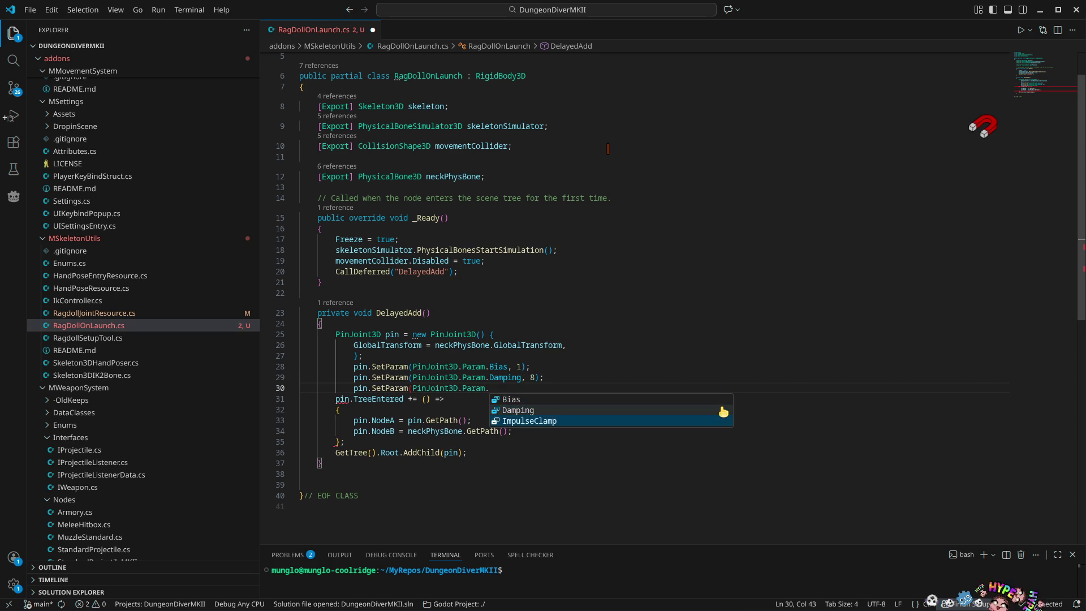
key("Return")
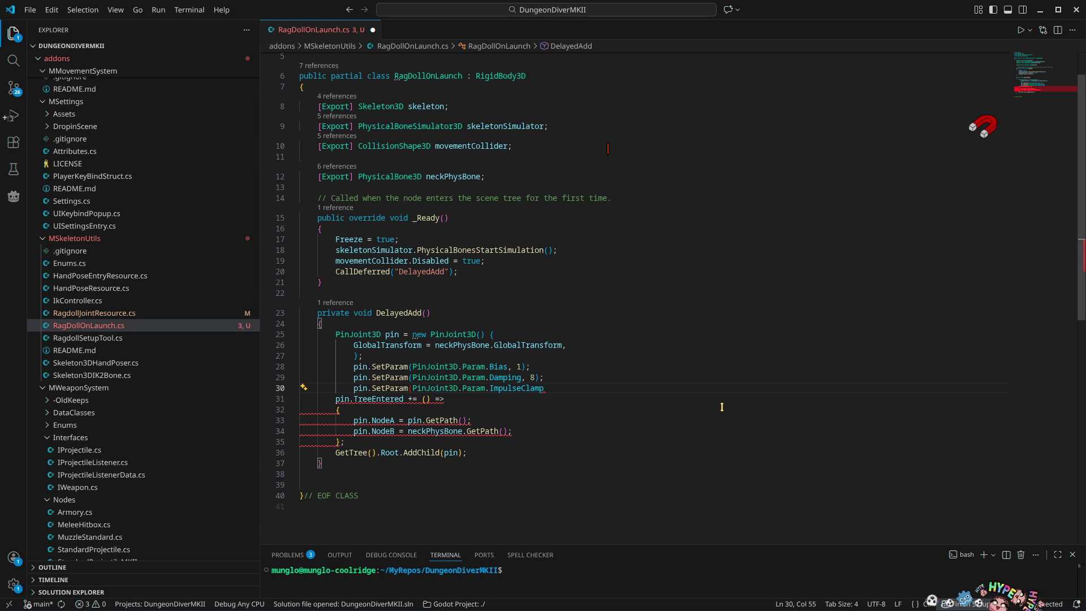
type(", 6")
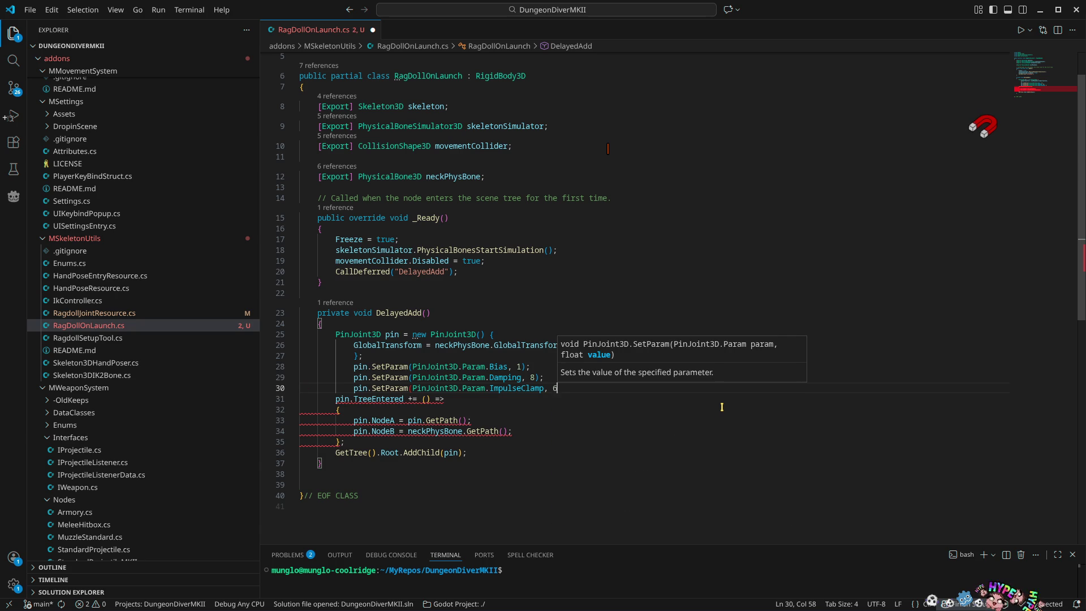
type("4);")
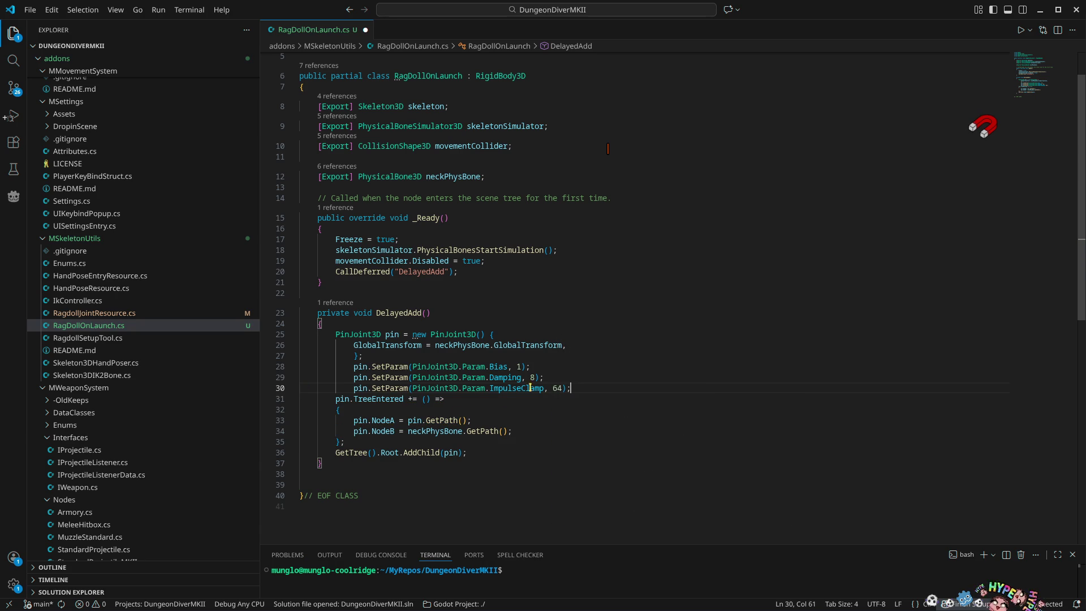
Make the three values floats 1.0f, 8.0f and 64.0f and save the script
mouse_move(396, 386)
left_click(521, 367)
type(".0f")
key("Down")
type(".0f")
key("Down")
type(".0f")
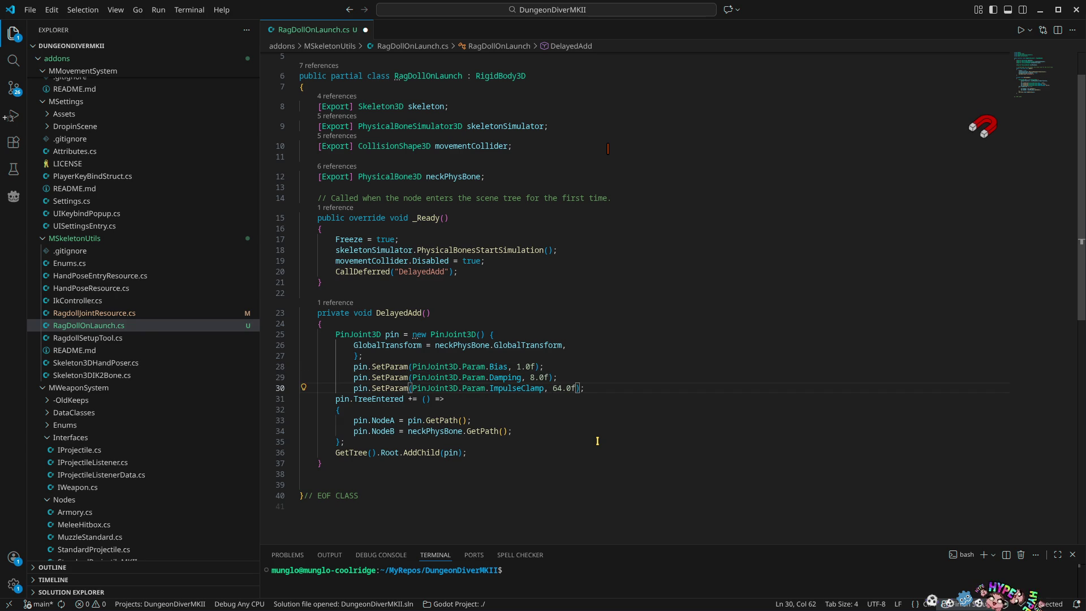
left_click(563, 408)
key("ctrl+s")
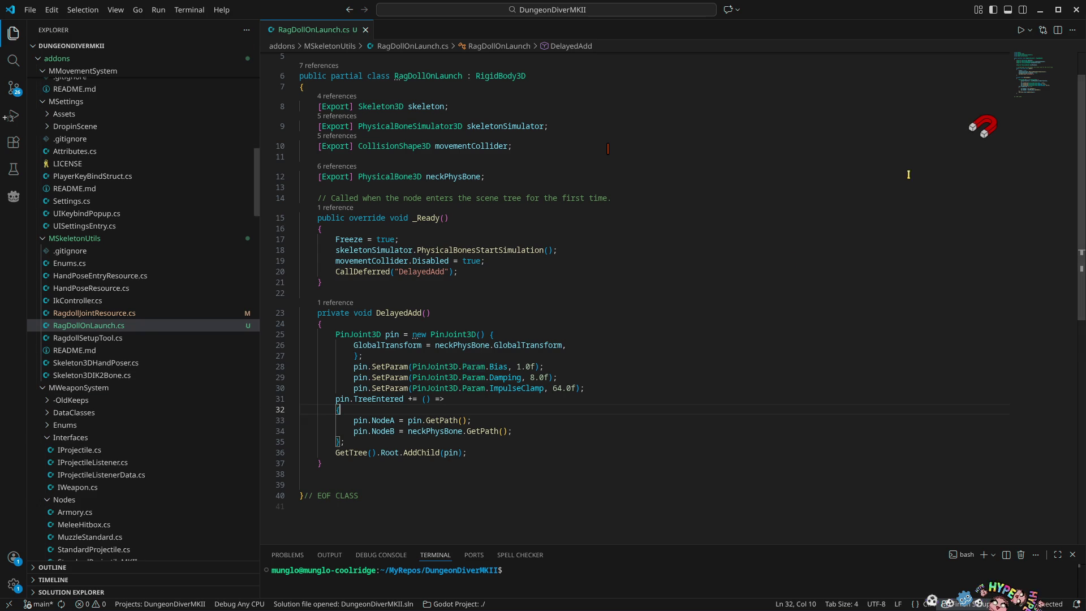
left_click(1040, 10)
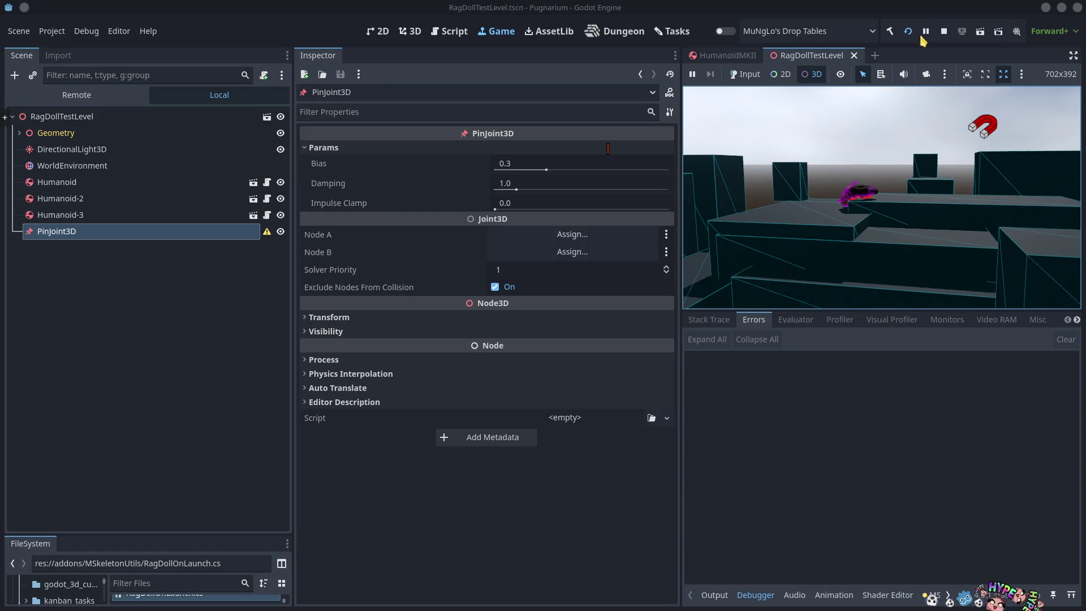
Stop the game and delete the PinJoint3D node from the RagDollTestLevel scene
left_click(945, 32)
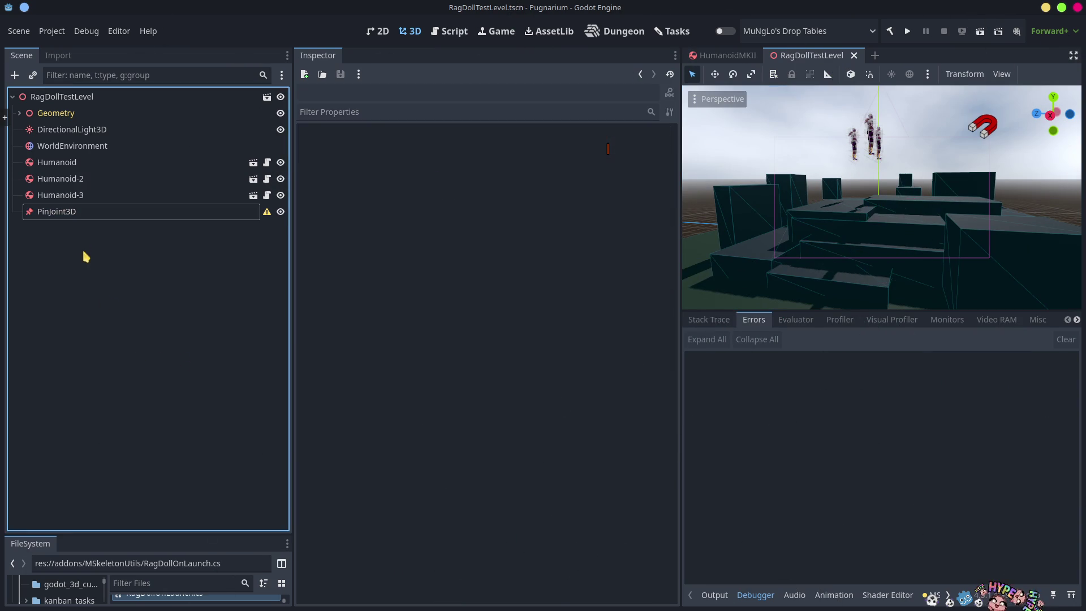
left_click(57, 212)
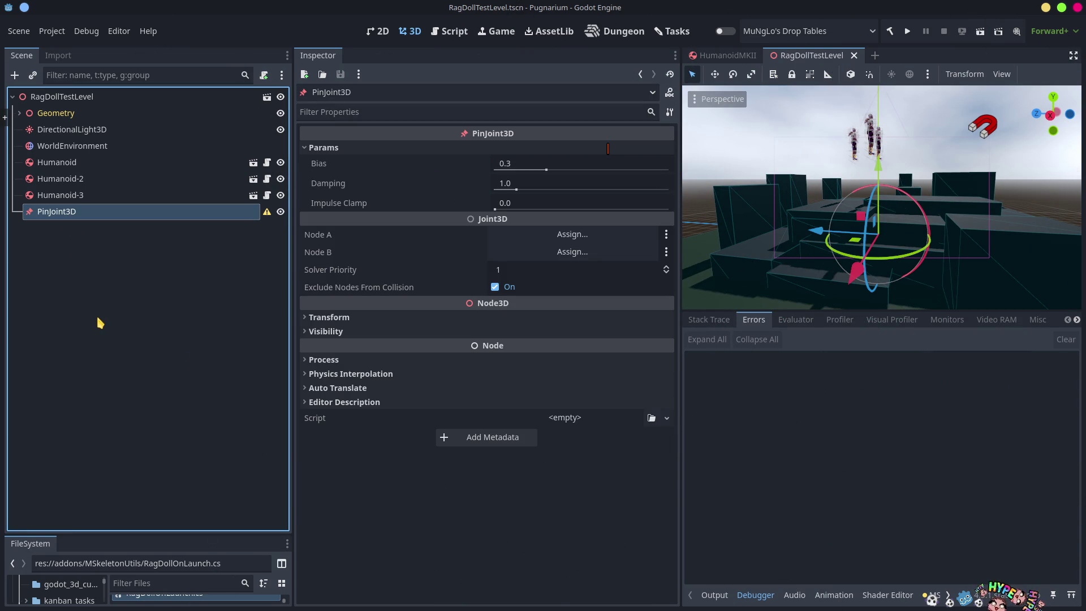
key("Delete")
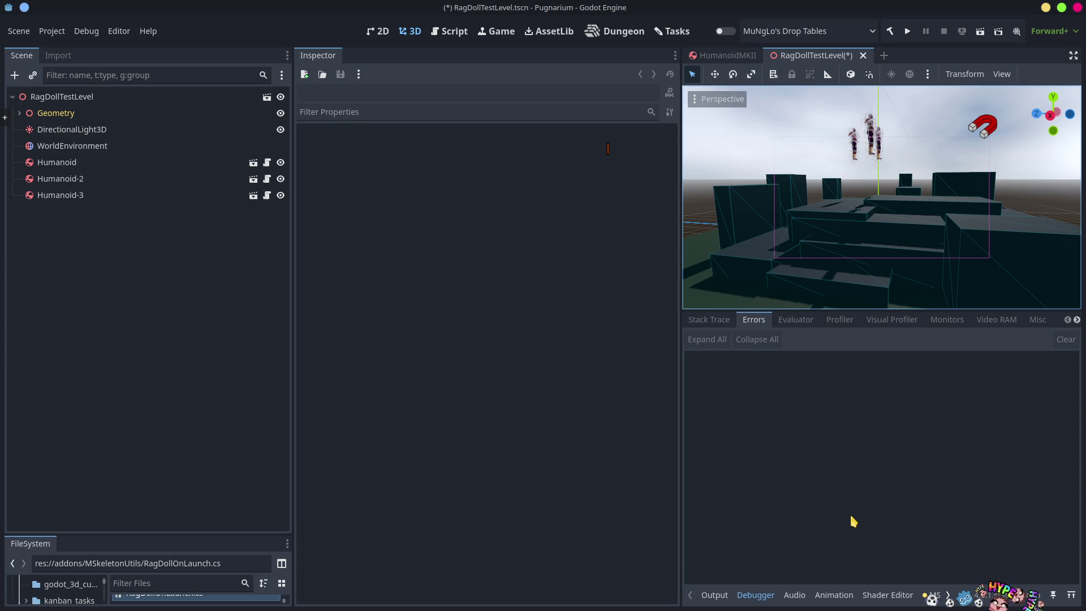
key("alt+Tab")
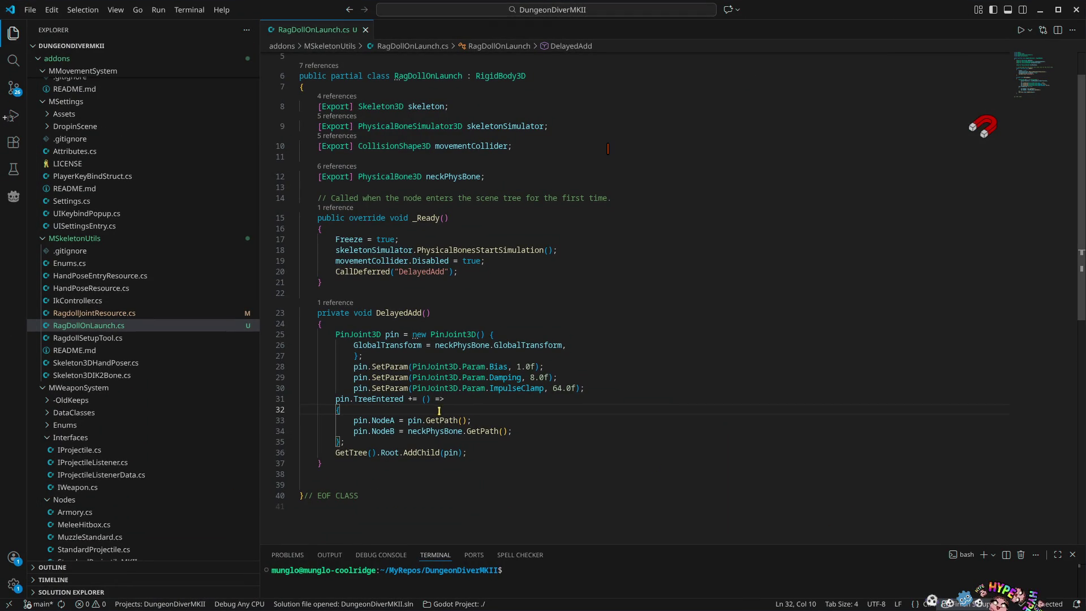
Look up PinJoint3D in the Godot docs and read its Param enumeration for bias, damping and impulse clamp
double_click(362, 336)
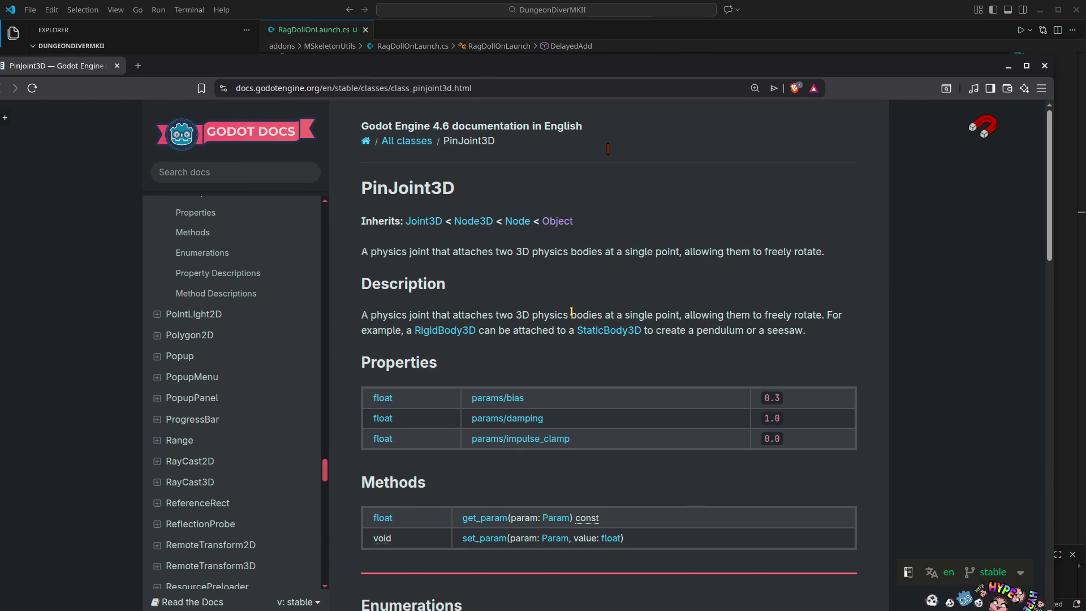
scroll(577, 311, "down", 8)
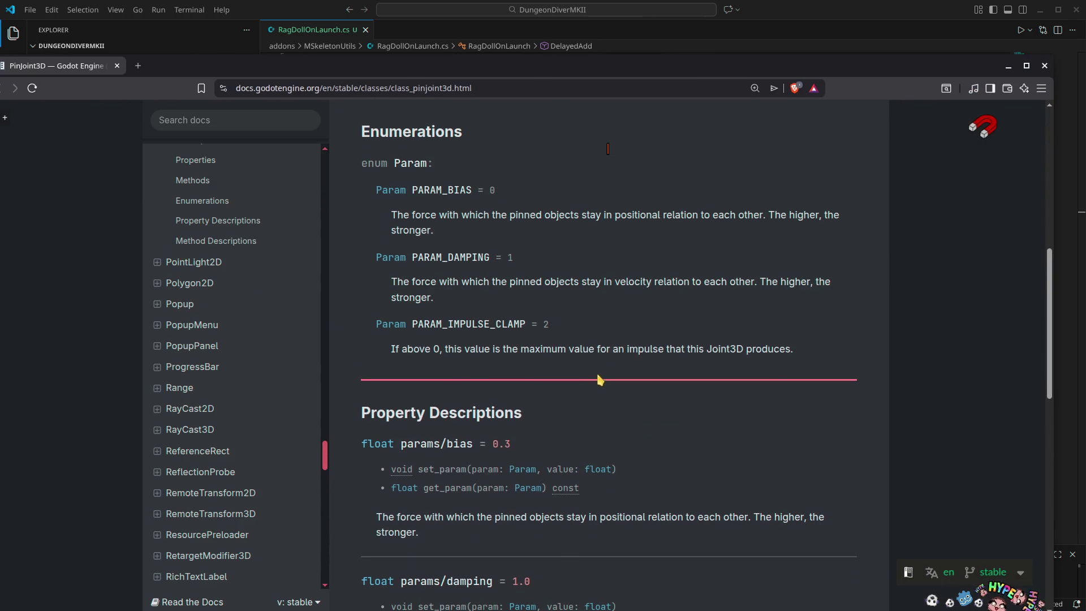
scroll(591, 376, "up", 8)
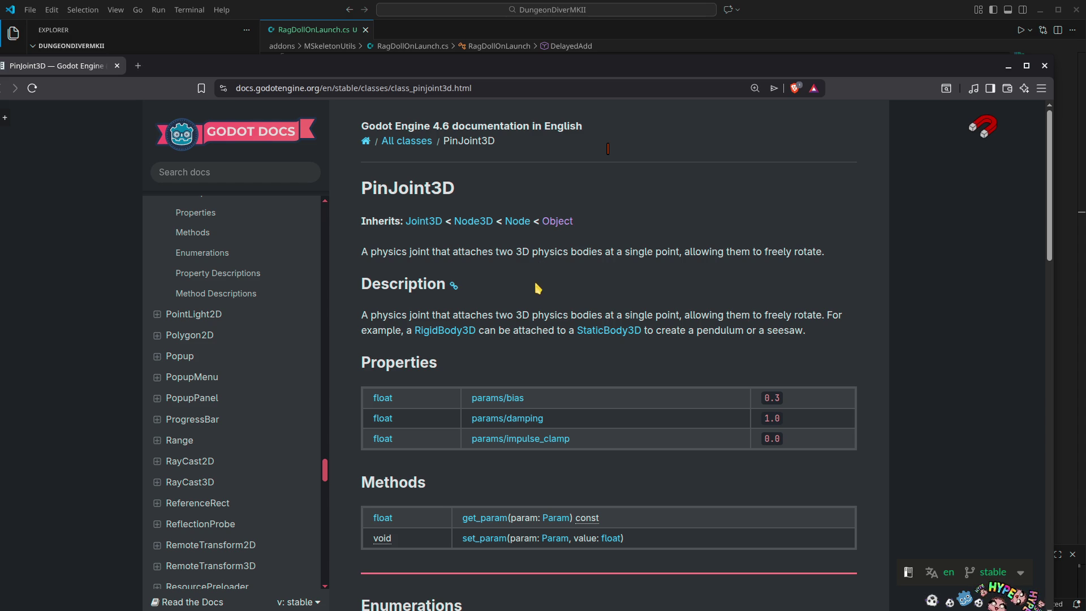
scroll(575, 330, "down", 5)
scroll(574, 330, "down", 2)
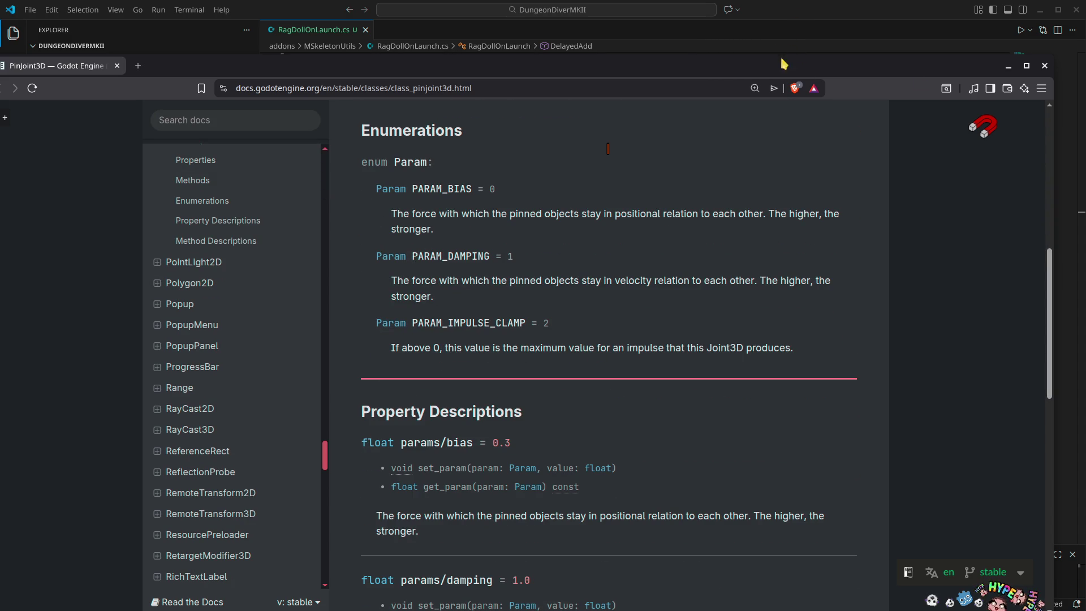
mouse_move(970, 69)
left_mouse_down()
mouse_move(970, 215)
mouse_move(1026, 421)
mouse_move(1013, 417)
left_mouse_up()
Start a new RigidBody3D attachPoint declaration at the top of DelayedAdd
left_click(1067, 419)
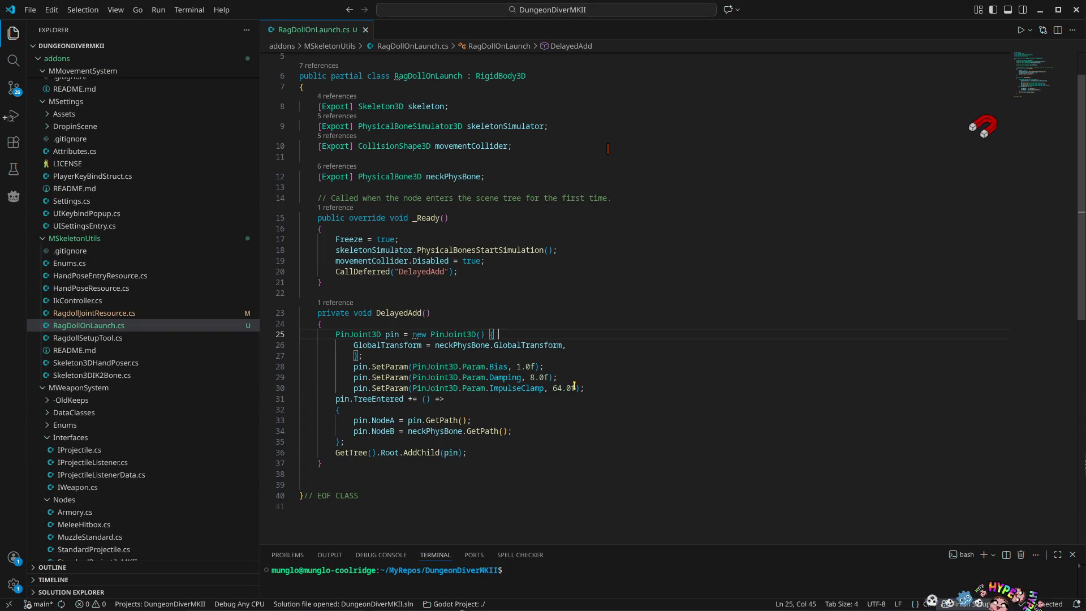
left_click(758, 321)
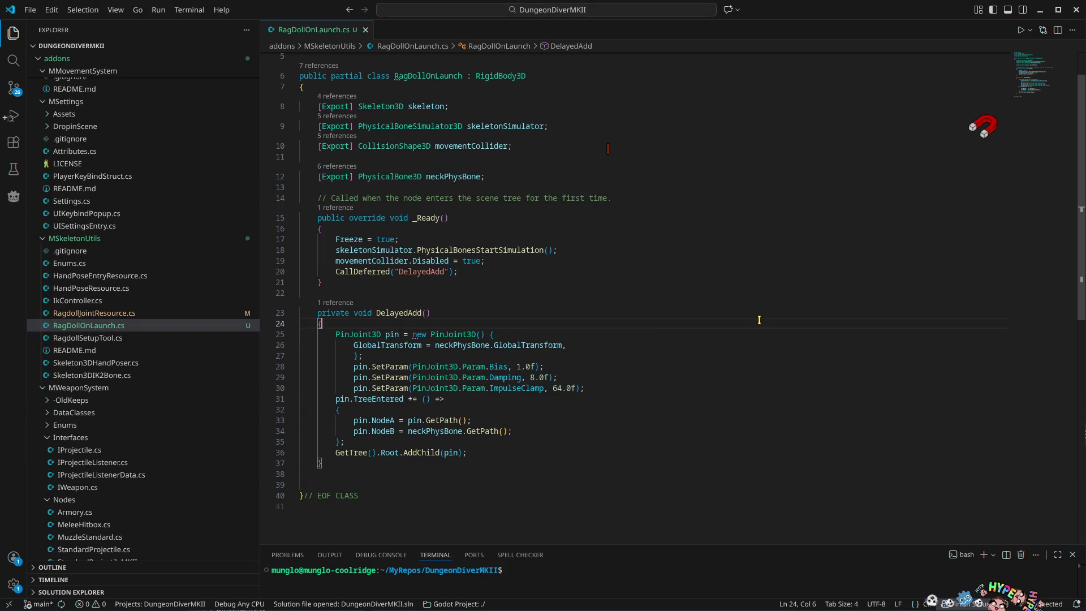
key("Return")
key("Return")
key("Up")
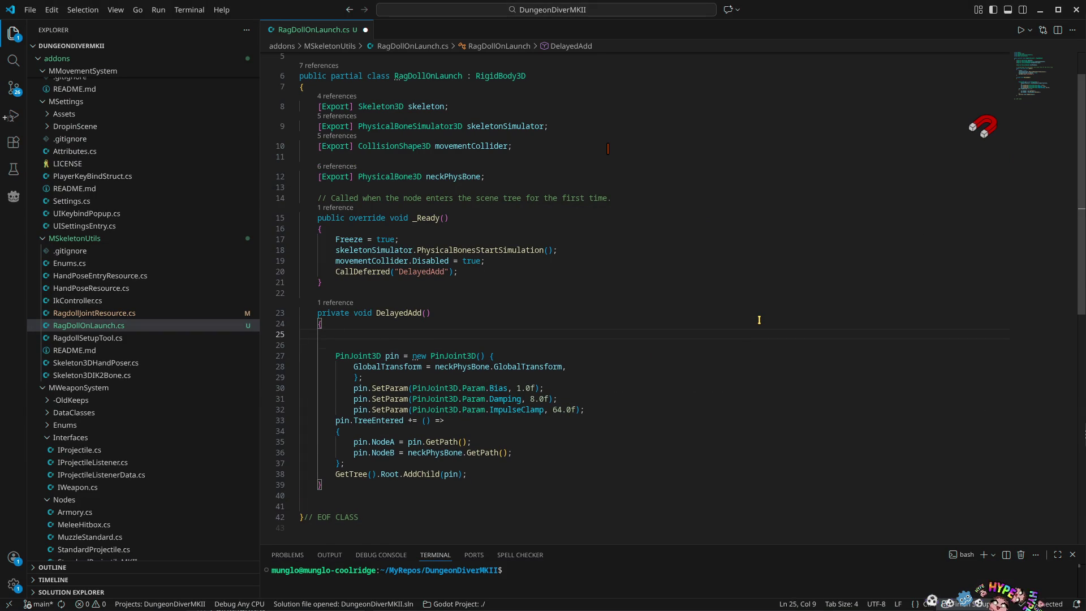
type("Rigid")
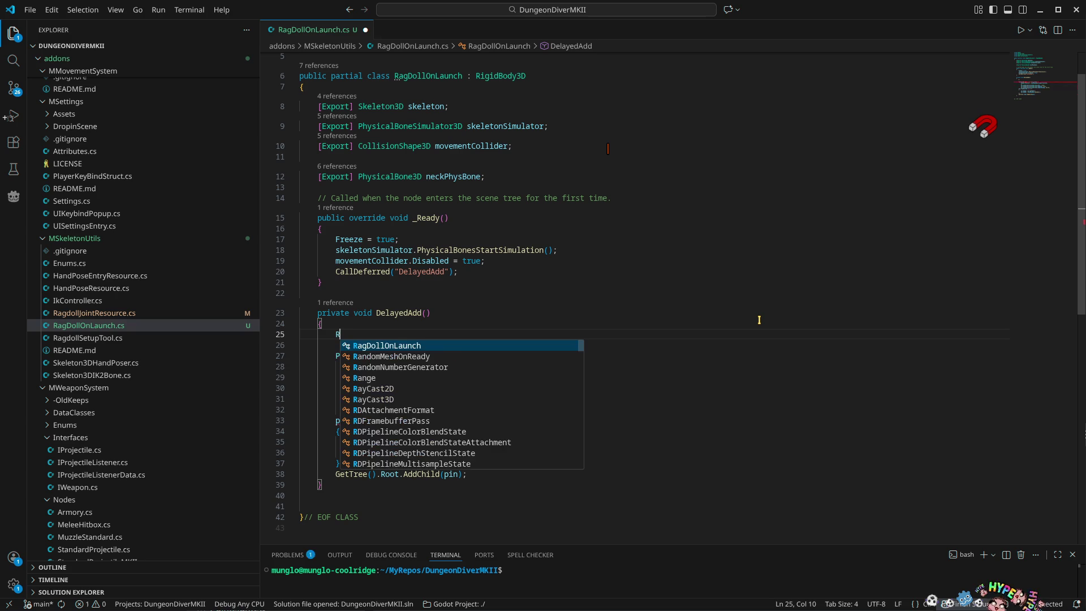
key("Tab")
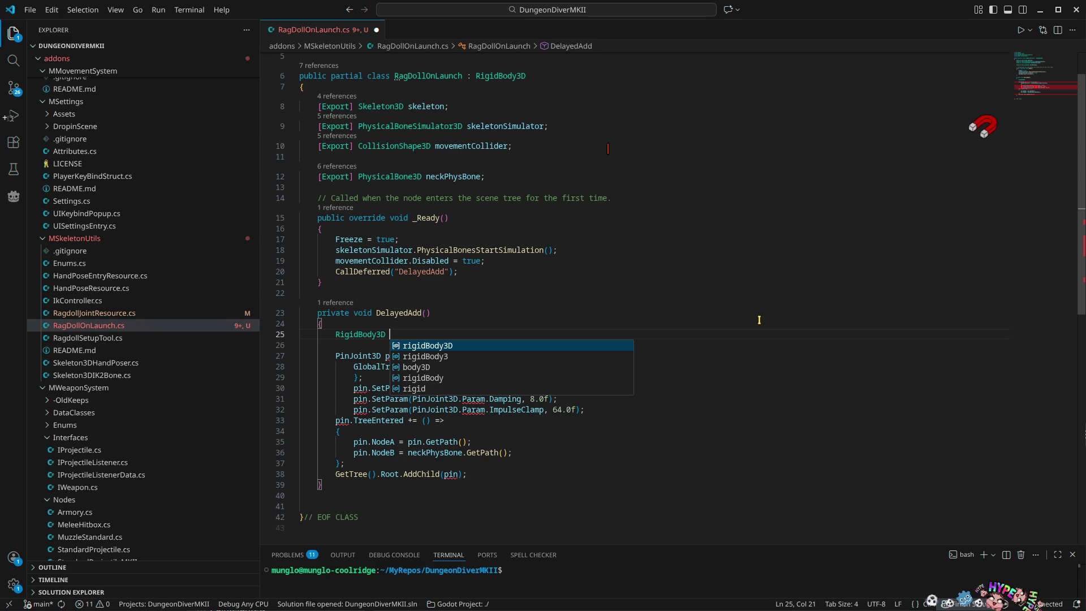
type("attach")
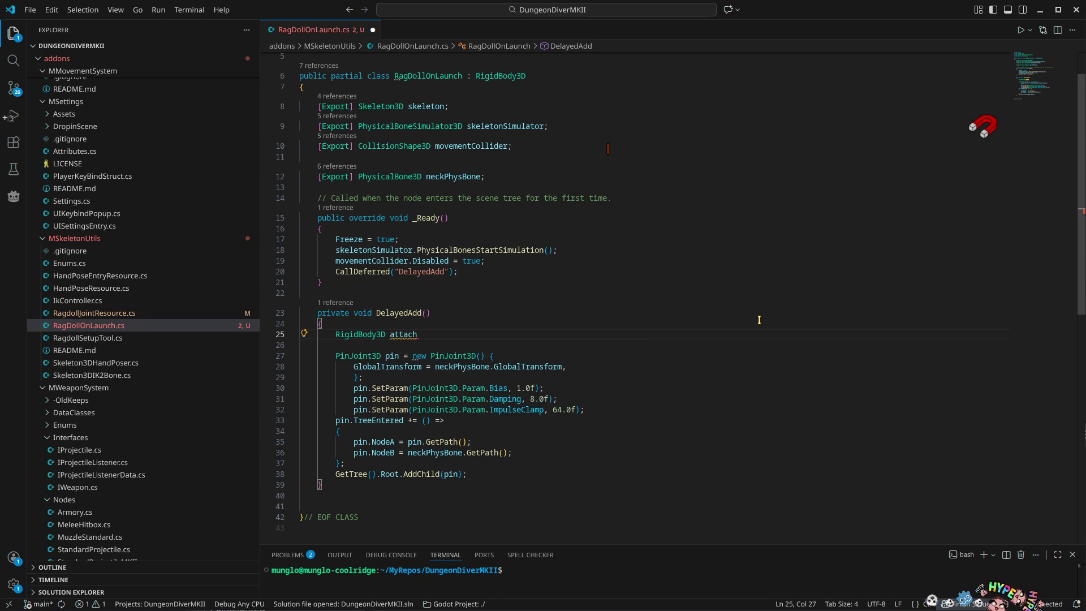
type("Point")
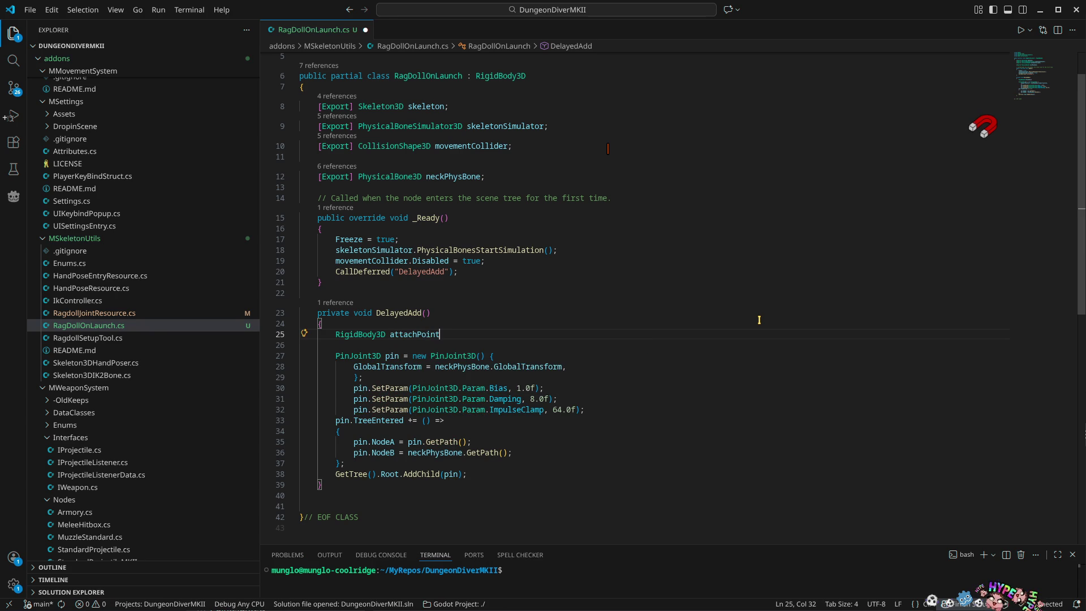
type(" = new")
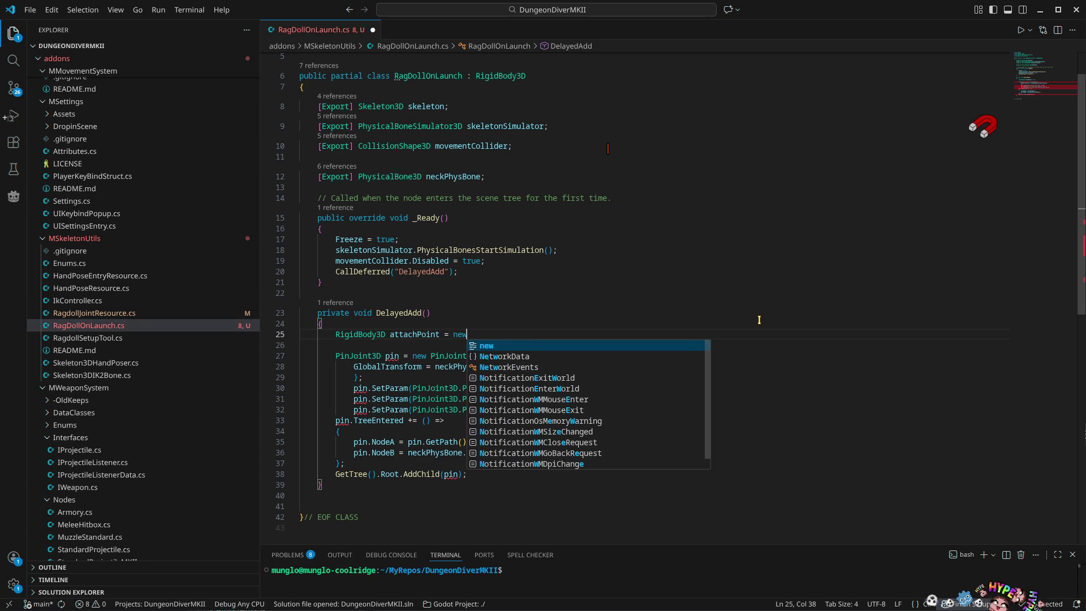
key("Tab")
Initialize attachPoint's GlobalTransform to neckPhysBone.GlobalTransform
type("()")
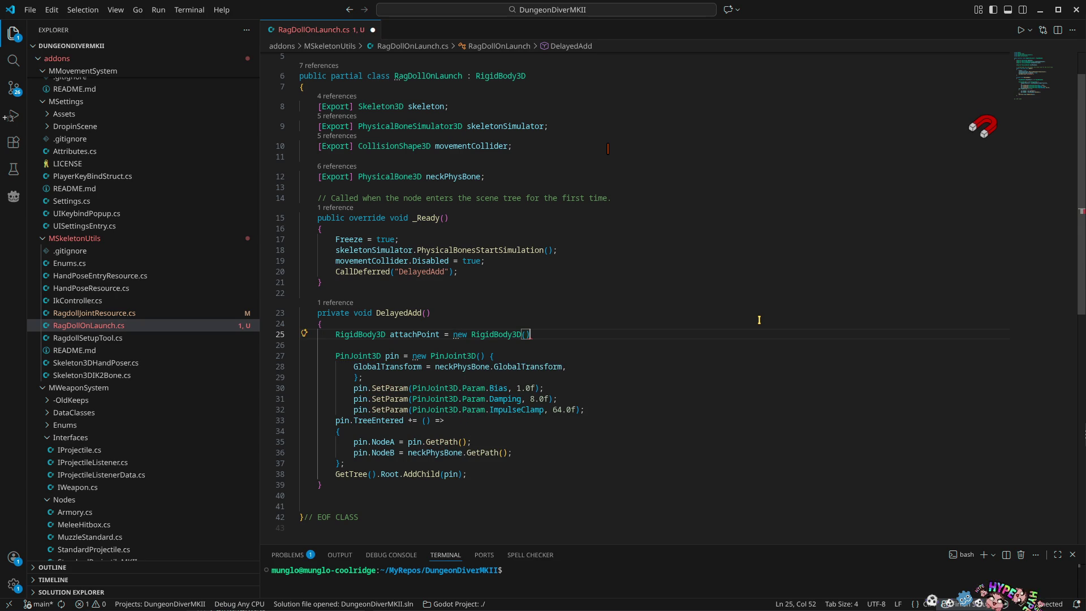
type("{ global")
key("Down")
key("Down")
key("Down")
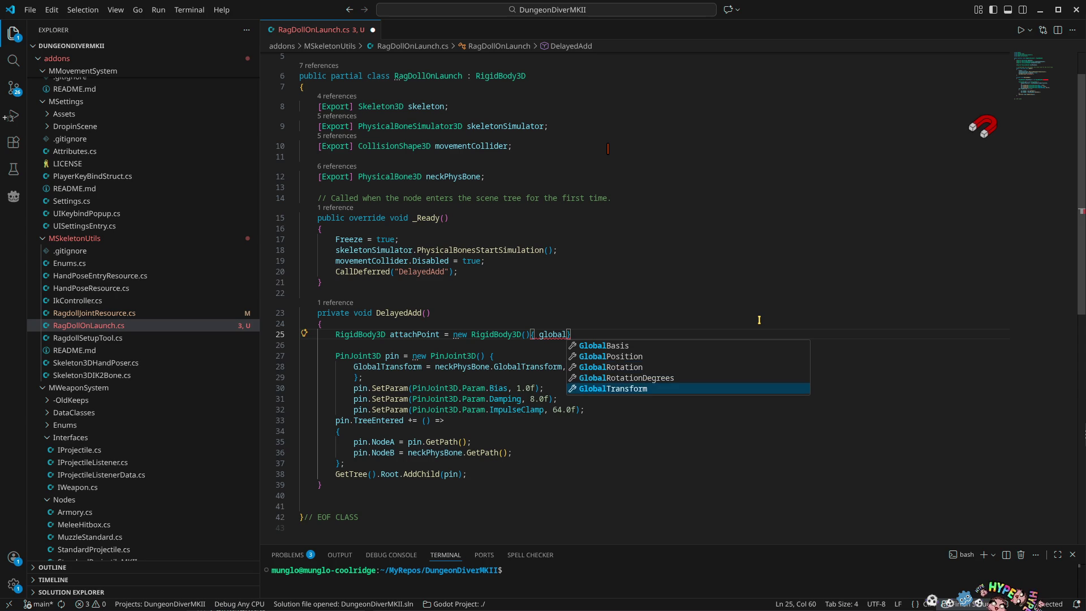
key("Tab")
type("= new")
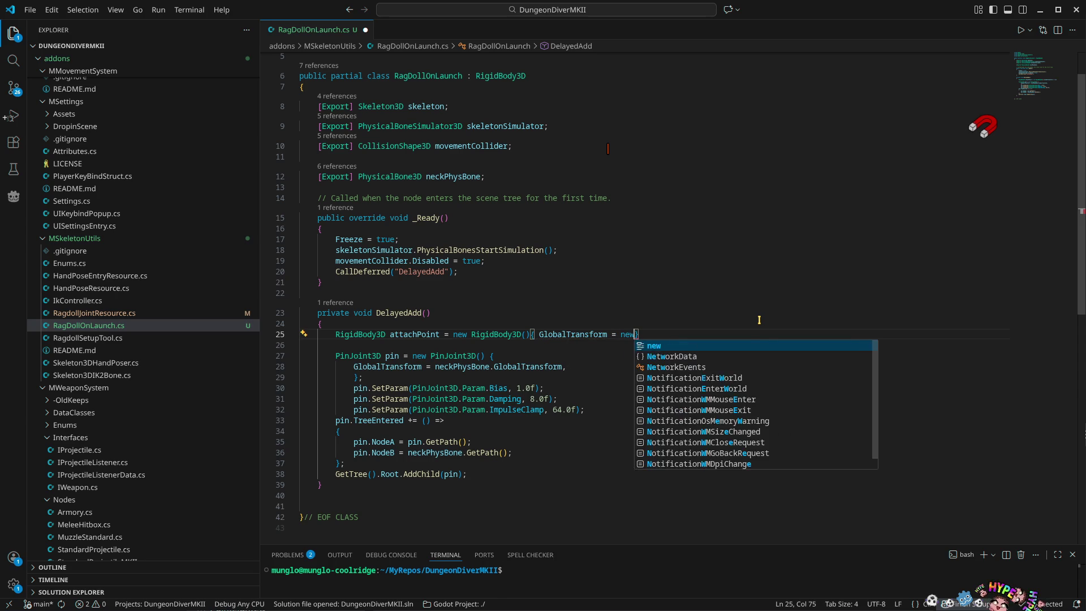
key("BackSpace")
type("c")
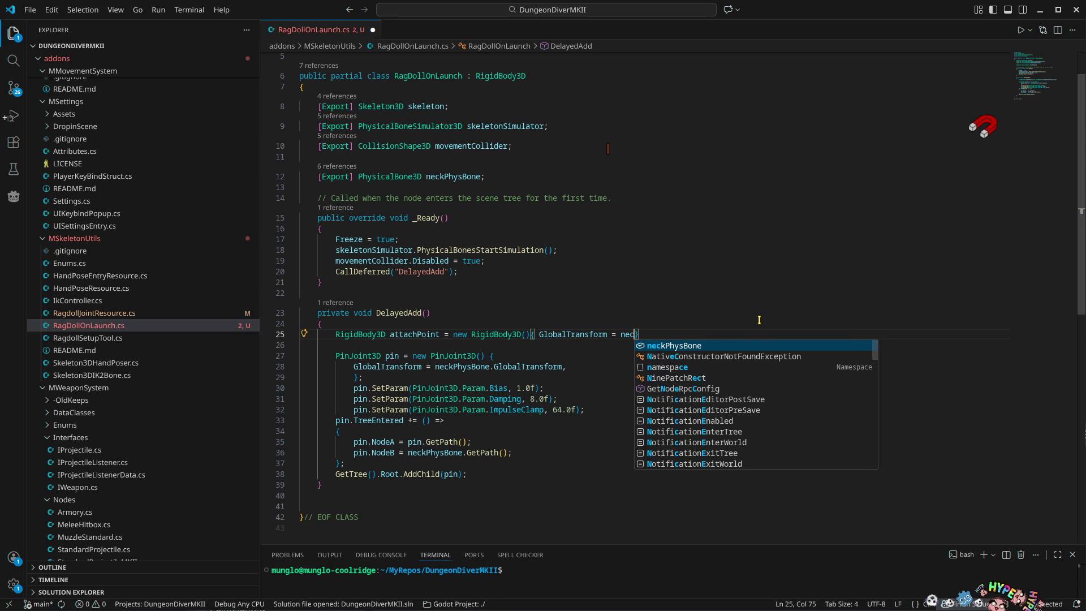
key("Tab")
type(".glo")
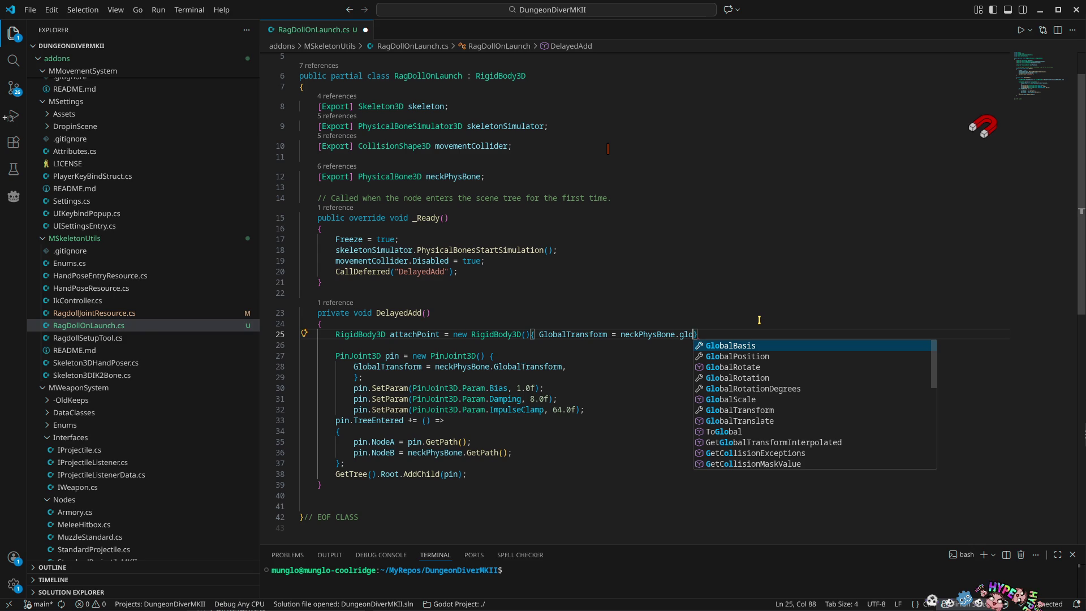
key("Down")
key("Down")
key("Down")
key("Down")
key("Down")
key("Down")
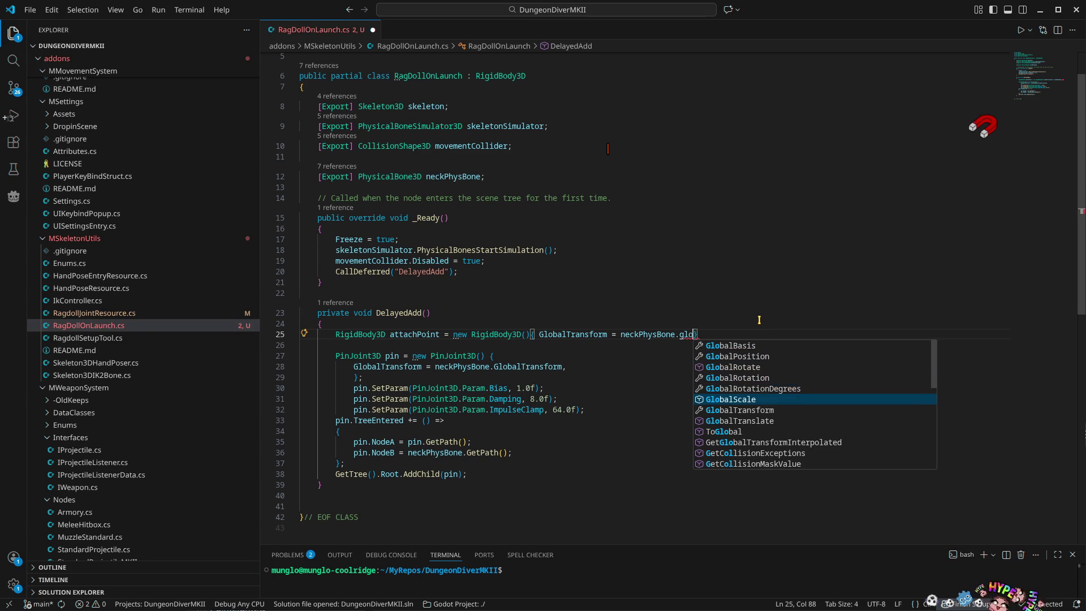
key("Tab")
type("}")
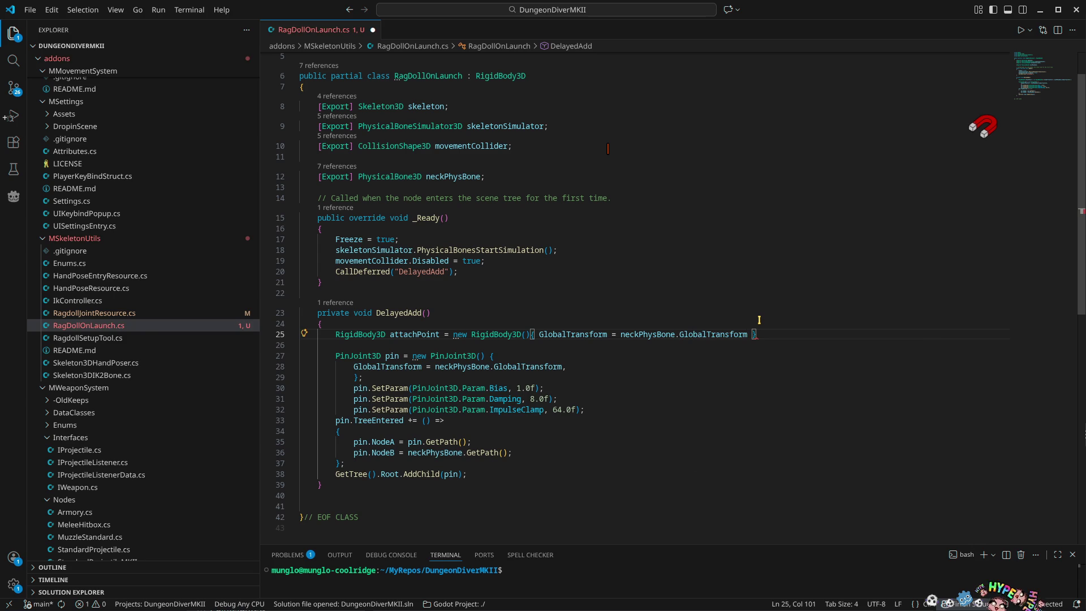
type(";")
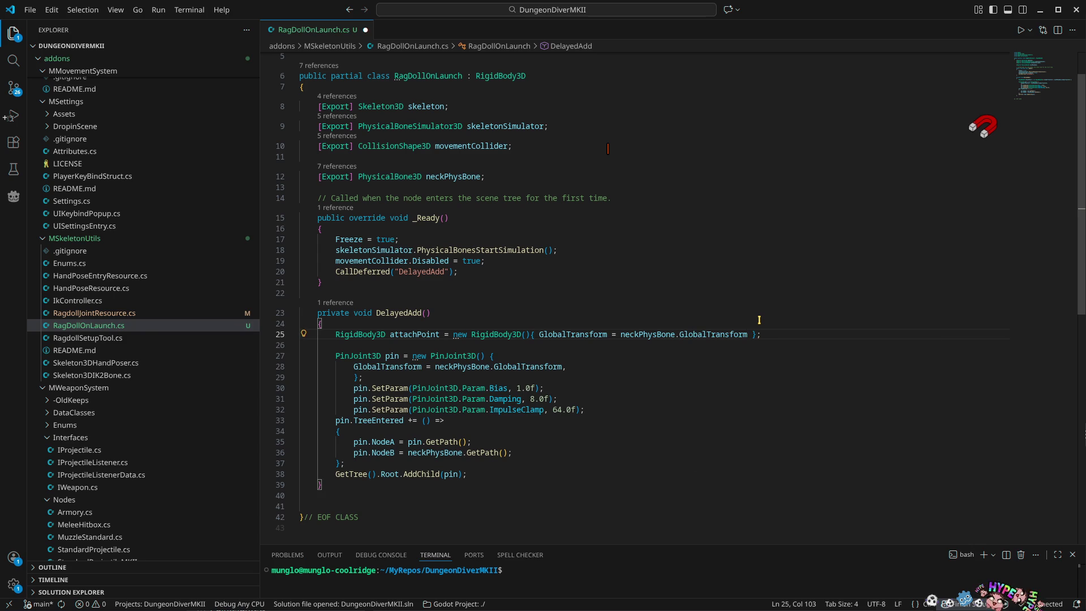
key("Return")
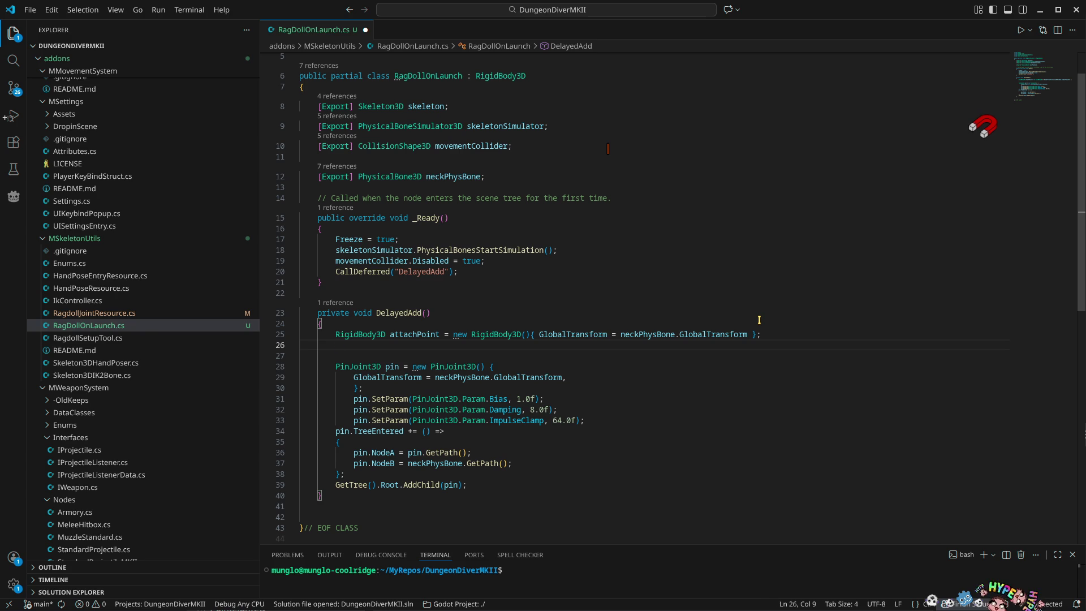
Add GetTree().Root.AddChild(attachPoint); on the next line
type("gett")
key("Tab")
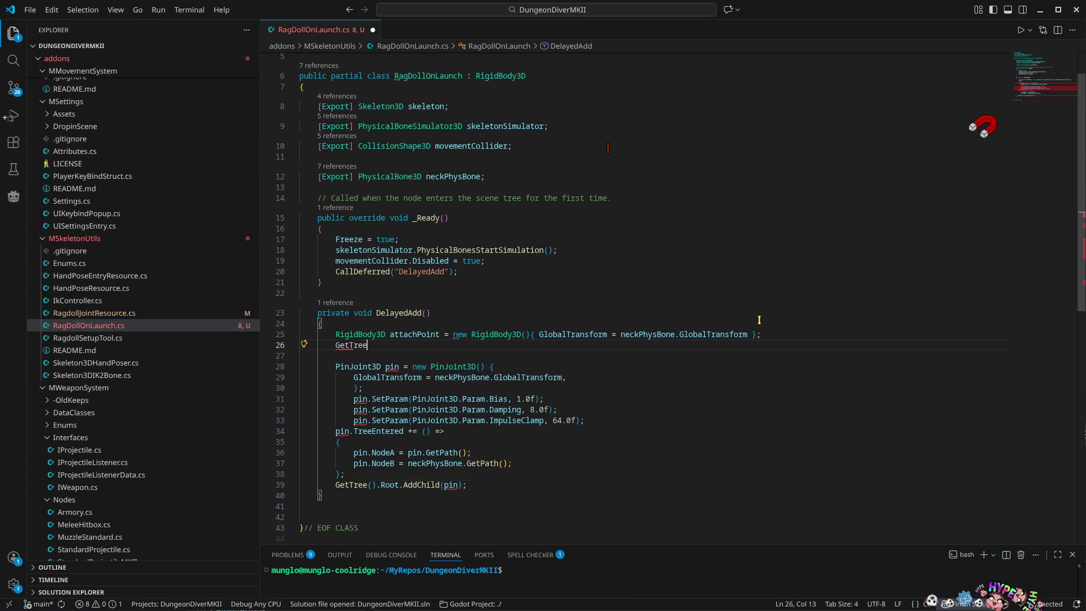
type("(roo")
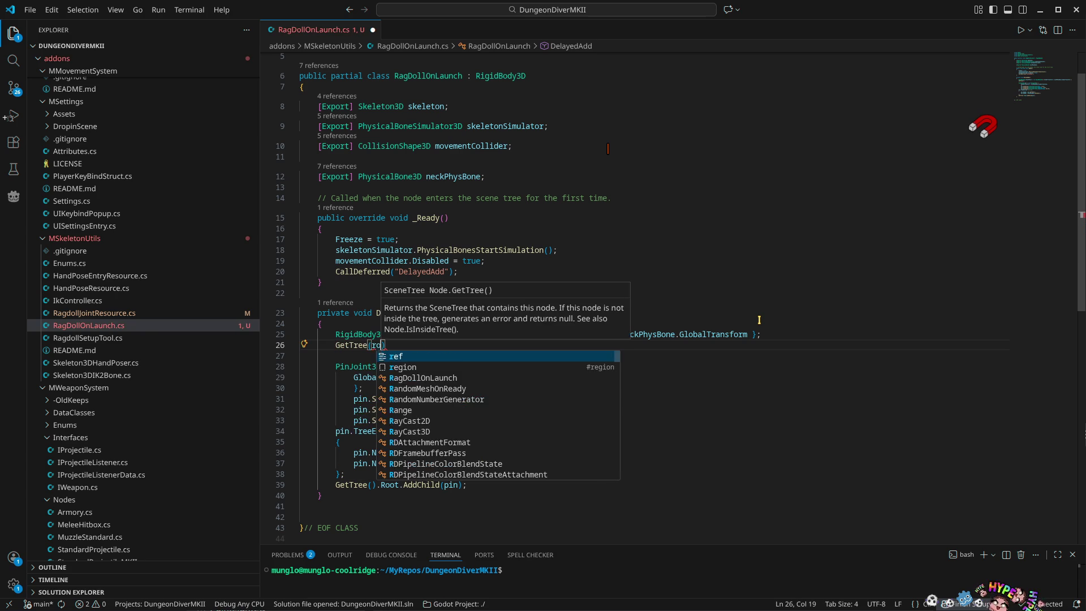
type("t")
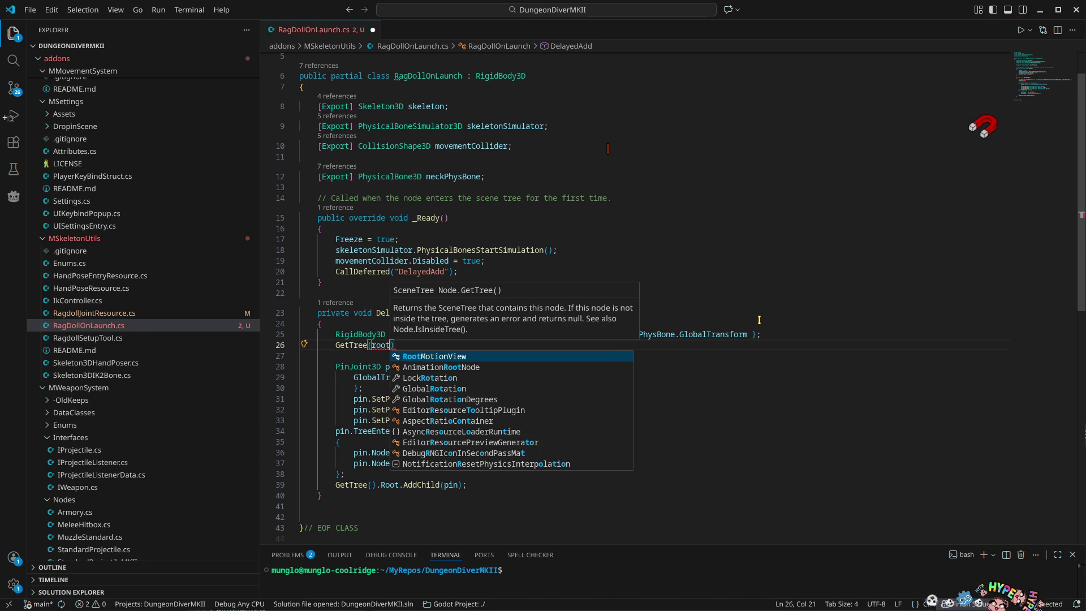
key("BackSpace")
key("BackSpace")
key("BackSpace")
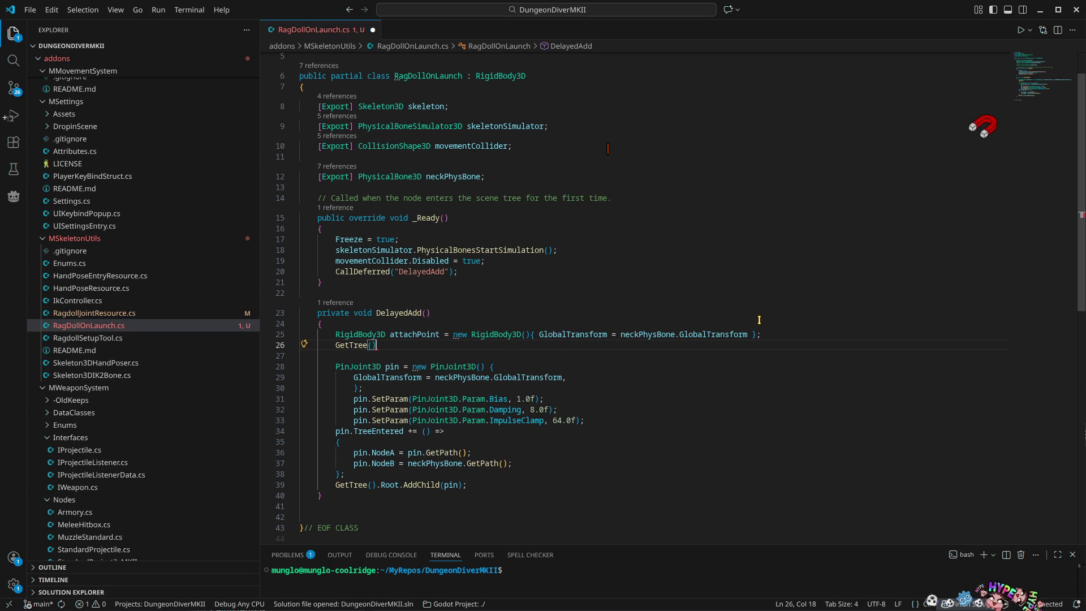
type(".Root")
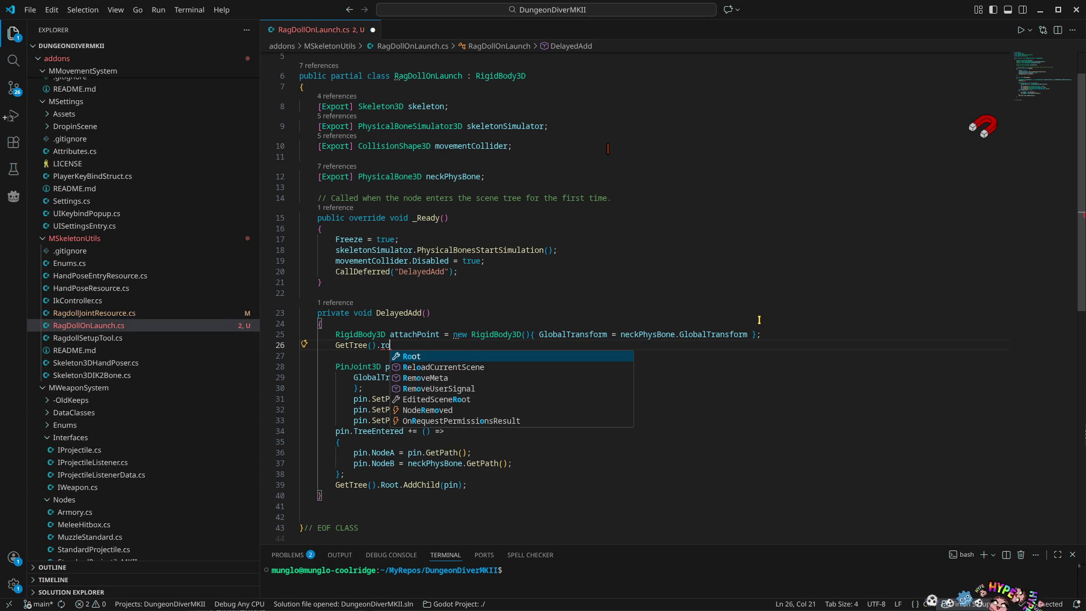
type(".Add")
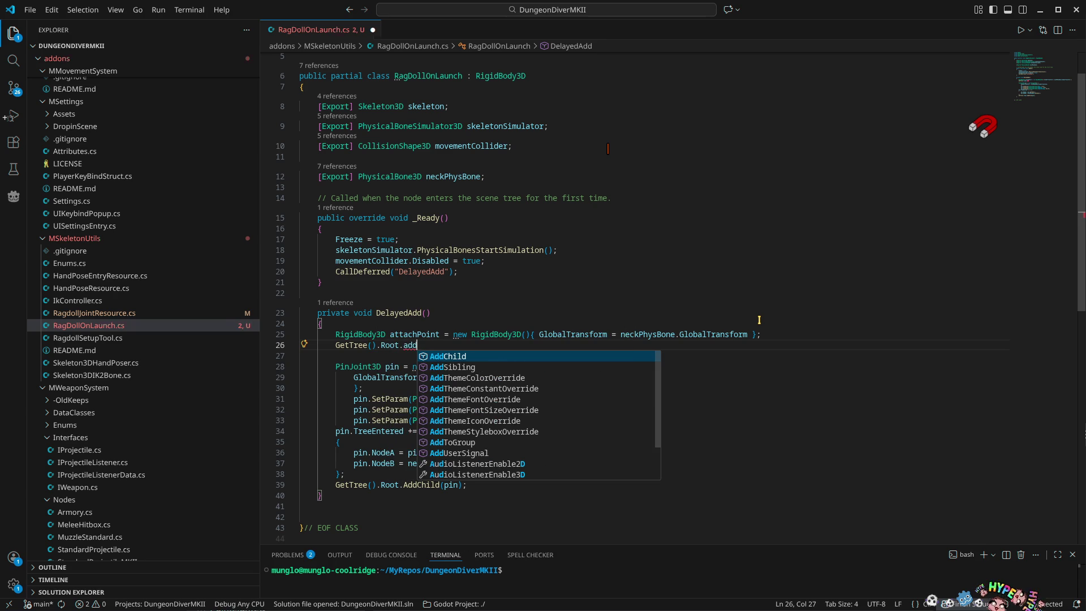
key("Tab")
type("(a")
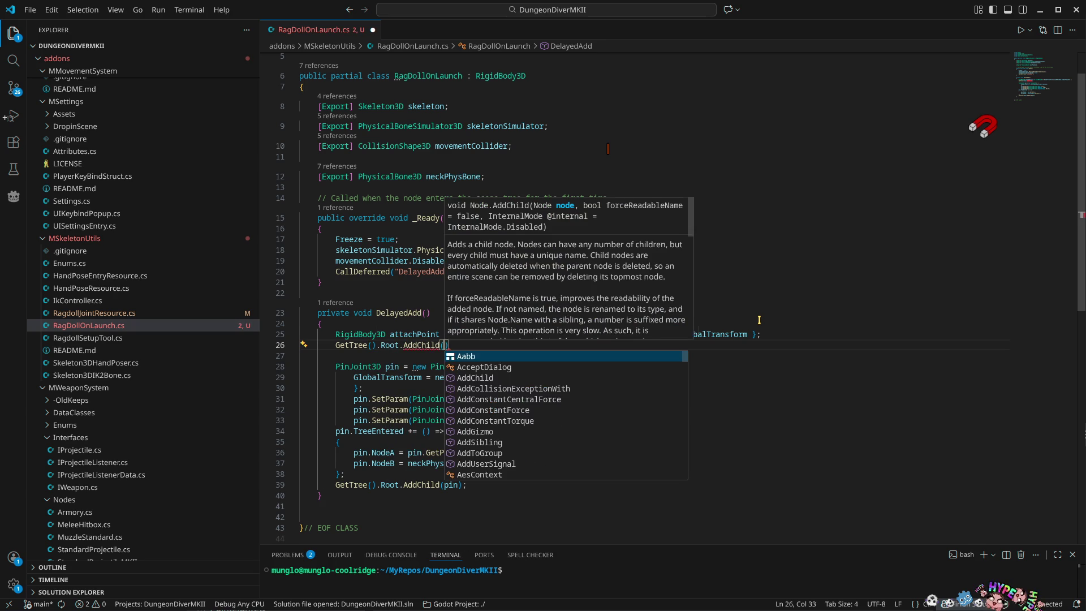
type("tt")
key("Tab")
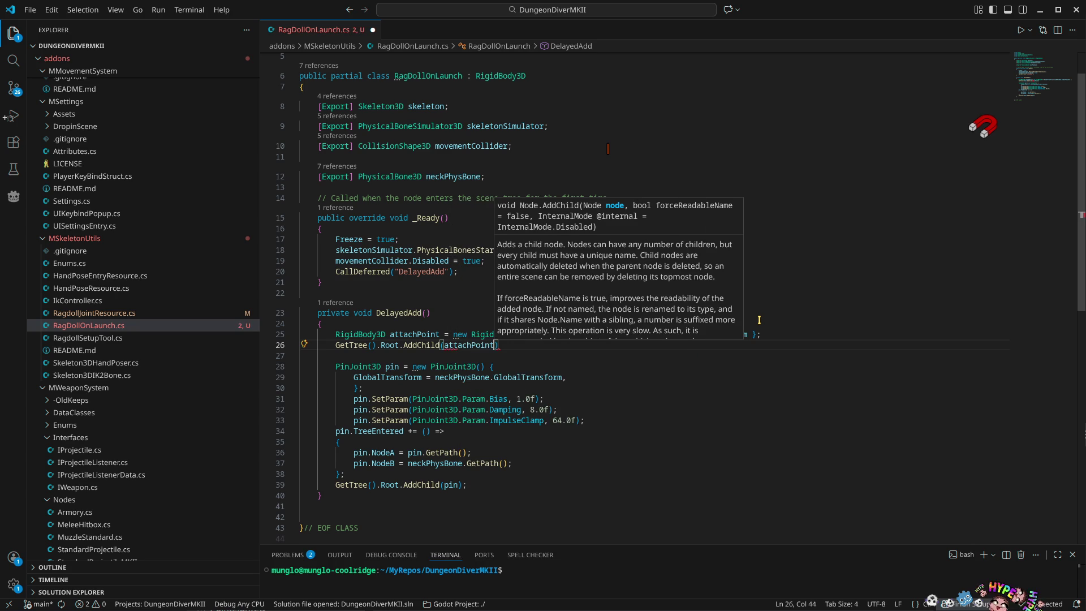
type(");")
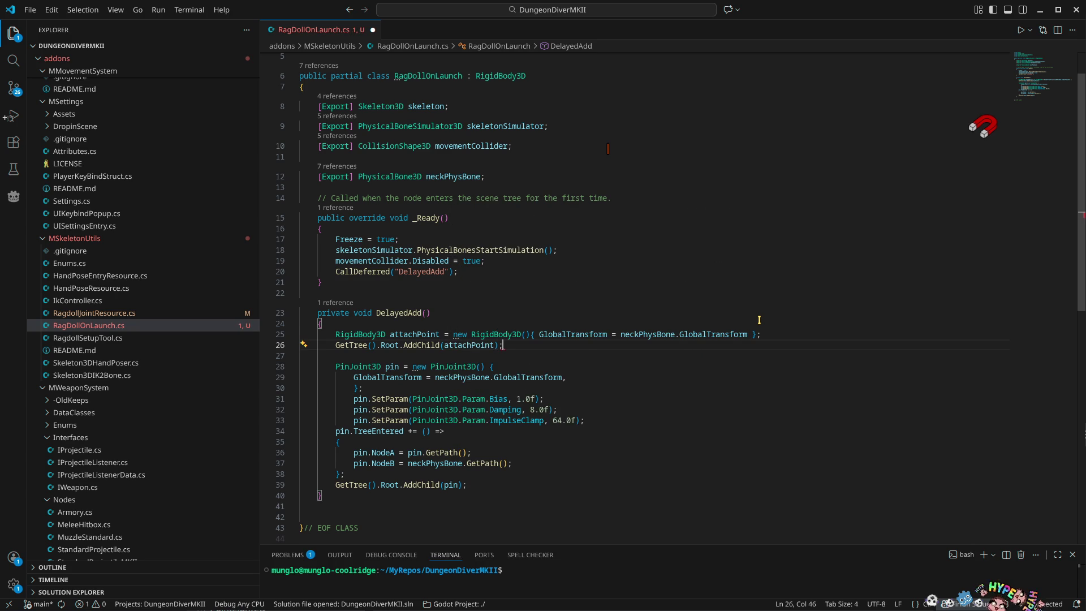
Add Freeze = true to the attachPoint initializer
key("Up")
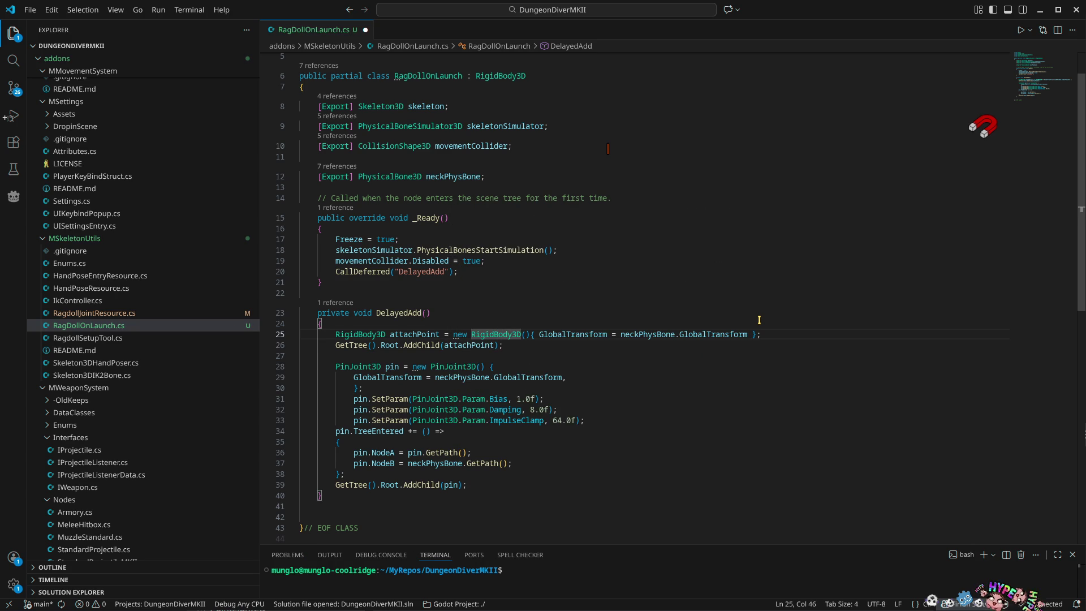
key("ctrl+Right")
key("ctrl+Right")
key("ctrl+Right")
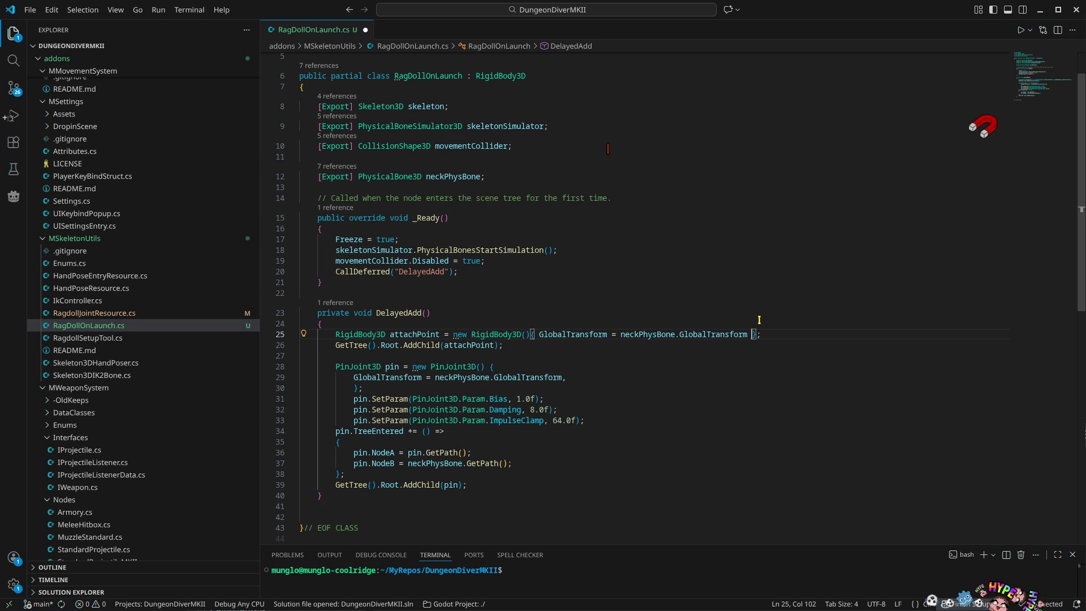
type(", Freeze ")
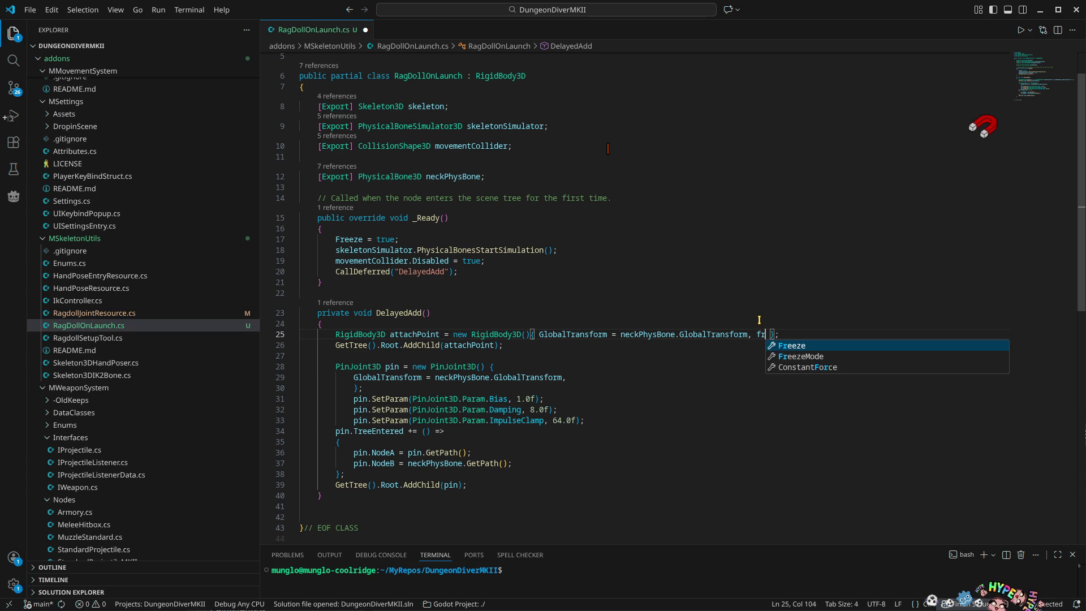
type("= true")
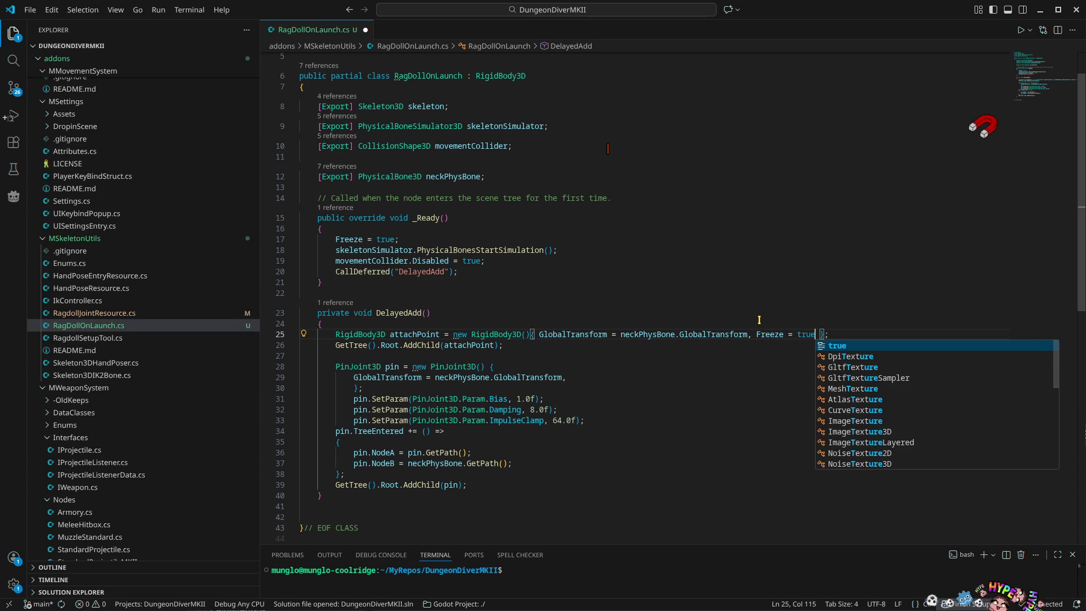
key("Escape")
key("Down")
key("Down")
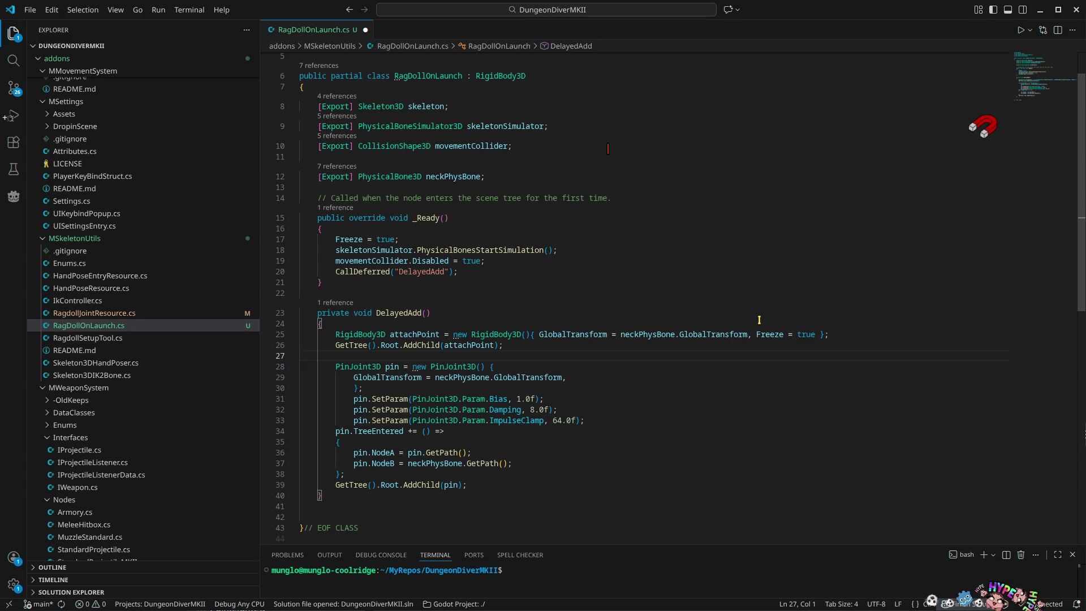
Replace pin with attachPoint in the NodeA assignment, save the script and return to Godot
double_click(413, 334)
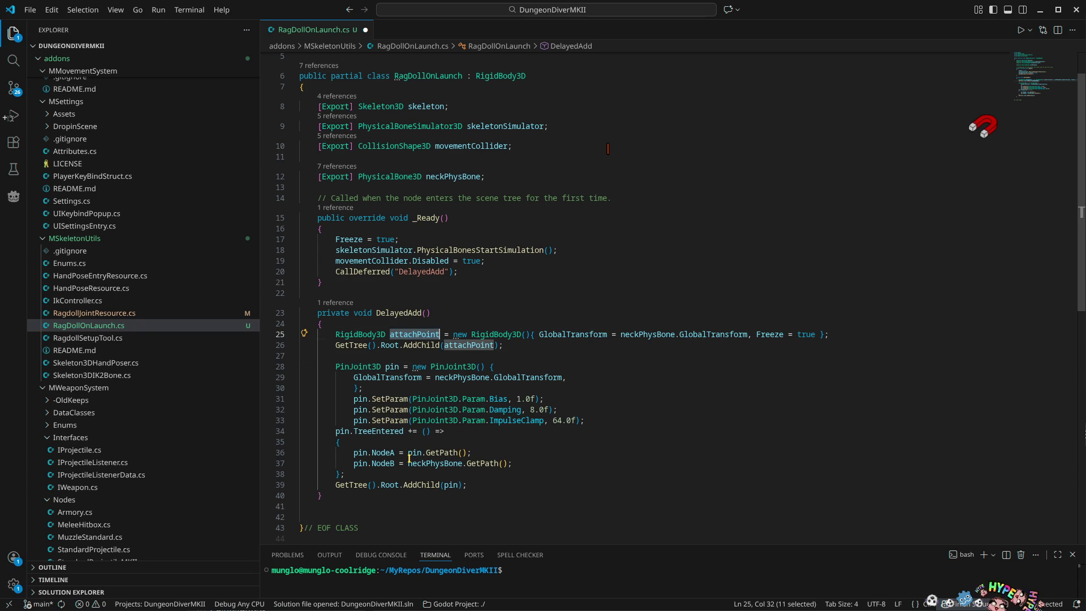
key("ctrl+c")
double_click(413, 452)
key("ctrl+v")
key("ctrl+s")
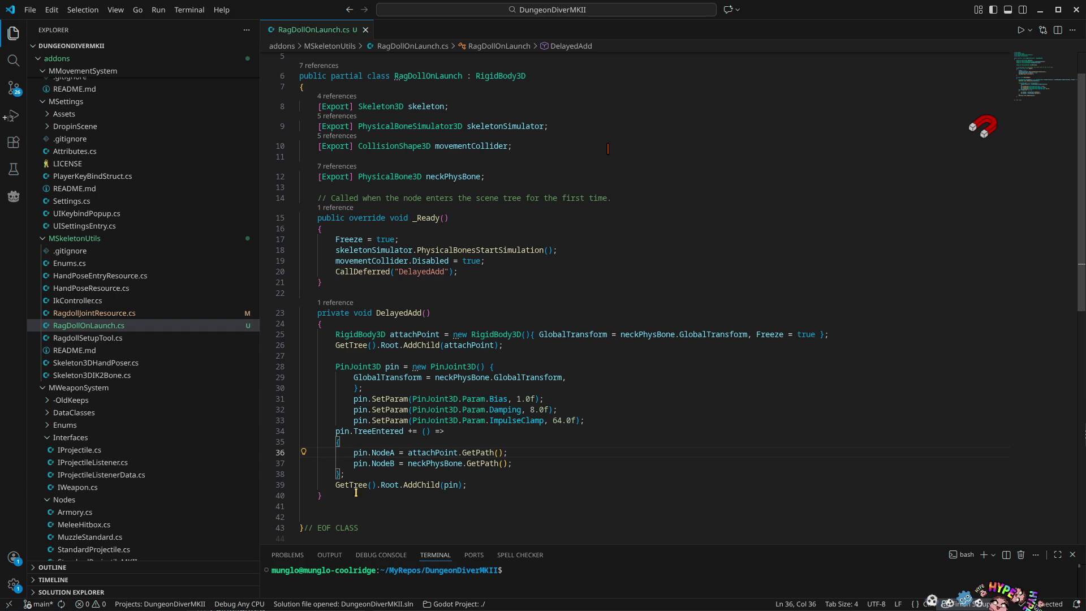
key("alt+Tab")
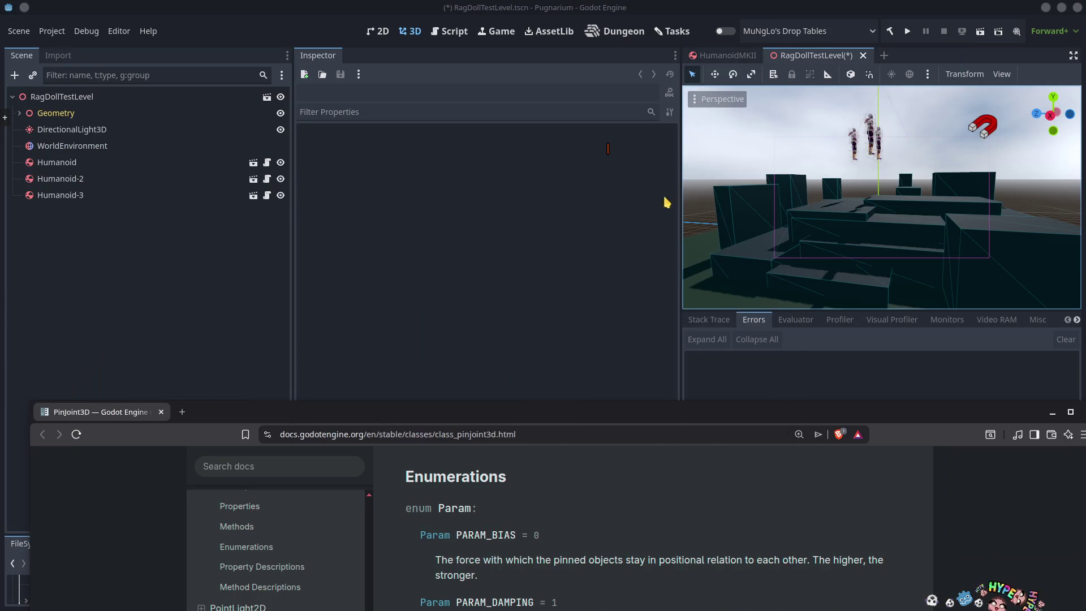
Save and run the ragdoll scene, collapse the bottom panel and widen the game view
left_click(908, 32)
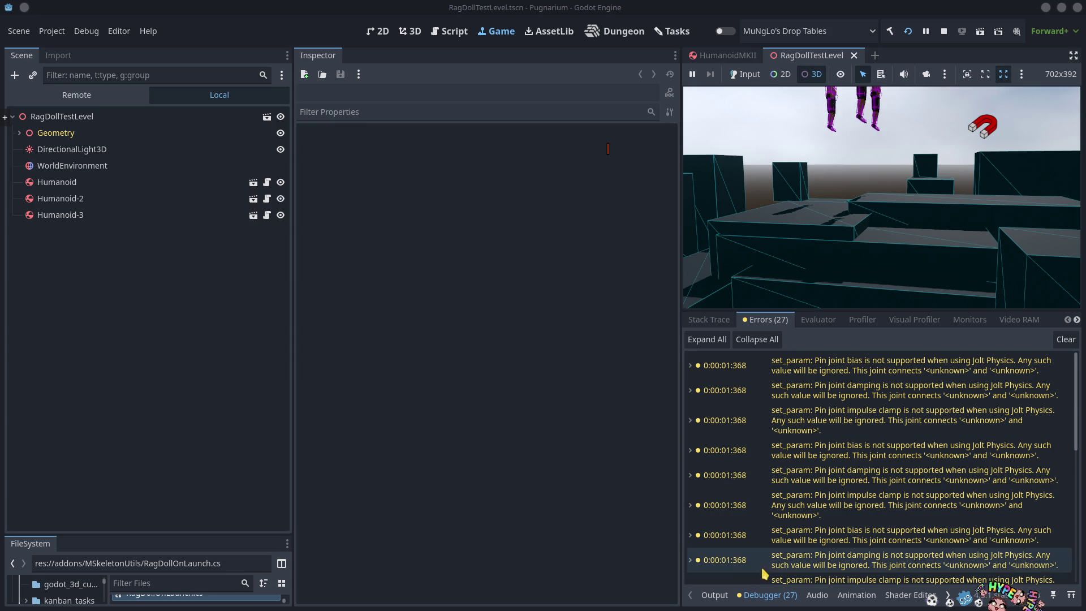
left_click(715, 596)
left_click(715, 596)
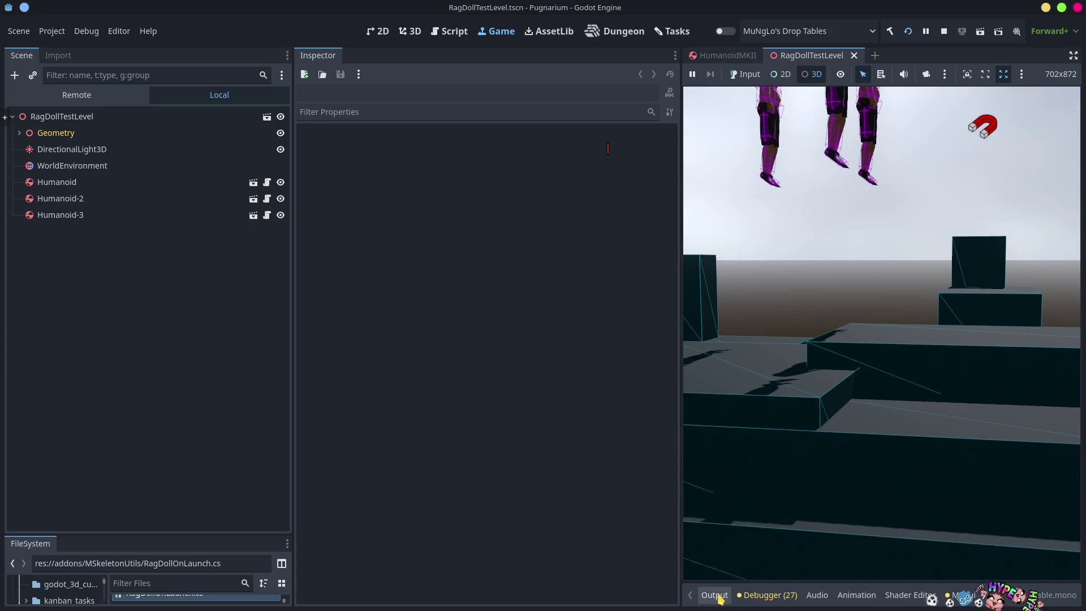
left_click_drag(684, 389, 405, 395)
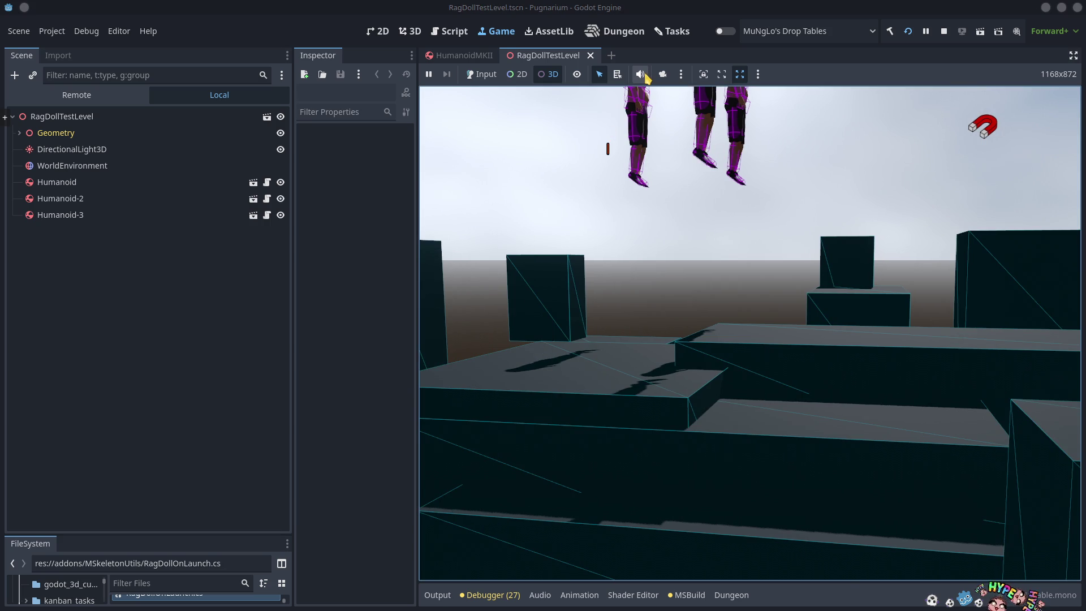
Inspect the three humanoids with the camera override, then stop the game
left_click(662, 74)
scroll(750, 333, "up", 5)
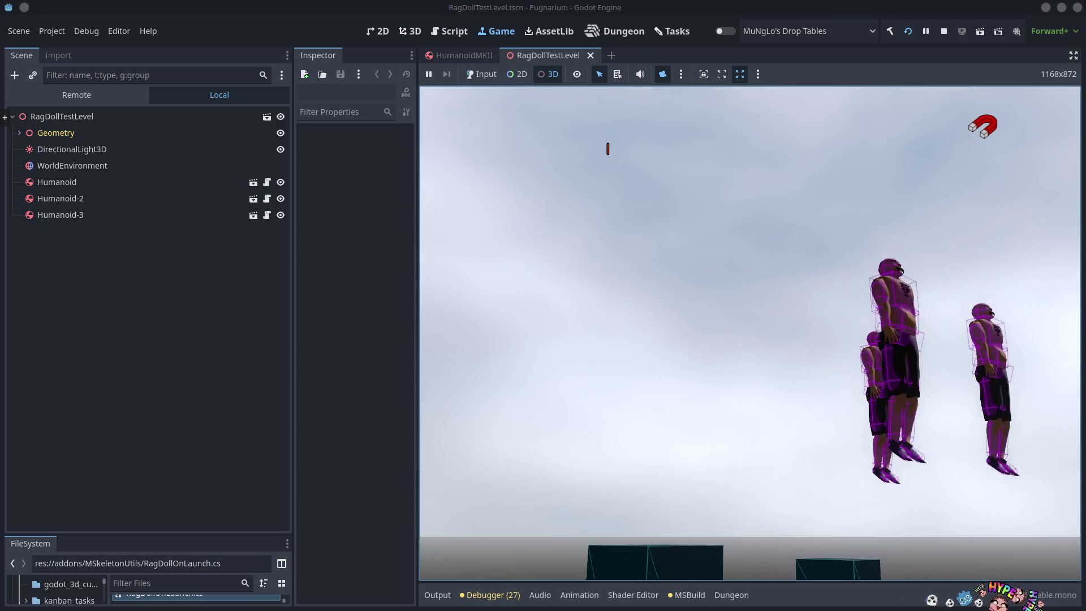
scroll(750, 334, "down", 5)
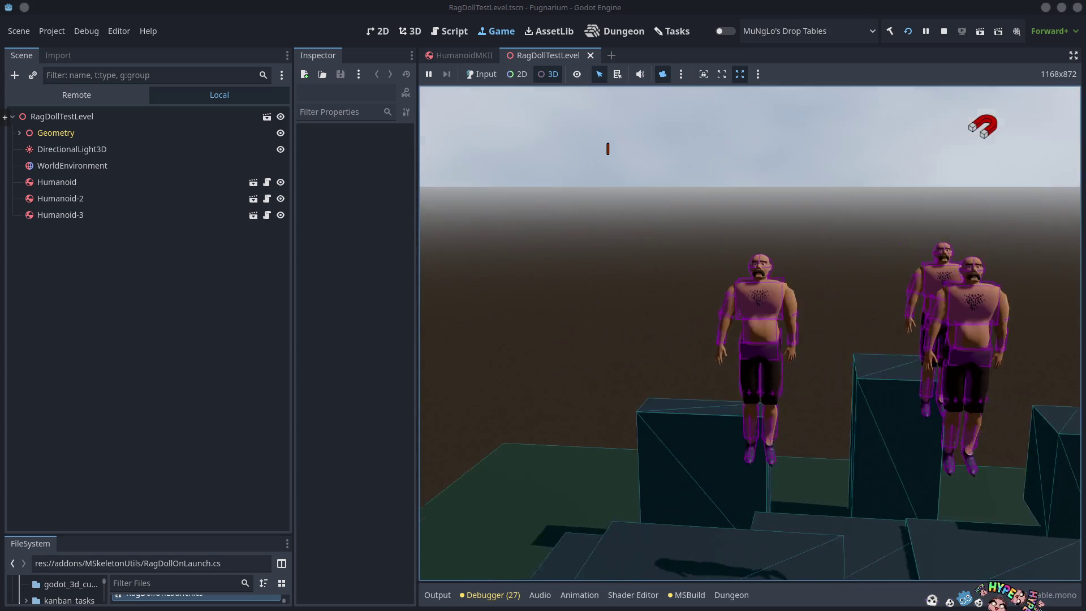
key("d")
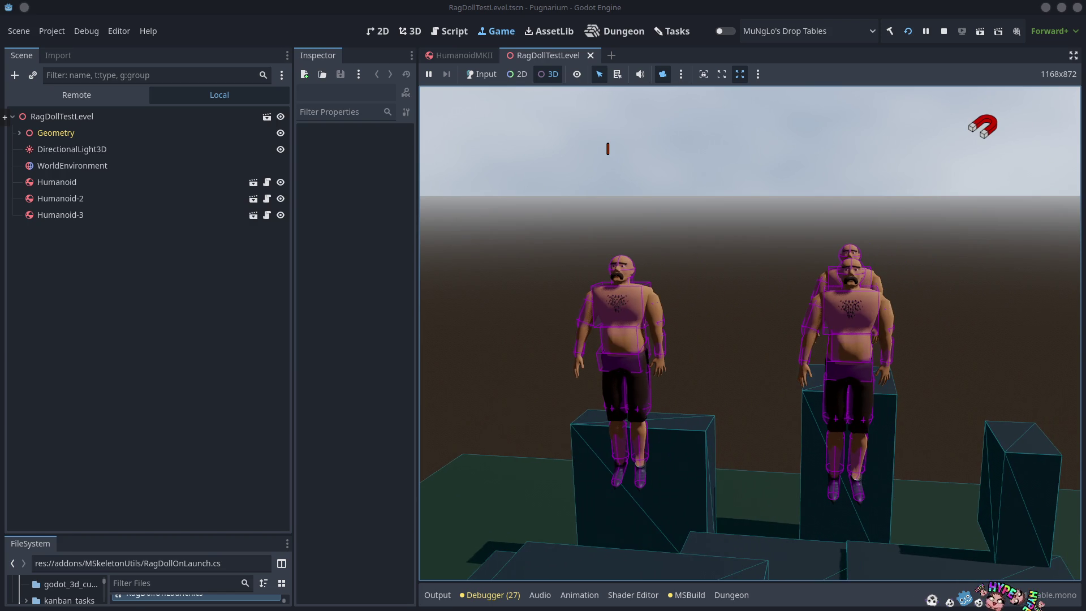
scroll(750, 333, "up", 2)
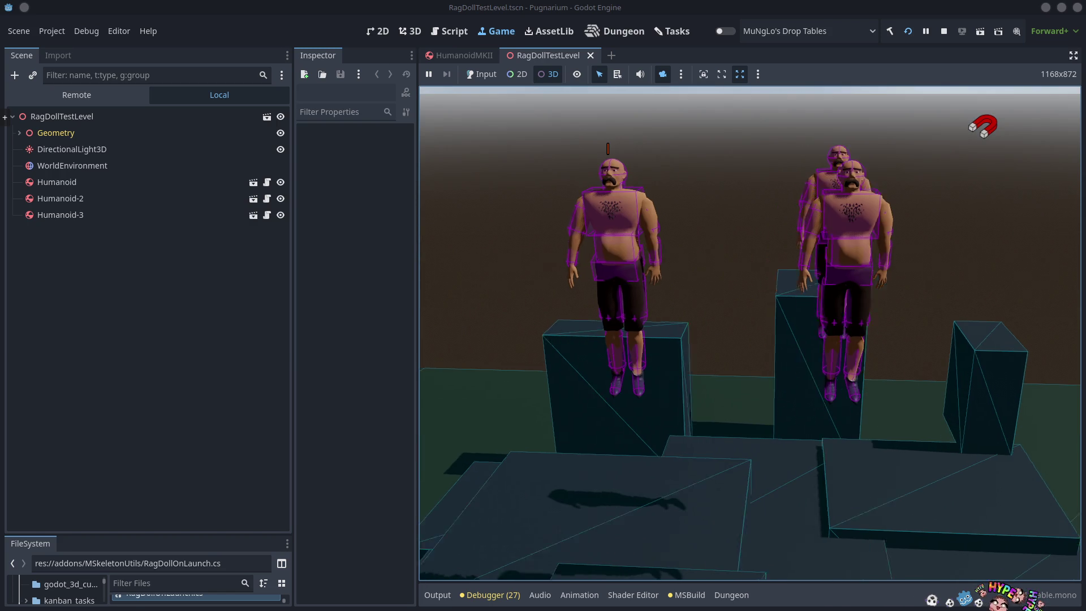
scroll(750, 333, "down", 3)
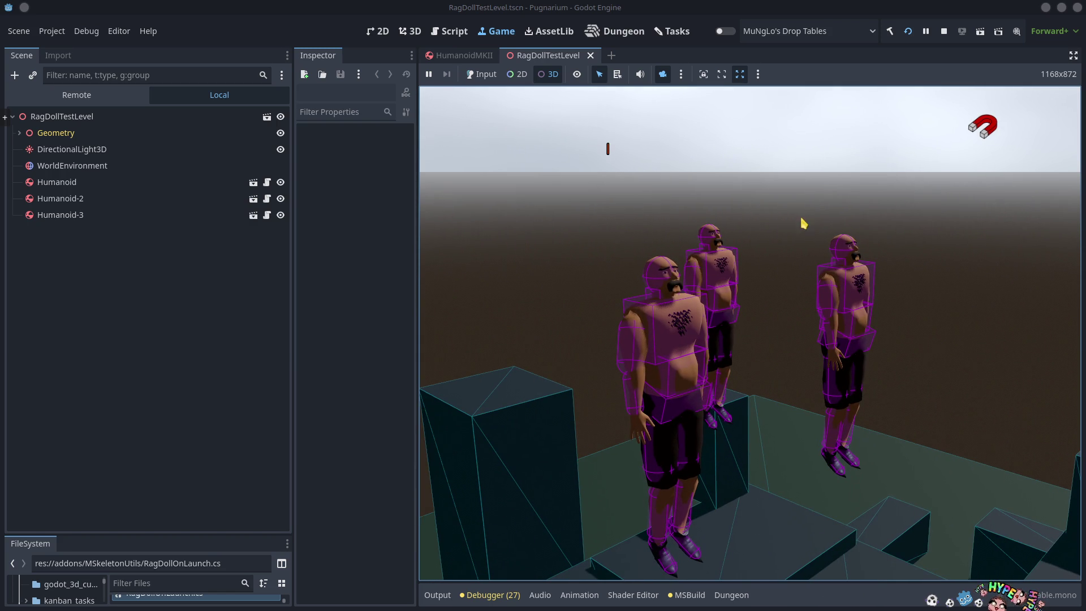
left_click(945, 34)
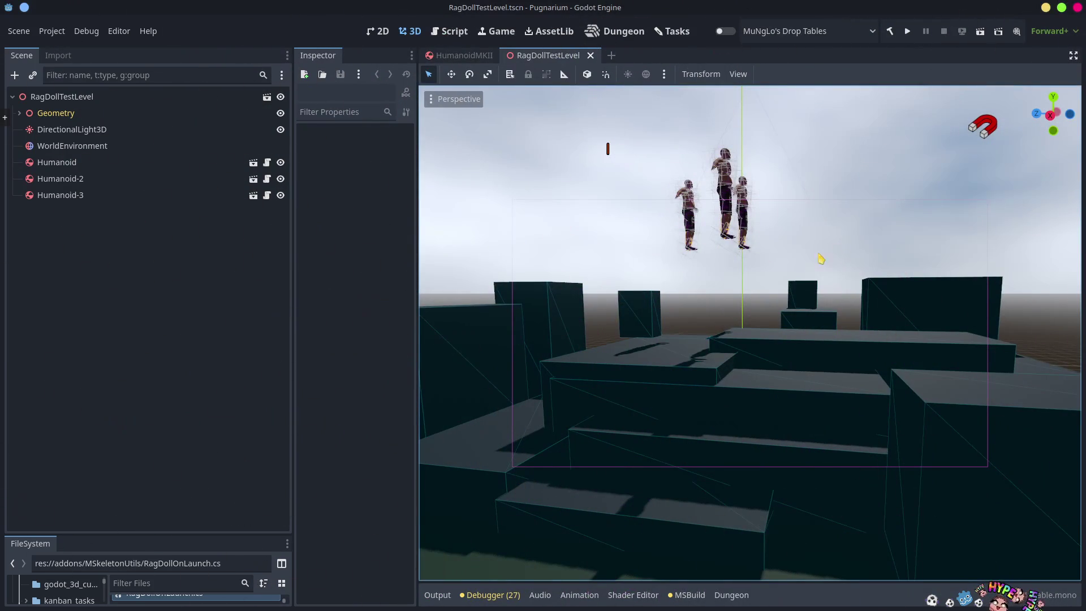
Remove the duplicated Humanoid-4, -5 and -6 from the level
left_click(74, 163)
left_click(68, 195, "shift")
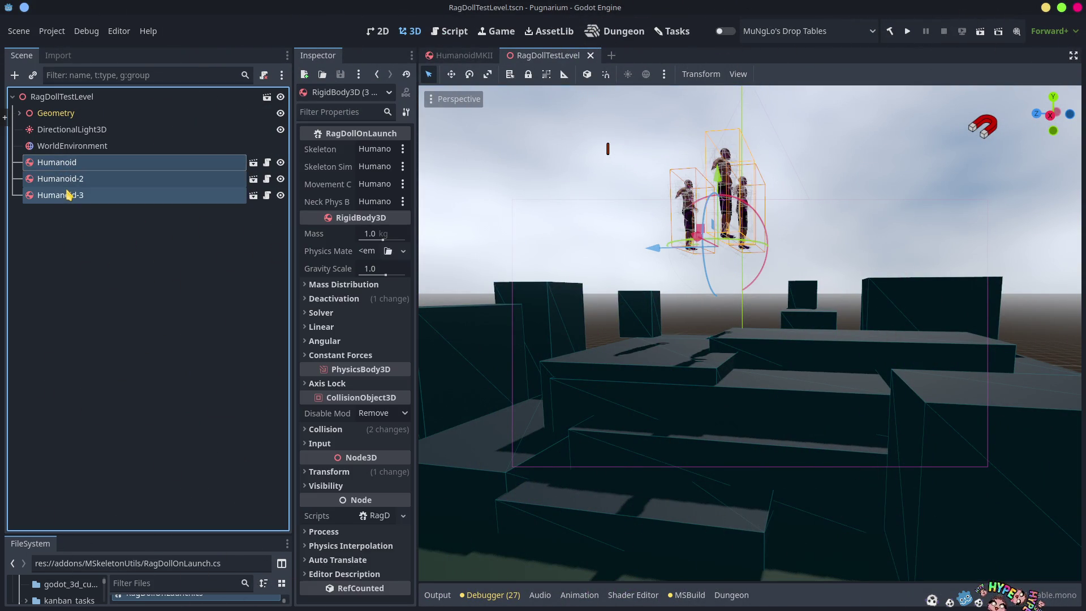
mouse_move(723, 175)
left_mouse_down()
mouse_move(722, 265)
mouse_move(719, 165)
left_mouse_up()
key("ctrl+d")
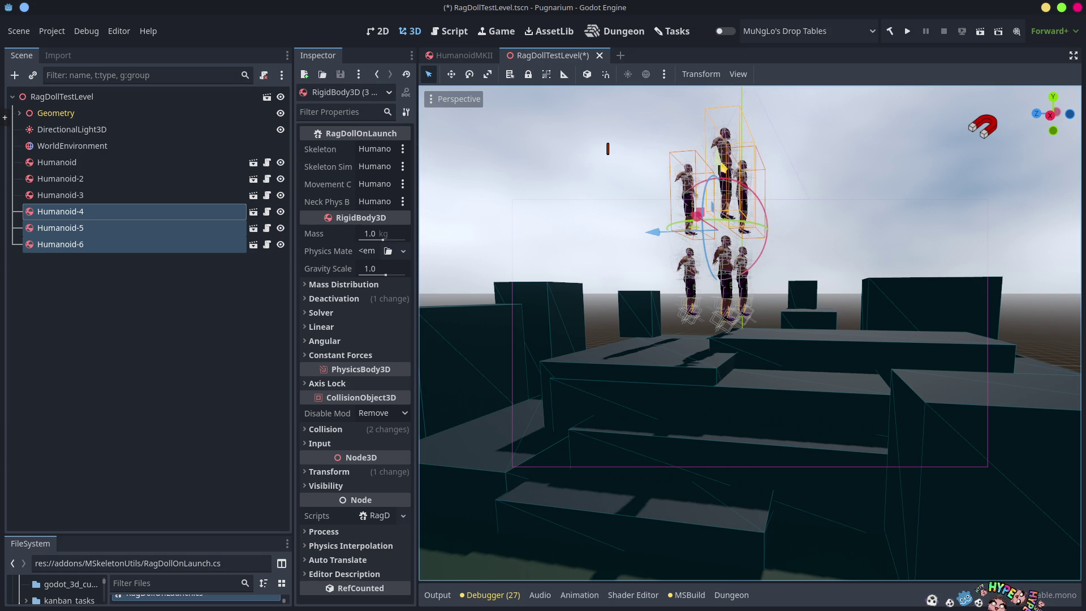
scroll(758, 231, "down", 5)
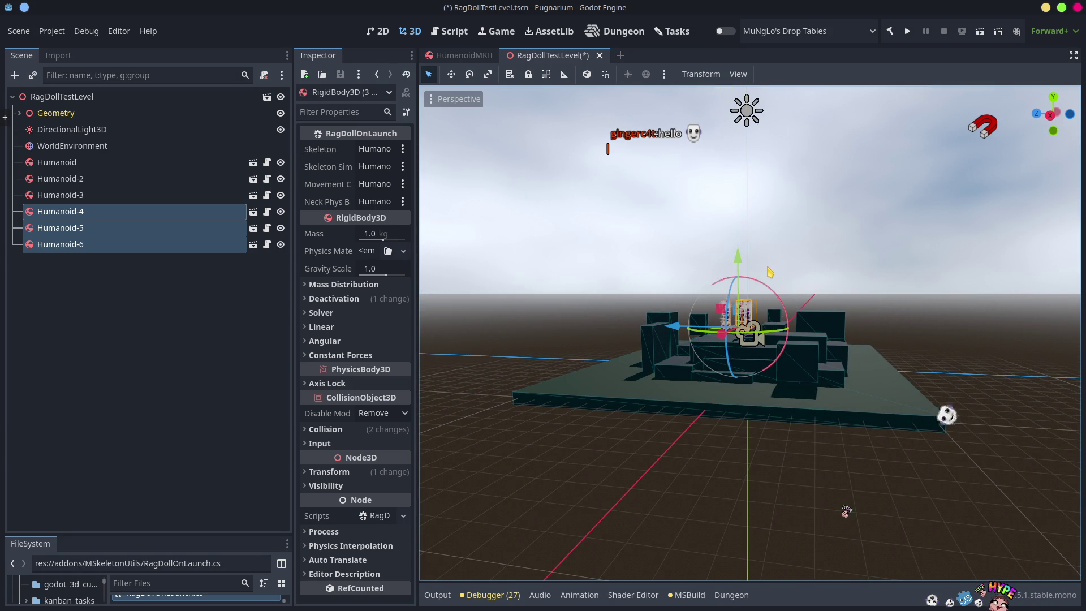
key("Delete")
Save the scene and place the caret after the neckPhysBone export in RagDollOnLaunch.cs
key("ctrl+s")
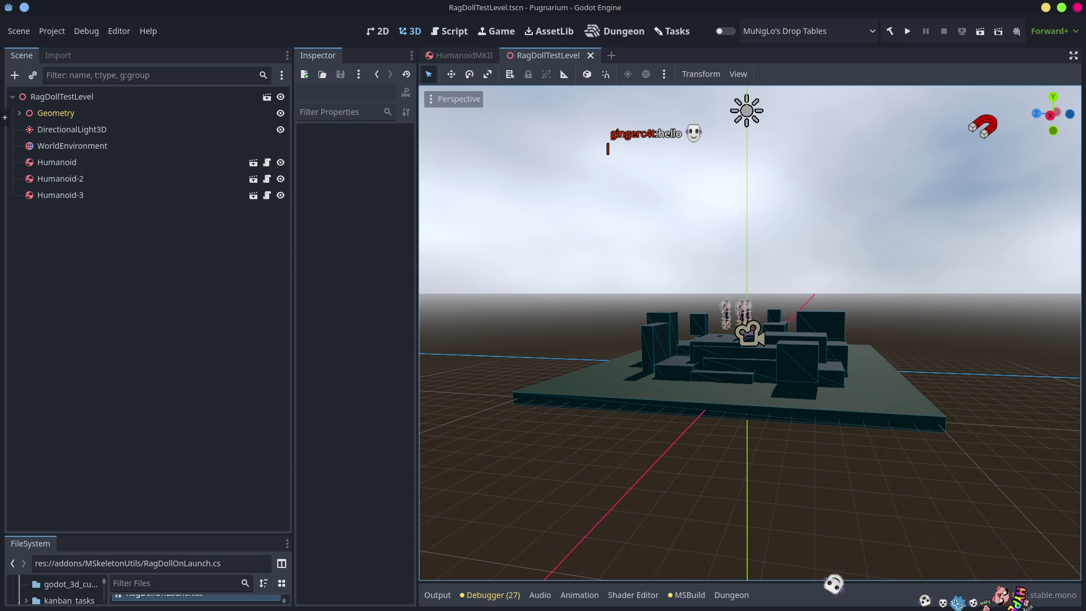
key("alt+Tab")
left_click(549, 177)
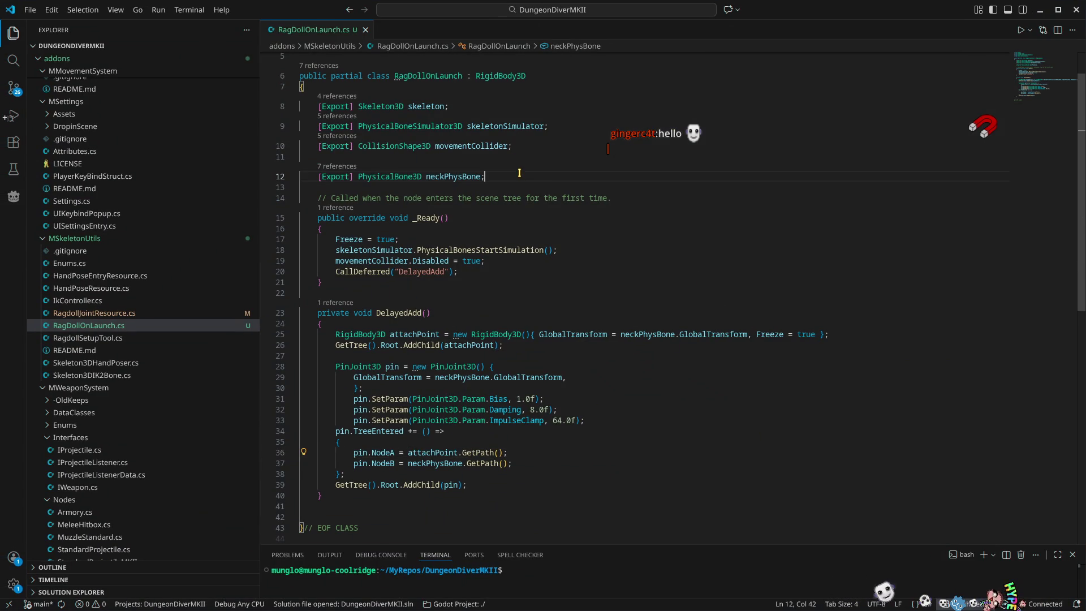
Add [Export] bool isHanged = false; below the neckPhysBone export and save
key("Return")
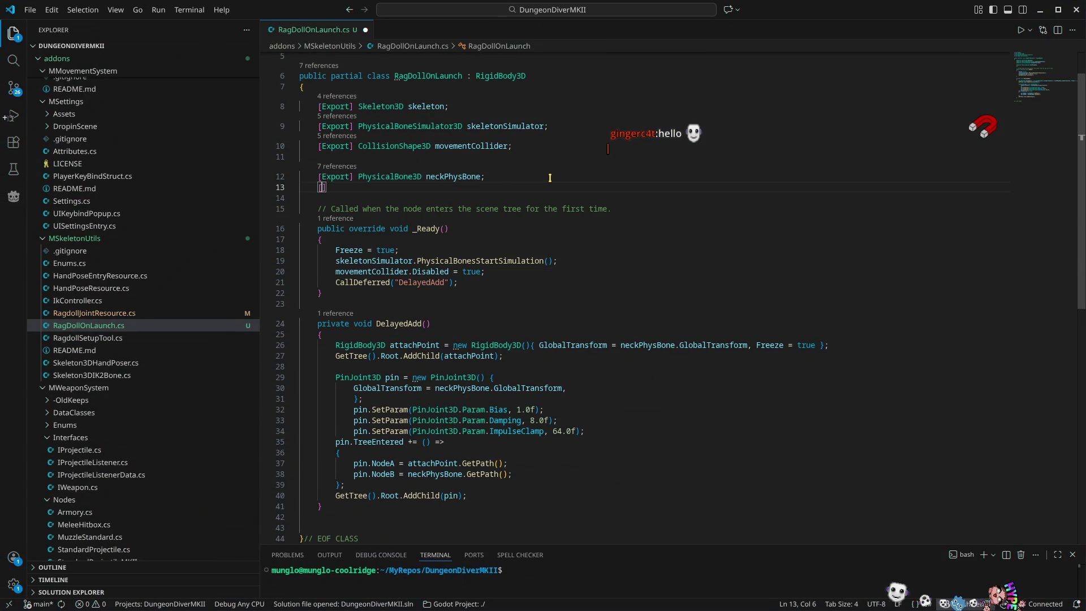
type("expo")
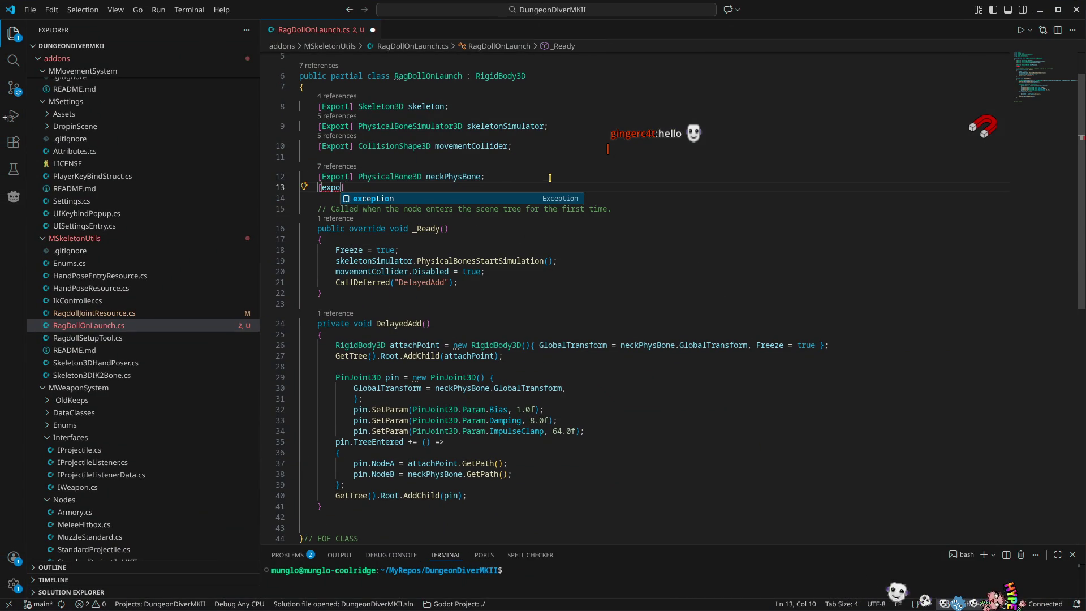
type("rt")
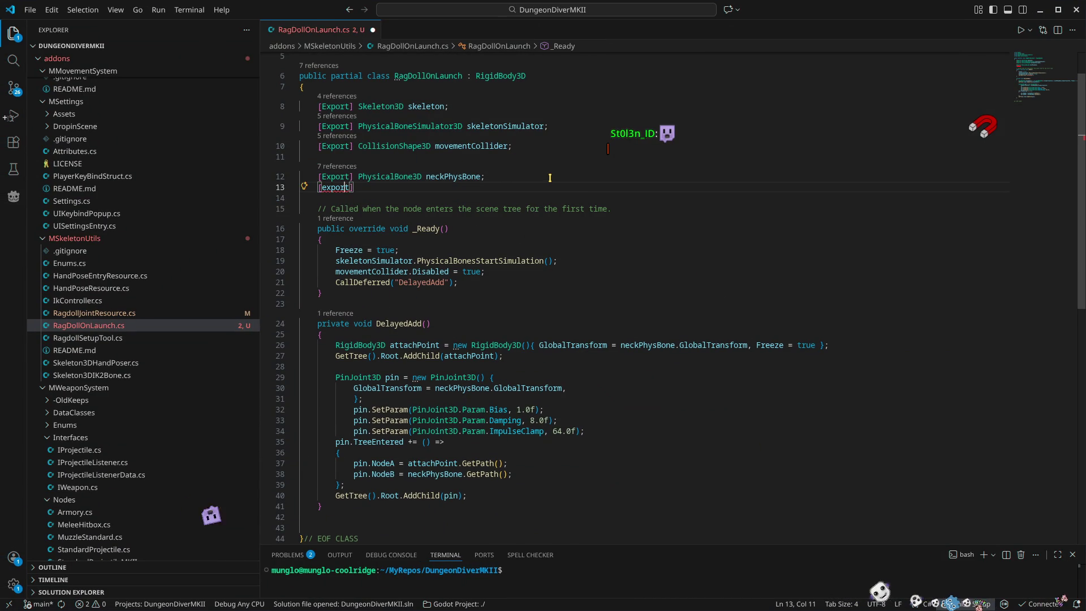
key("ctrl+space")
key("Return")
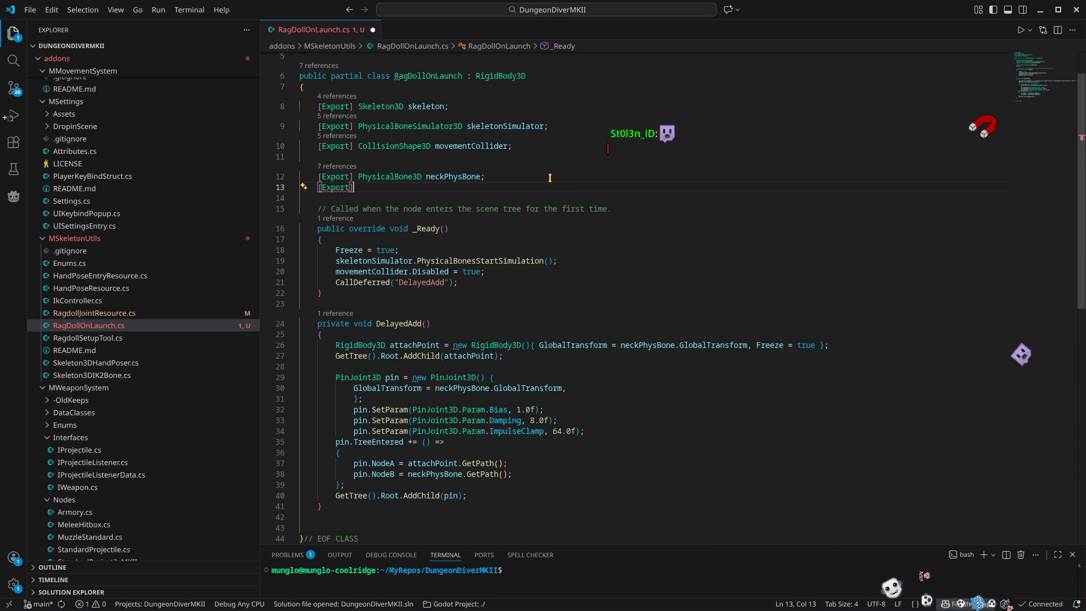
type(" boo")
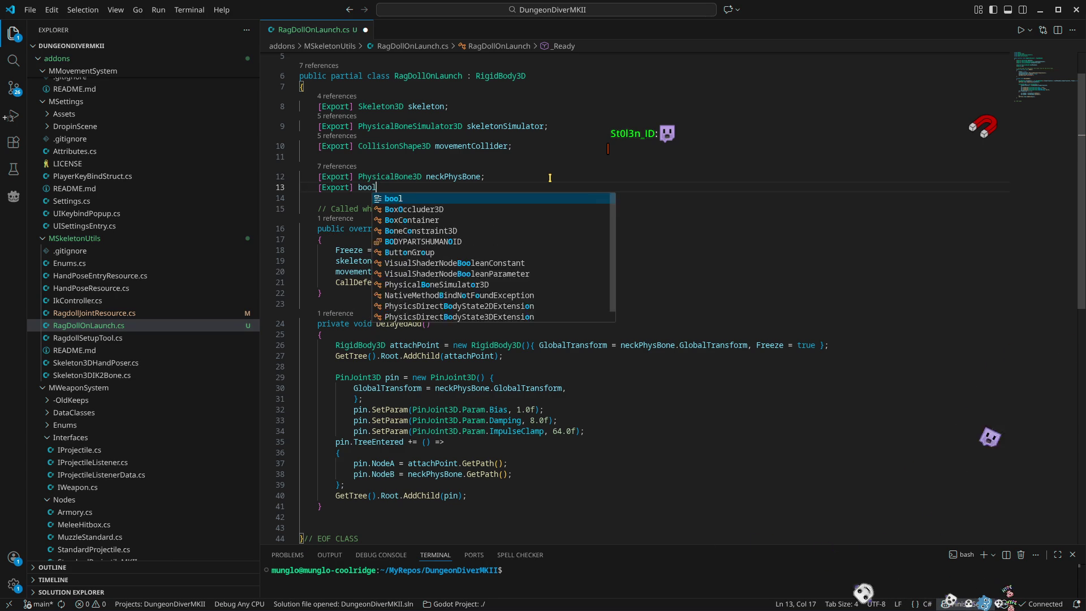
type("l")
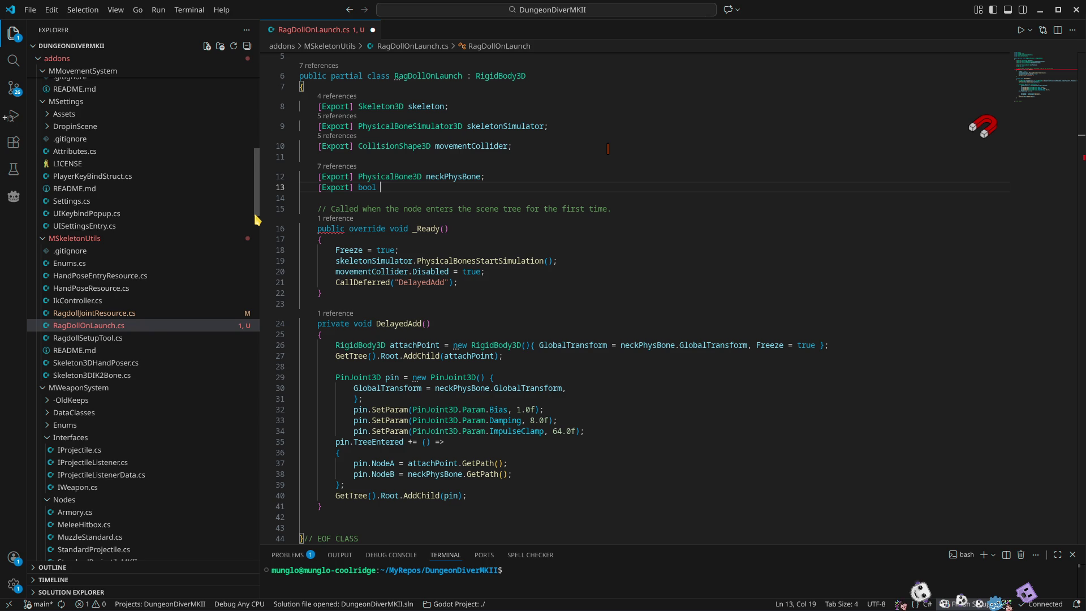
type("isHanged")
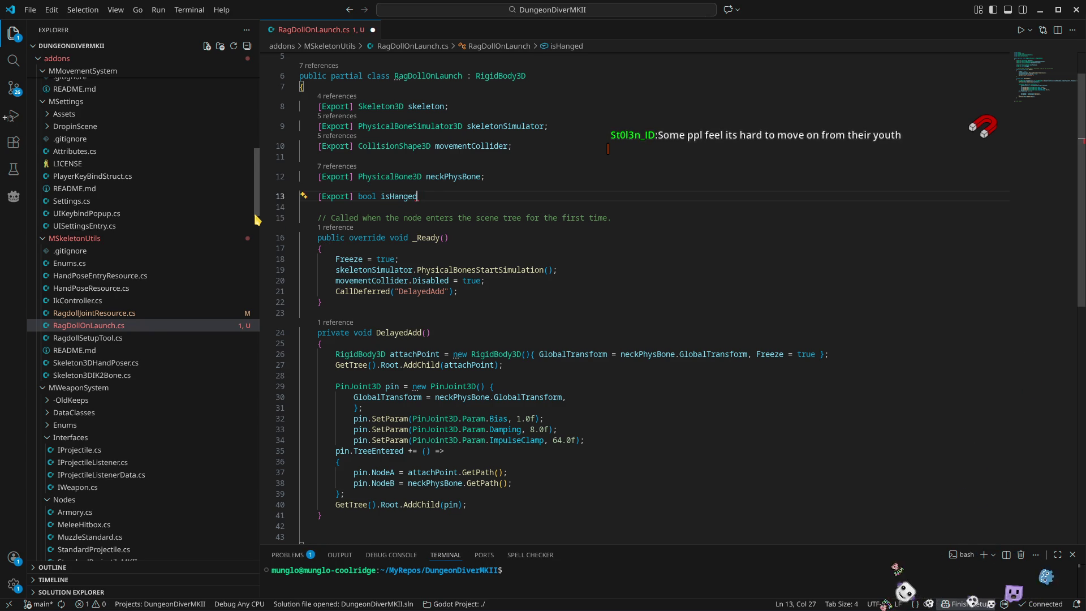
type(" = false;")
key("ctrl+s")
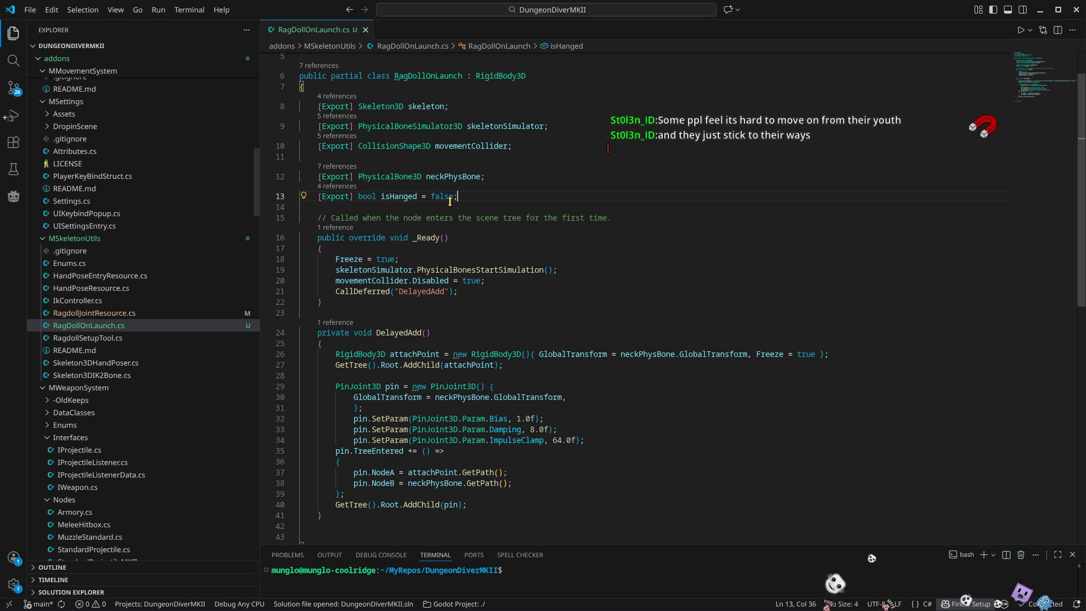
Wrap the CallDeferred call in if(isHanged){ }
left_click(335, 292)
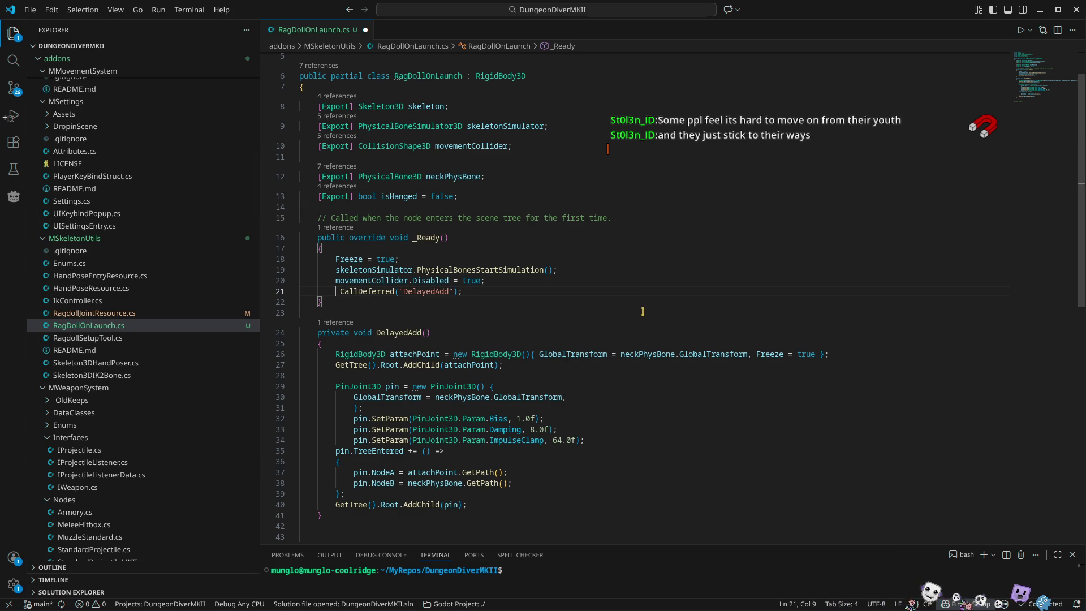
type("if(false")
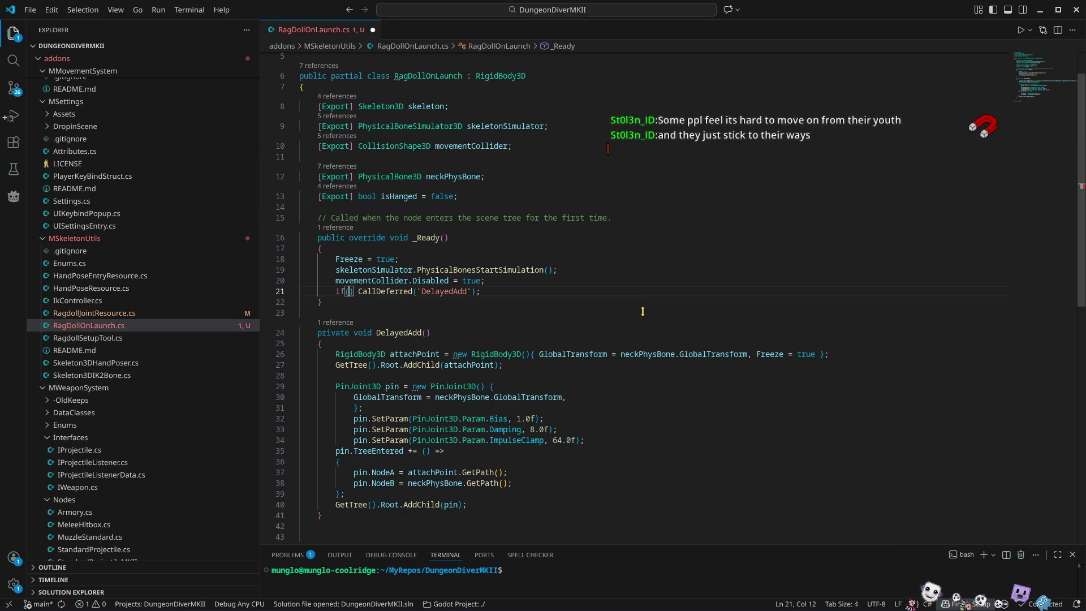
key("ctrl+shift+Left")
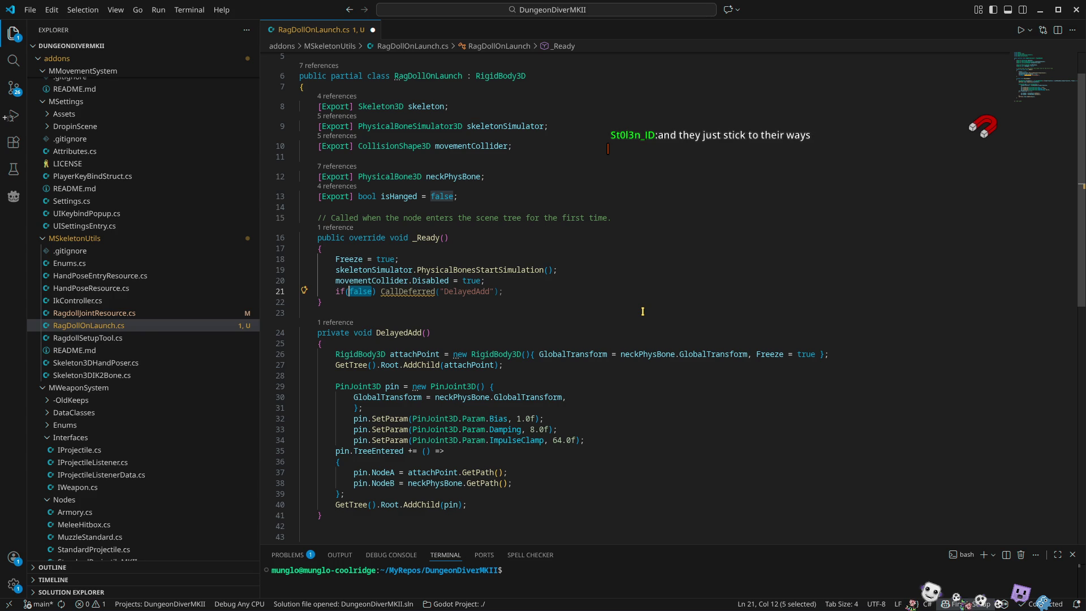
type("ishan")
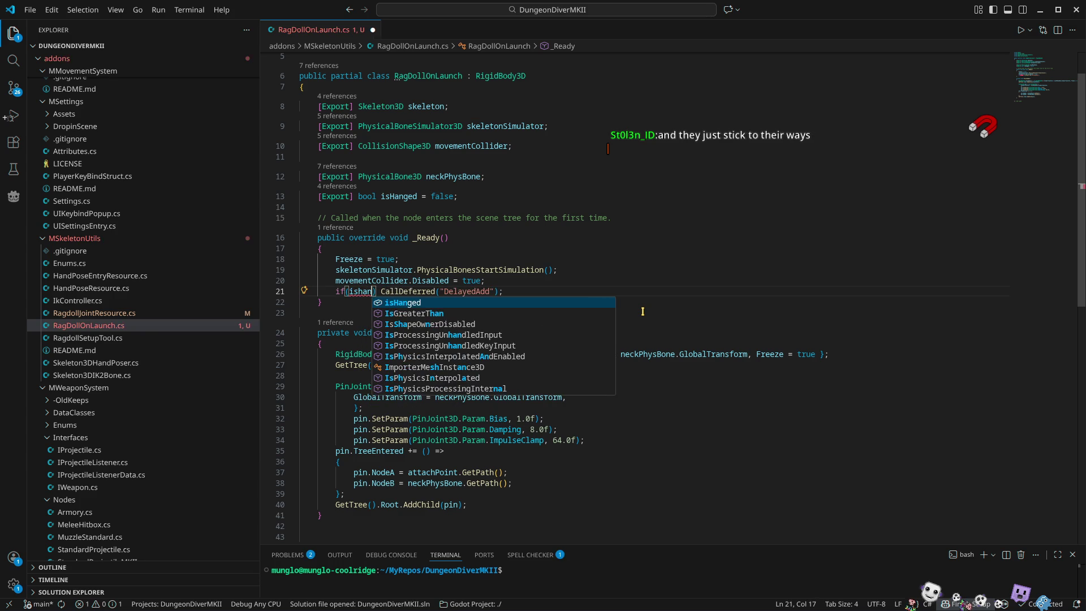
key("Tab")
type("{")
key("End")
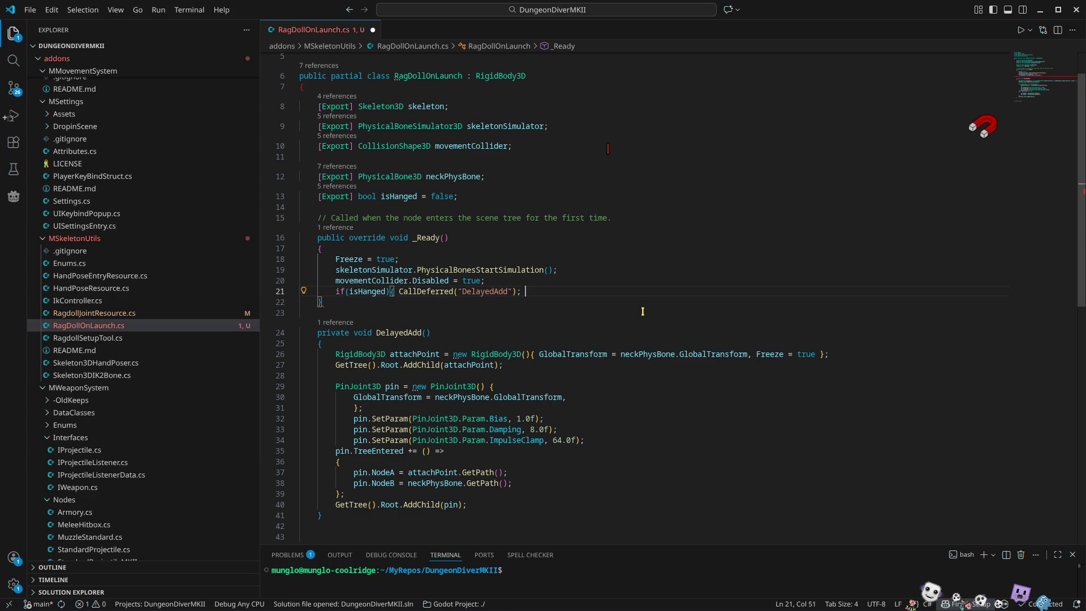
type("}")
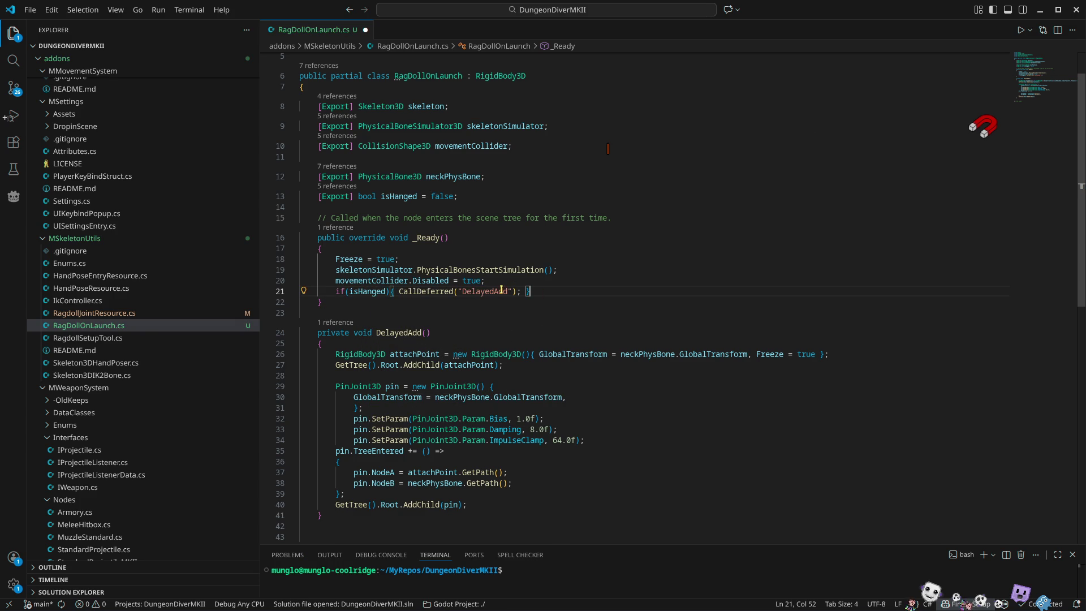
Change the deferred call's string from DelayedAdd to DelayedHang
double_click(497, 291)
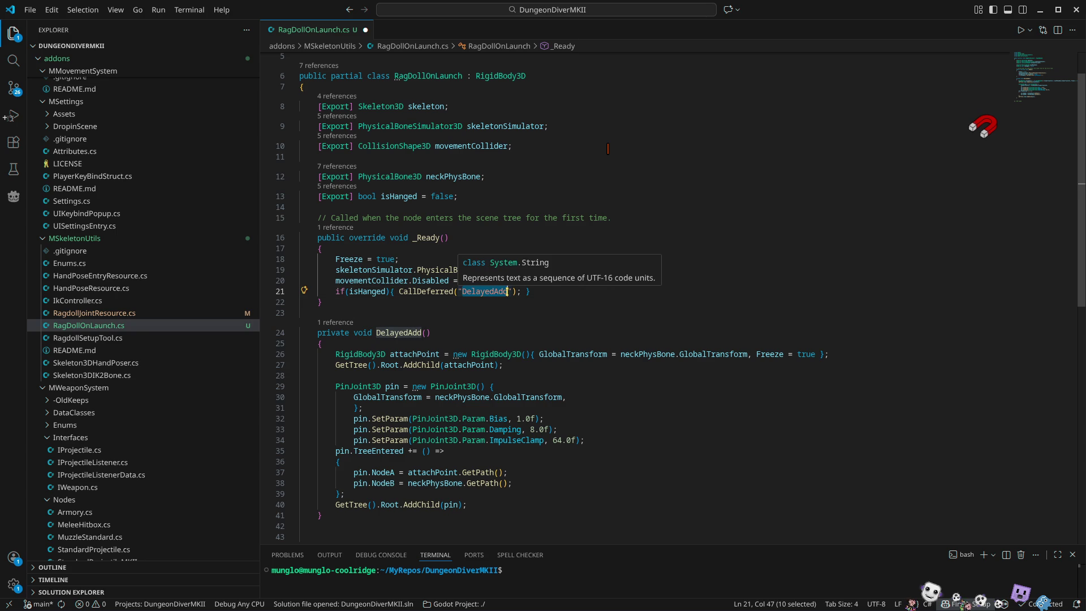
key("Right")
key("BackSpace")
key("BackSpace")
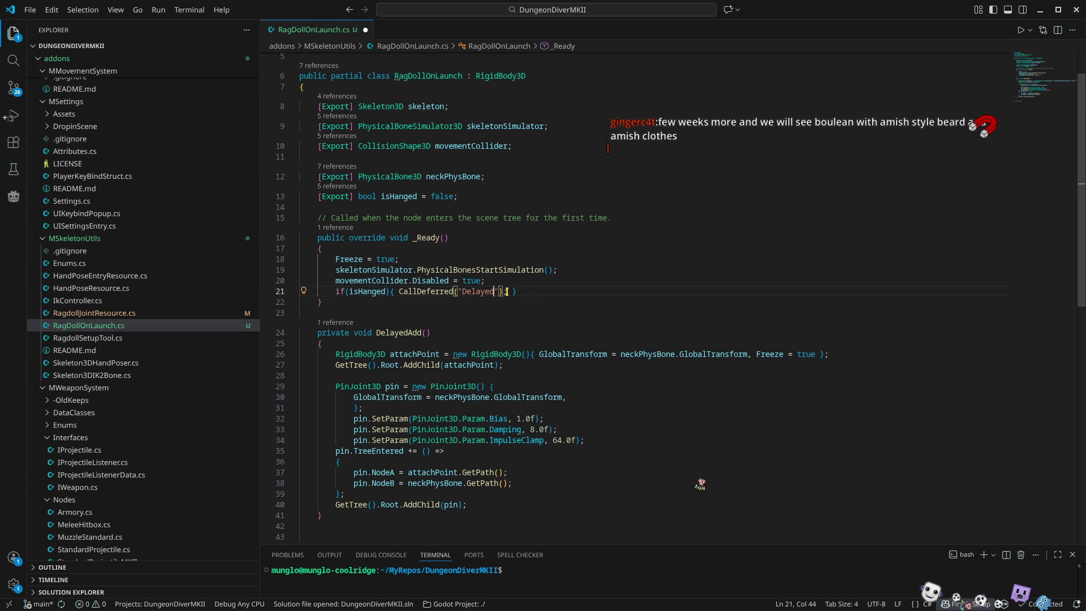
type("angf")
key("BackSpace")
key("alt+Tab")
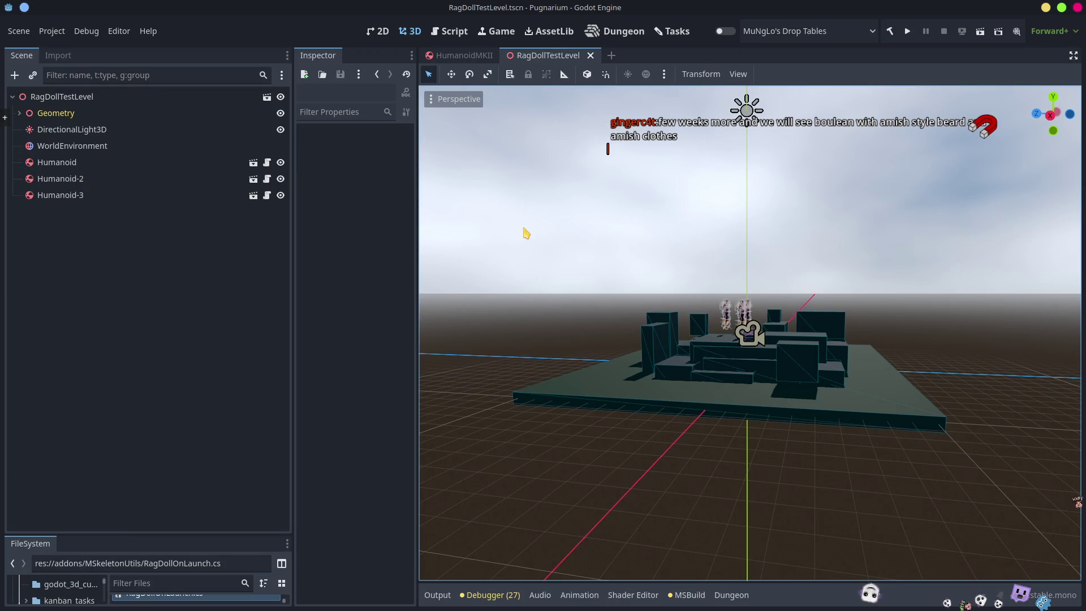
Run the project to test the ragdolls and zoom the 3D view
left_click(906, 33)
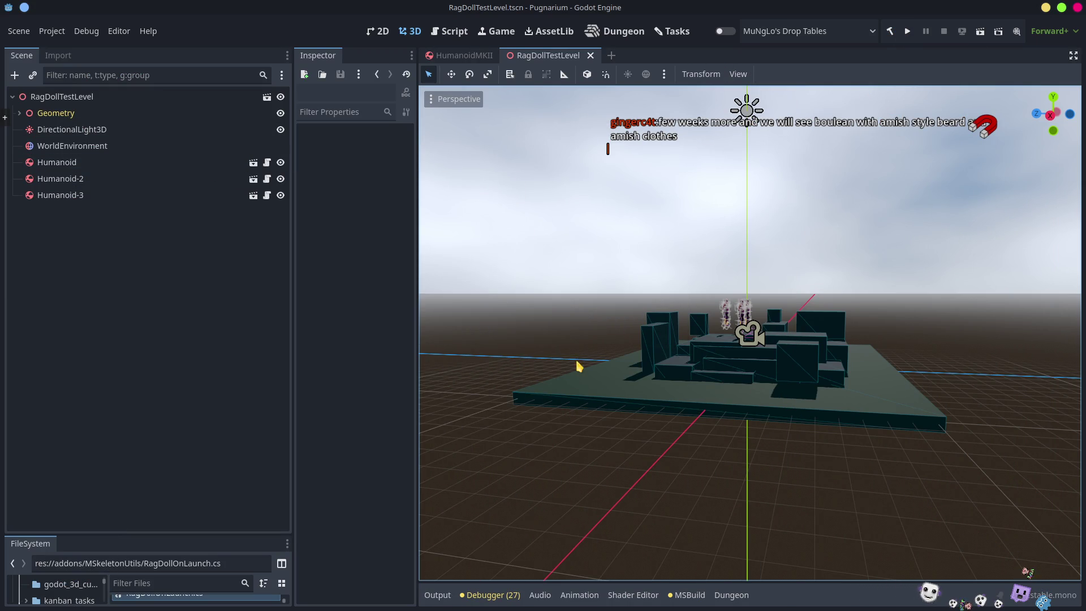
scroll(769, 387, "up", 5)
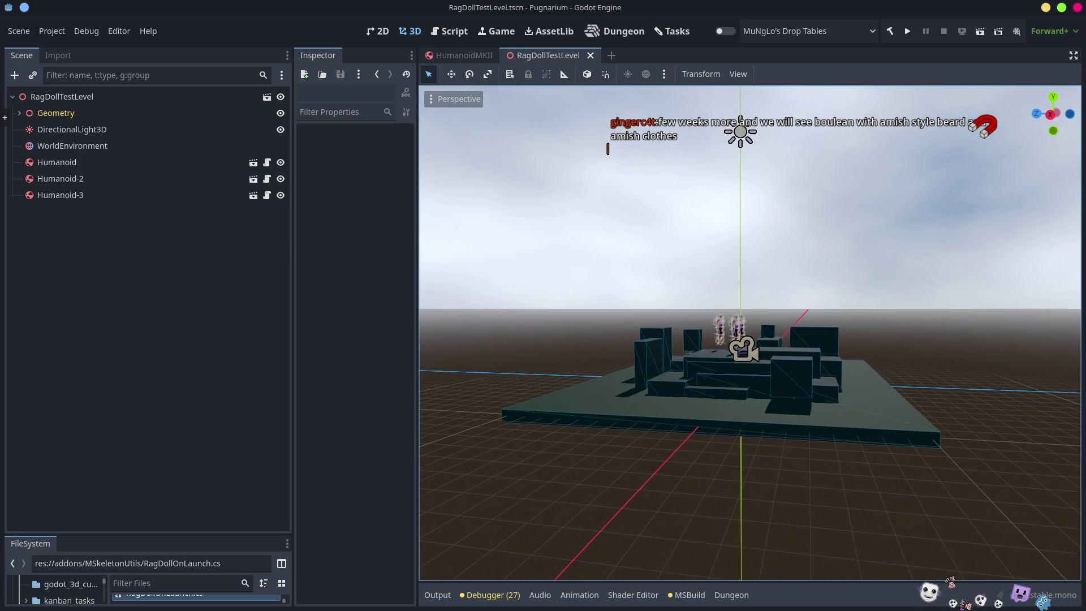
scroll(750, 332, "up", 5)
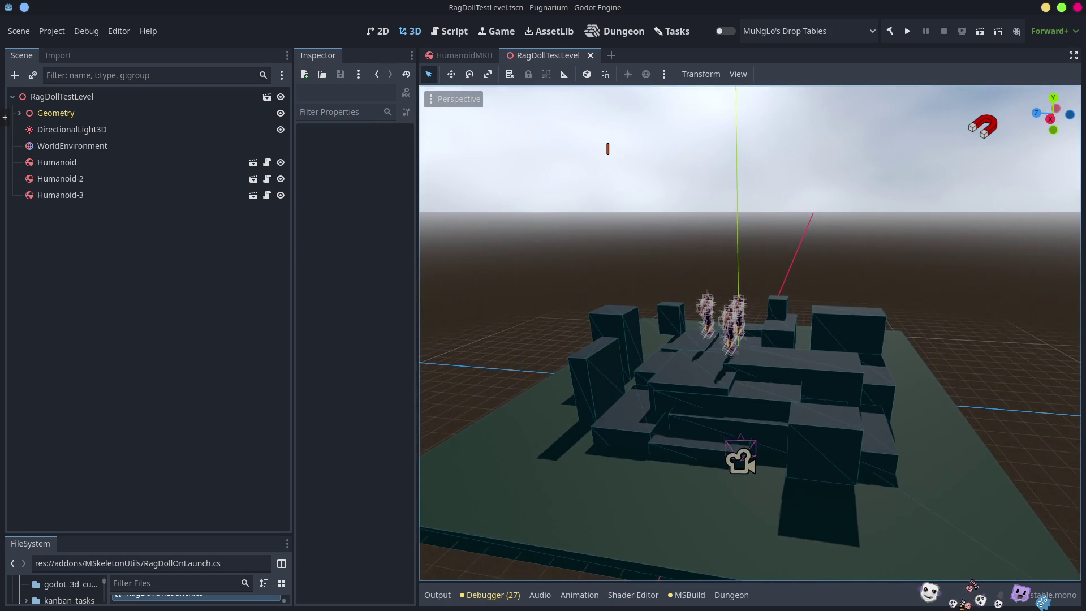
scroll(750, 332, "up", 5)
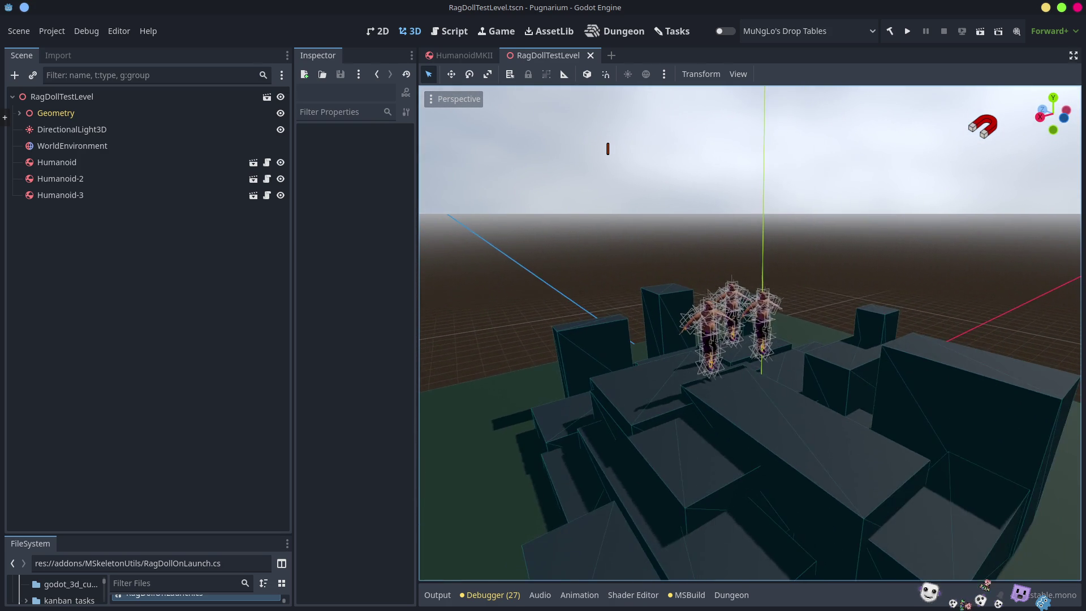
scroll(750, 332, "up", 5)
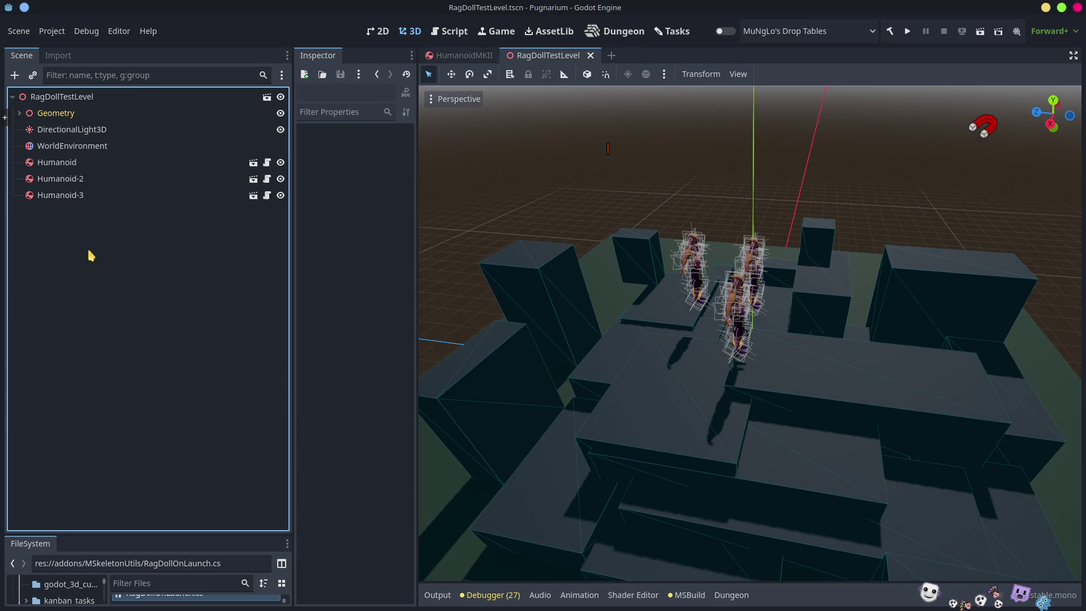
mouse_move(457, 65)
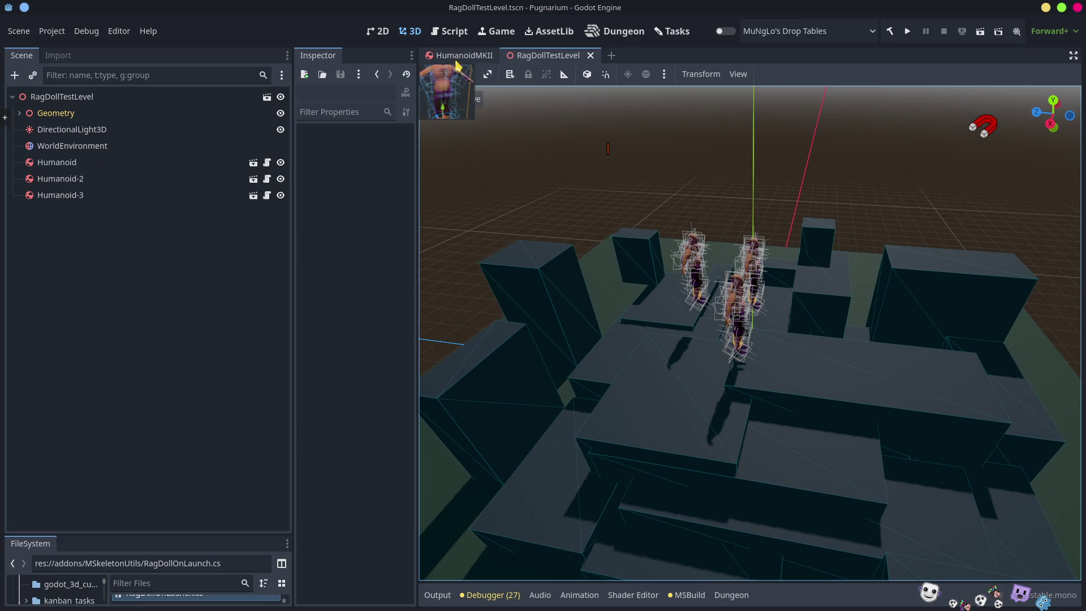
Align the Camera under Geometry with the current editor view
left_click(19, 113)
left_click(58, 123)
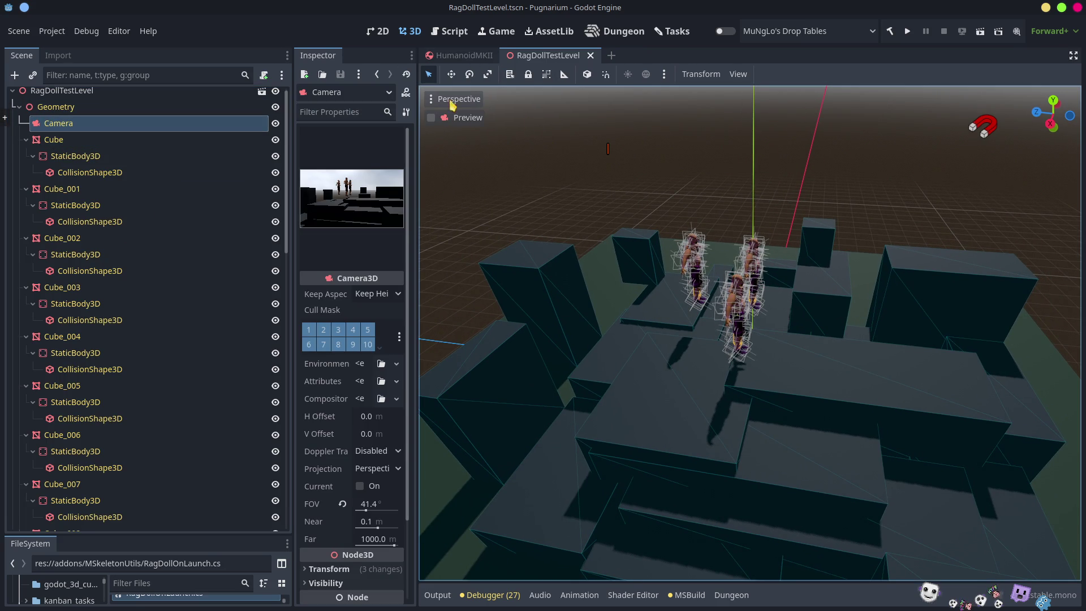
left_click(453, 100)
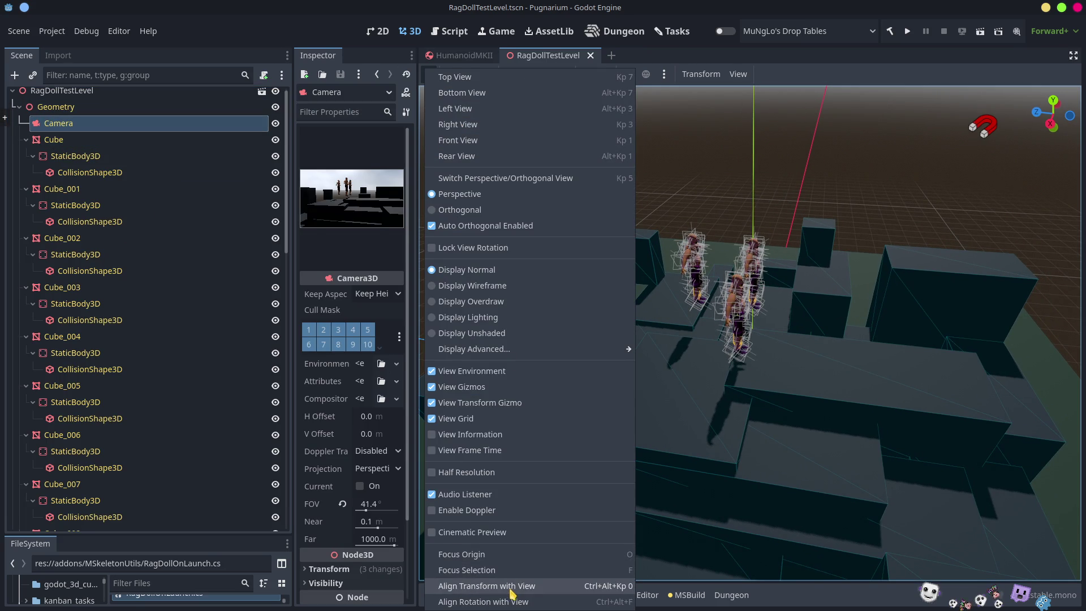
left_click(512, 587)
left_click(20, 107)
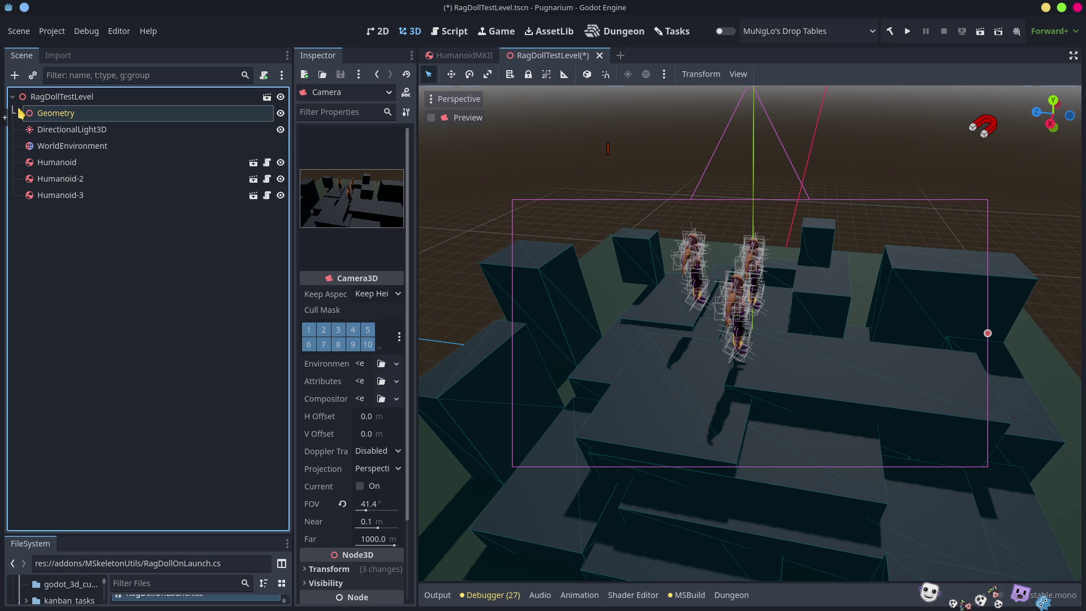
Tick Is Hanged on Humanoid to Humanoid-3, then duplicate them upward with Is Hanged off
left_click(57, 163)
left_click(61, 195, "shift")
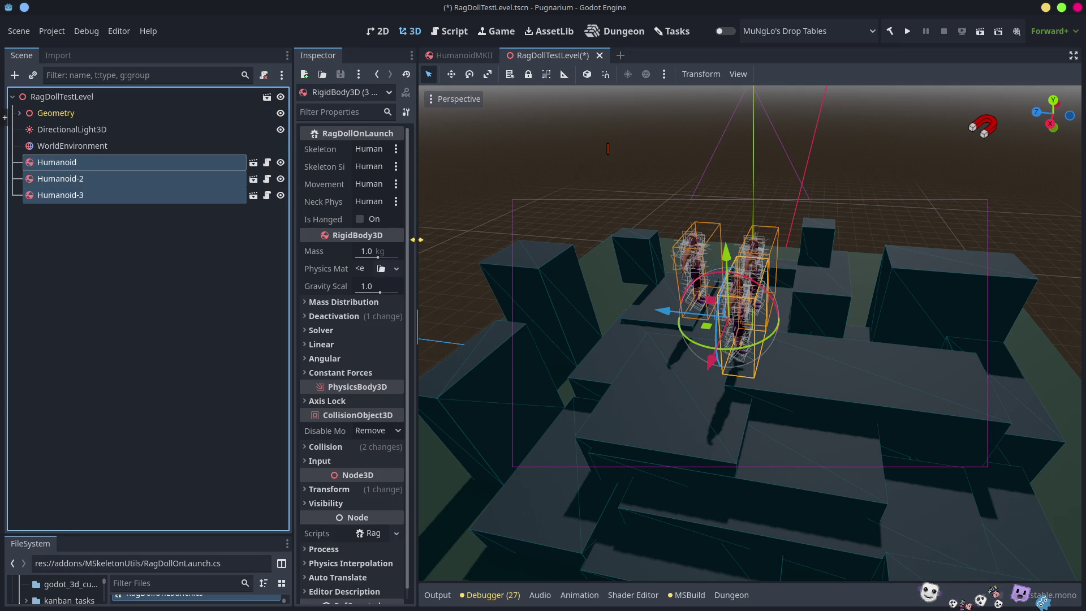
left_click(361, 220)
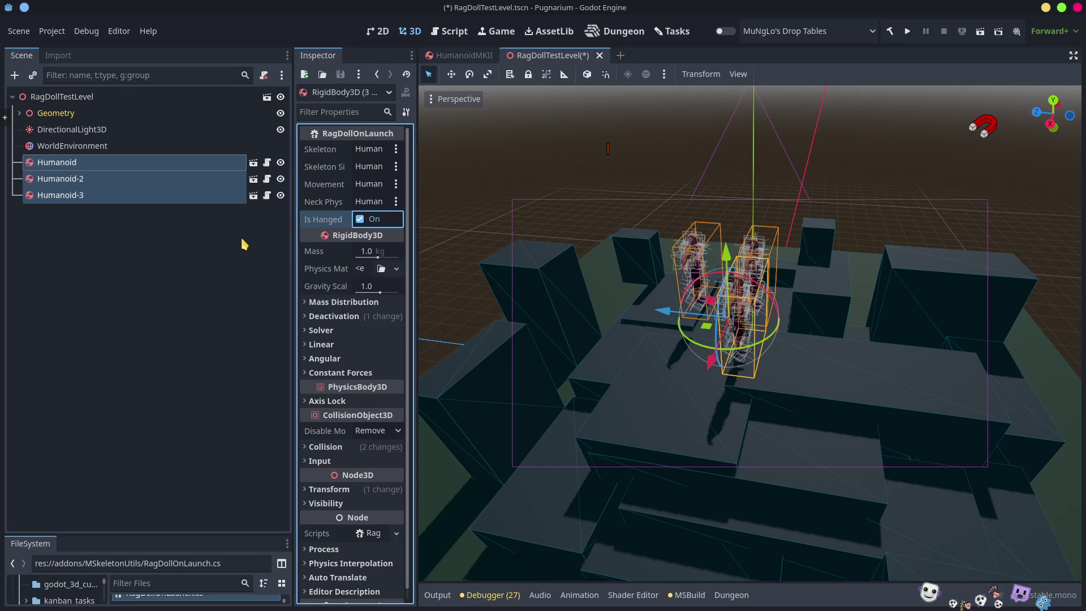
key("ctrl+d")
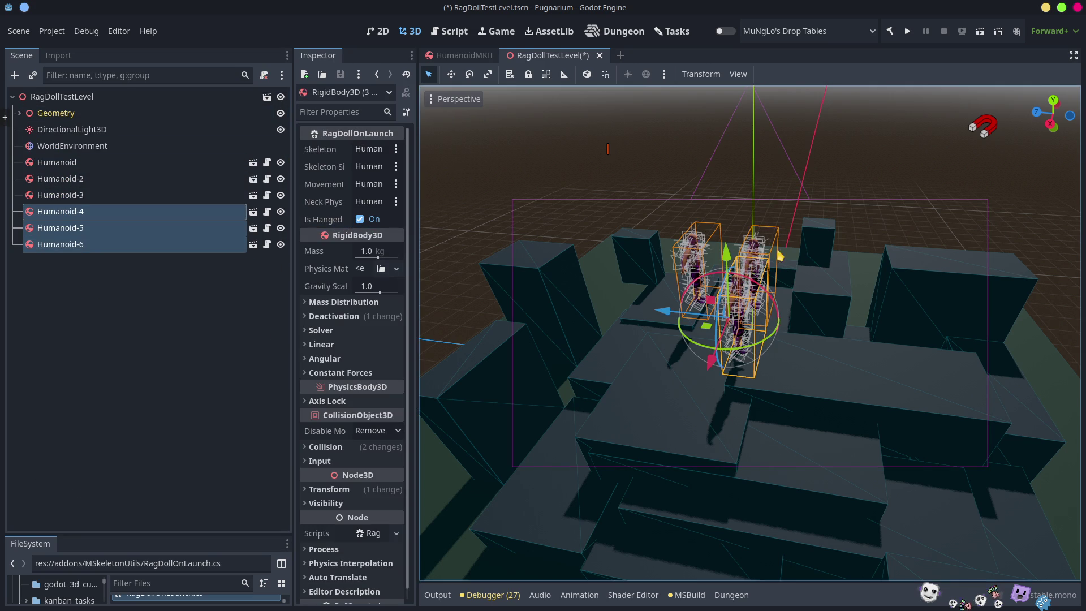
left_click_drag(725, 251, 722, 152)
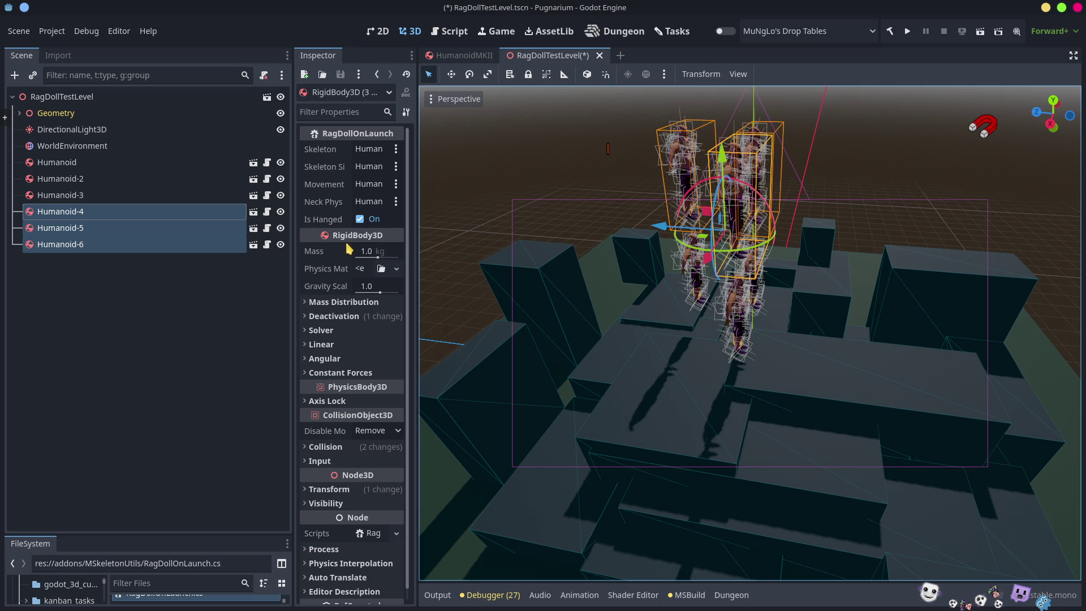
left_click(360, 219)
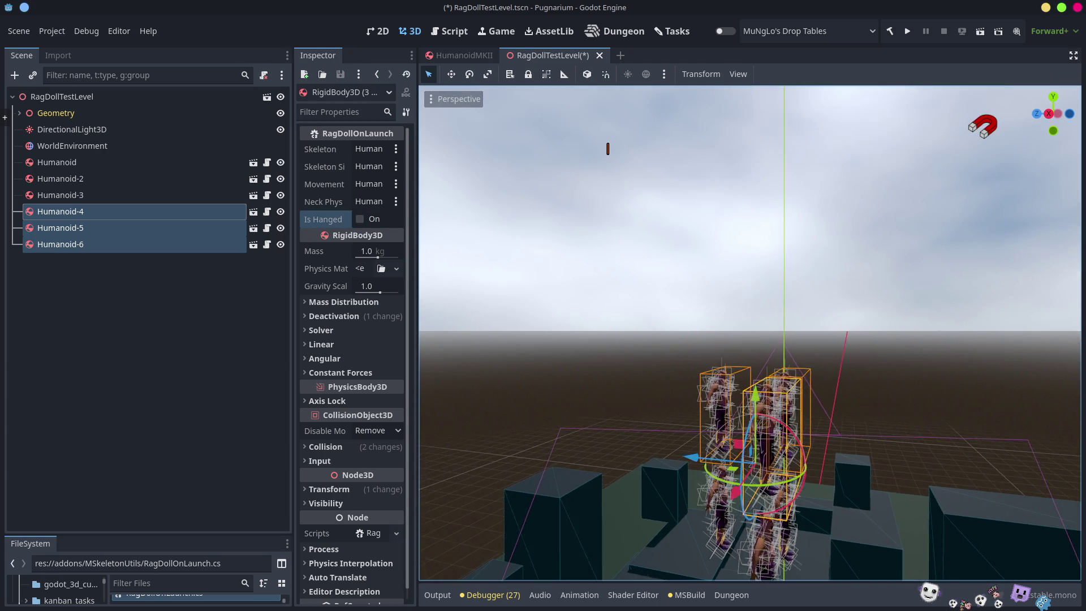
Duplicate the copies again higher up, save the level and run it
left_click_drag(865, 362, 880, 355)
key("ctrl+d")
mouse_move(754, 351)
left_mouse_down()
mouse_move(679, 271)
mouse_move(544, 312)
left_mouse_up()
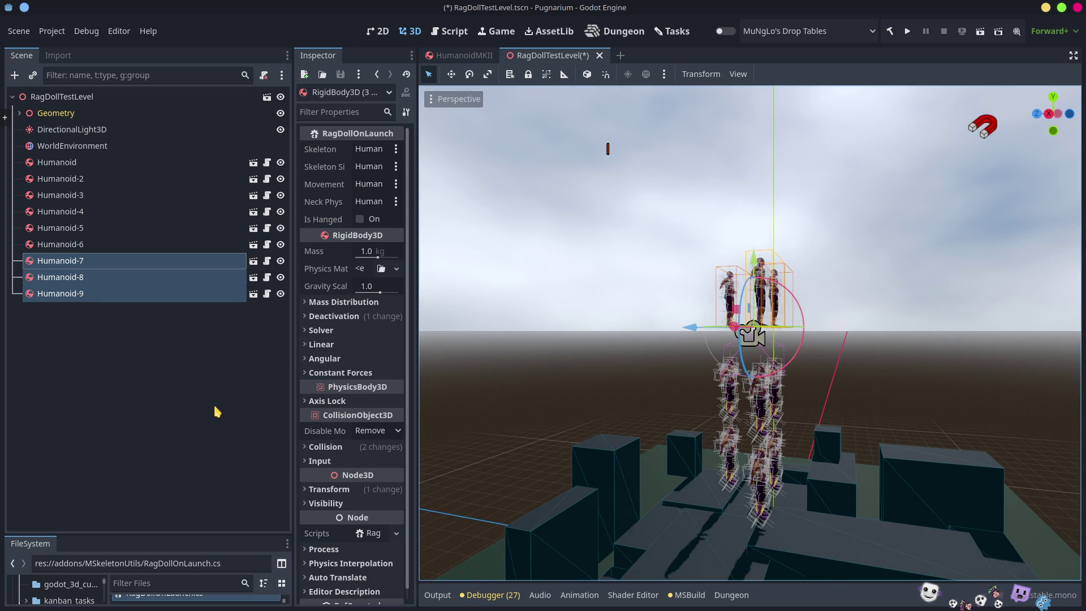
left_click(216, 411)
key("ctrl+s")
left_click(907, 33)
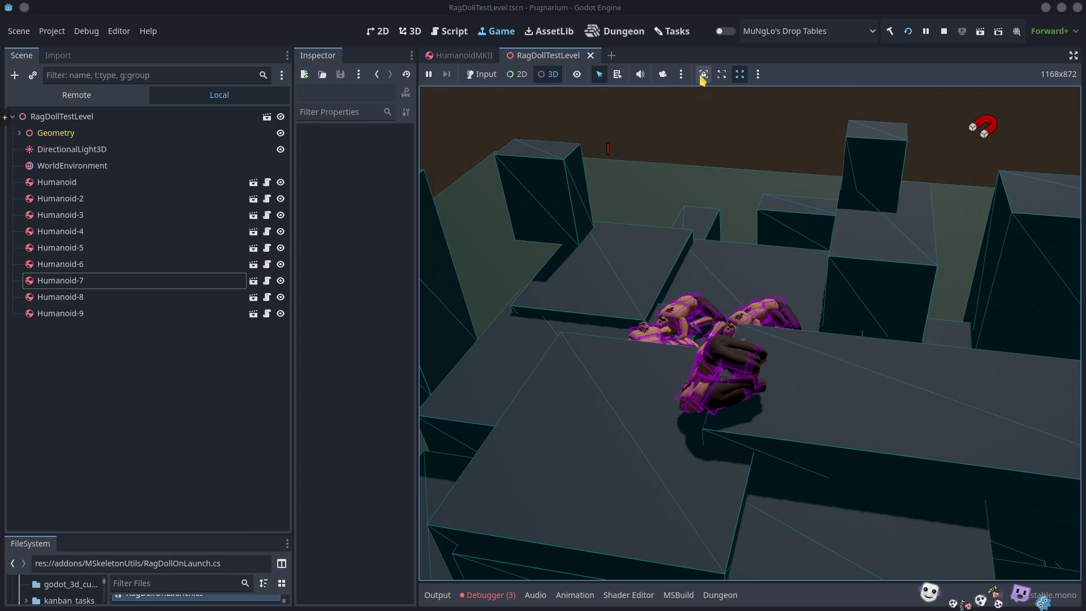
View the ragdolls from a free camera and inspect Humanoid in the remote scene tree
left_click(661, 76)
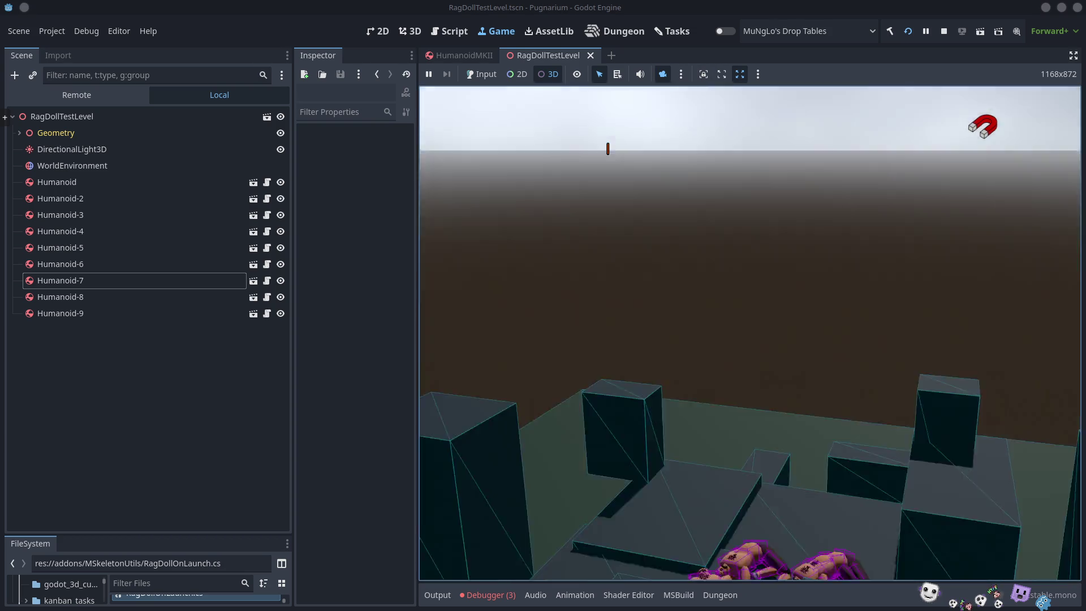
left_click_drag(746, 317, 746, 430)
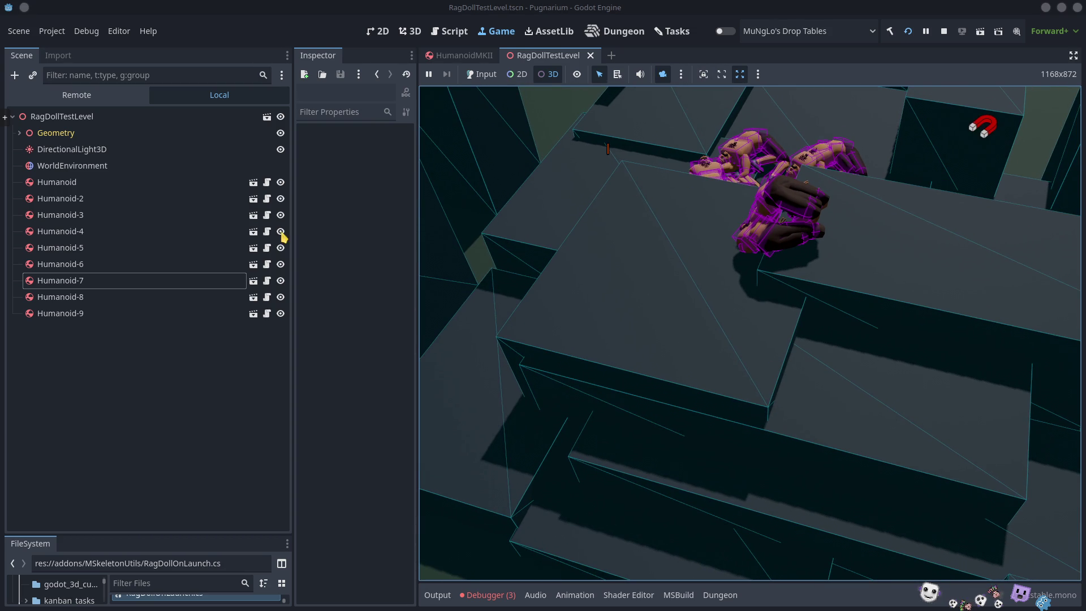
left_click(79, 96)
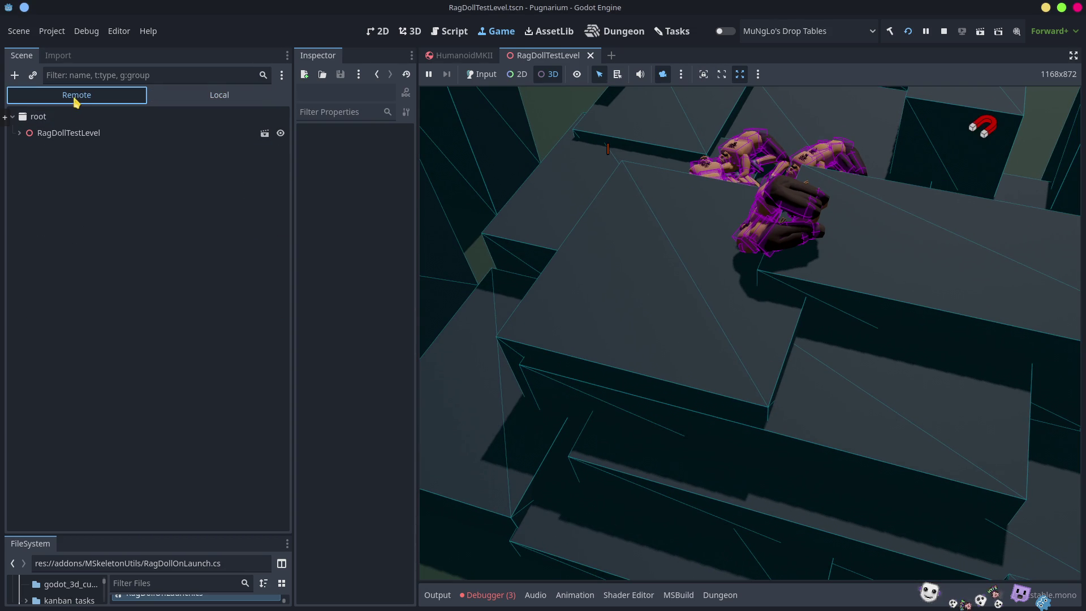
left_click(20, 134)
left_click(67, 199)
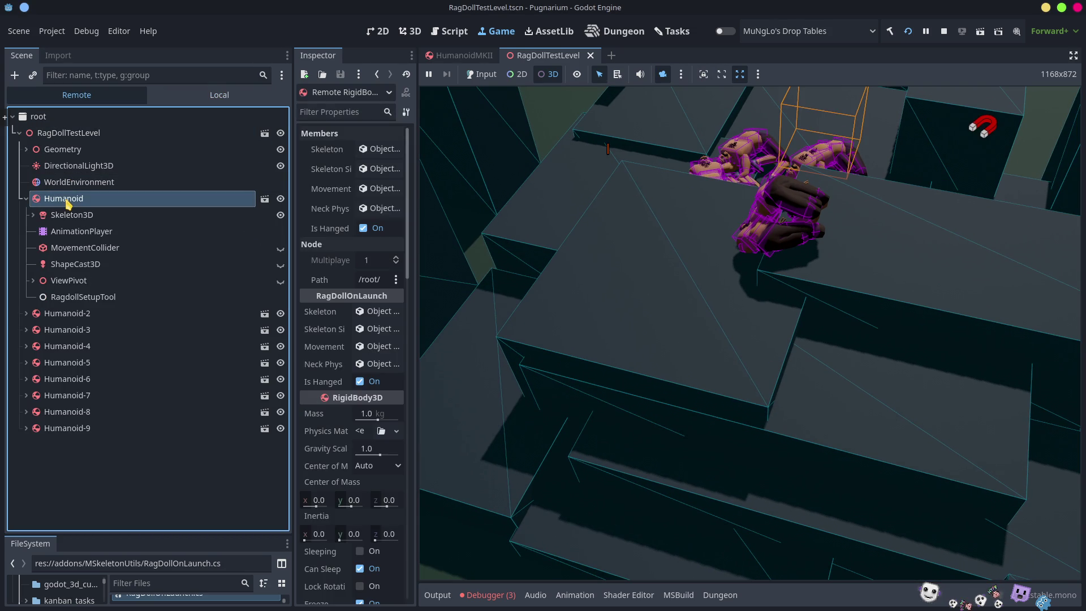
Stop the running game and return to VS Code
left_click(576, 222)
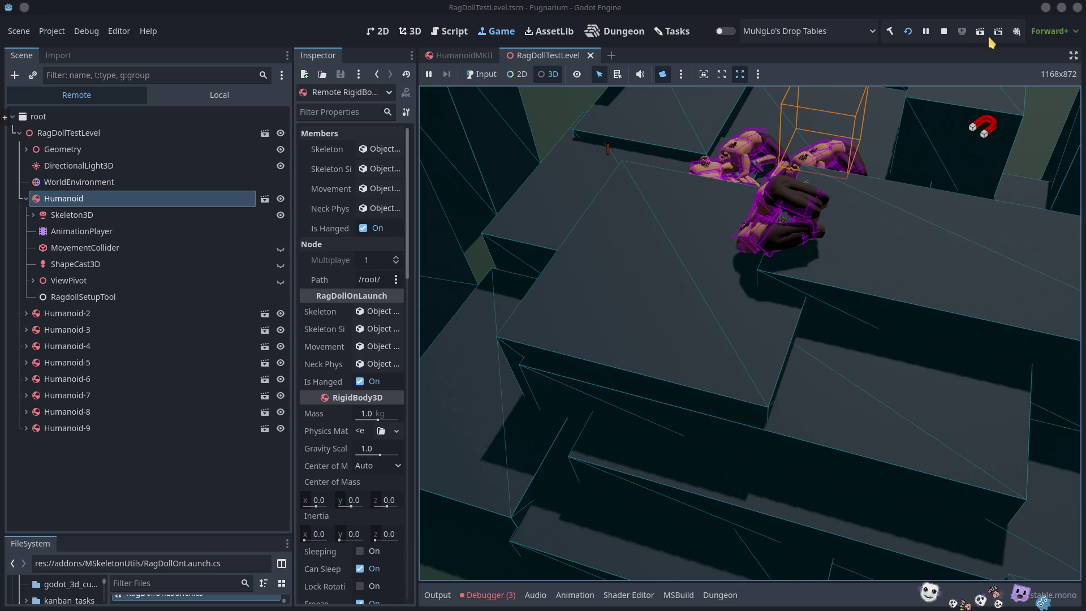
left_click(945, 32)
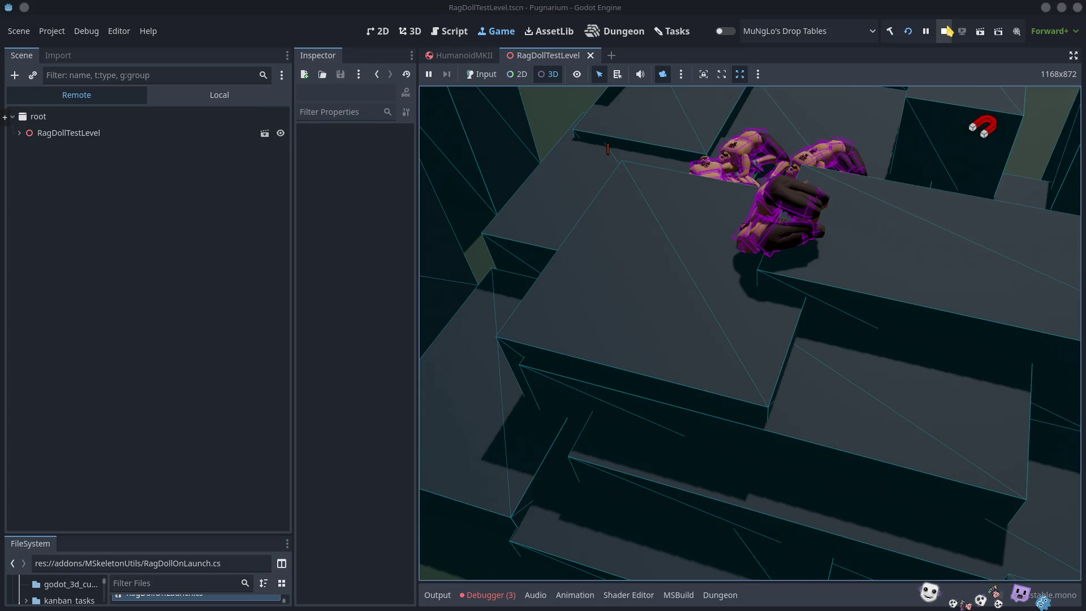
key("alt+Tab")
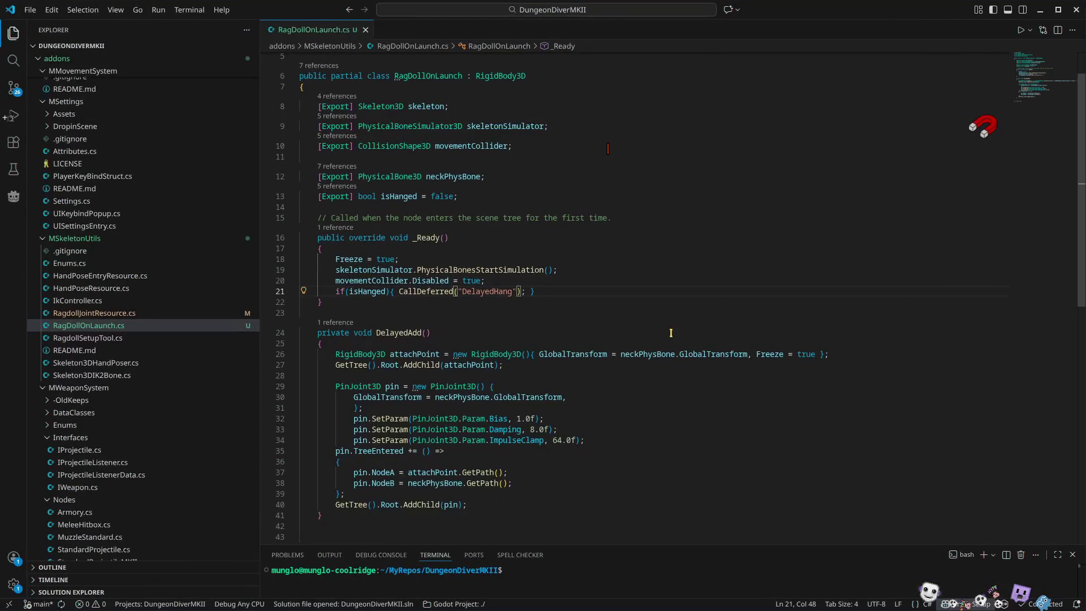
Rename the DelayedAdd method on line 24 to DelayedHang
double_click(361, 291)
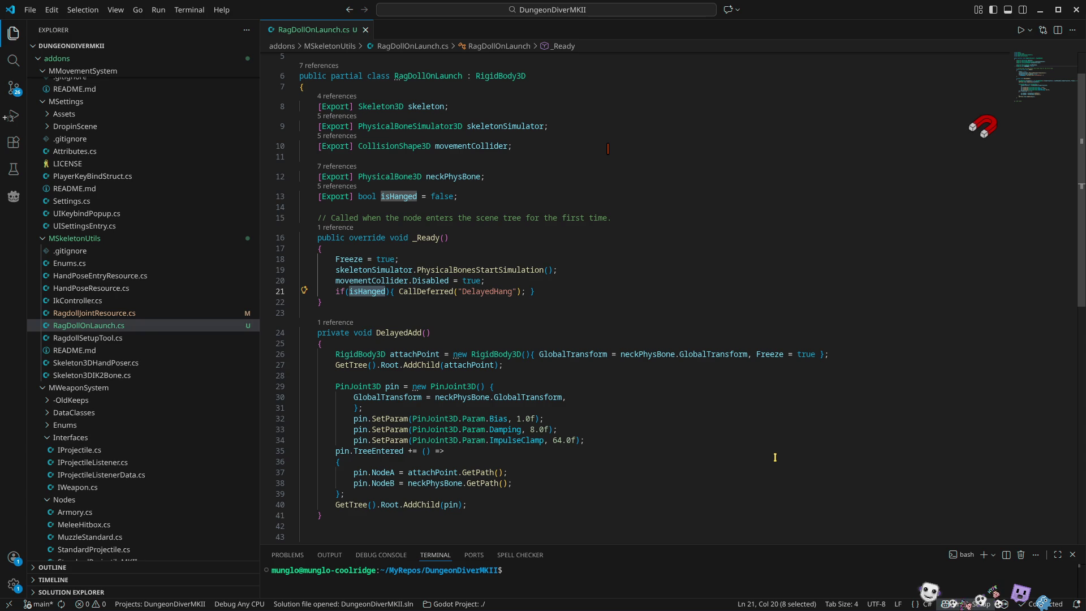
double_click(487, 291)
key("ctrl+c")
double_click(399, 333)
key("ctrl+v")
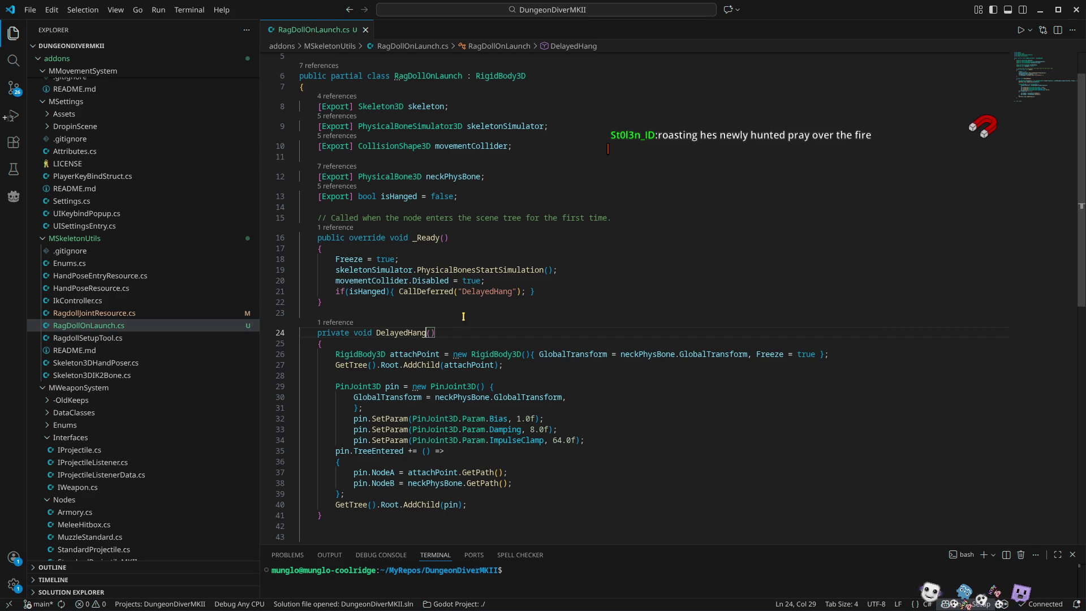
Replace the quoted CallDeferred argument with nameof(DelayedHang)
left_click_drag(457, 292, 518, 291)
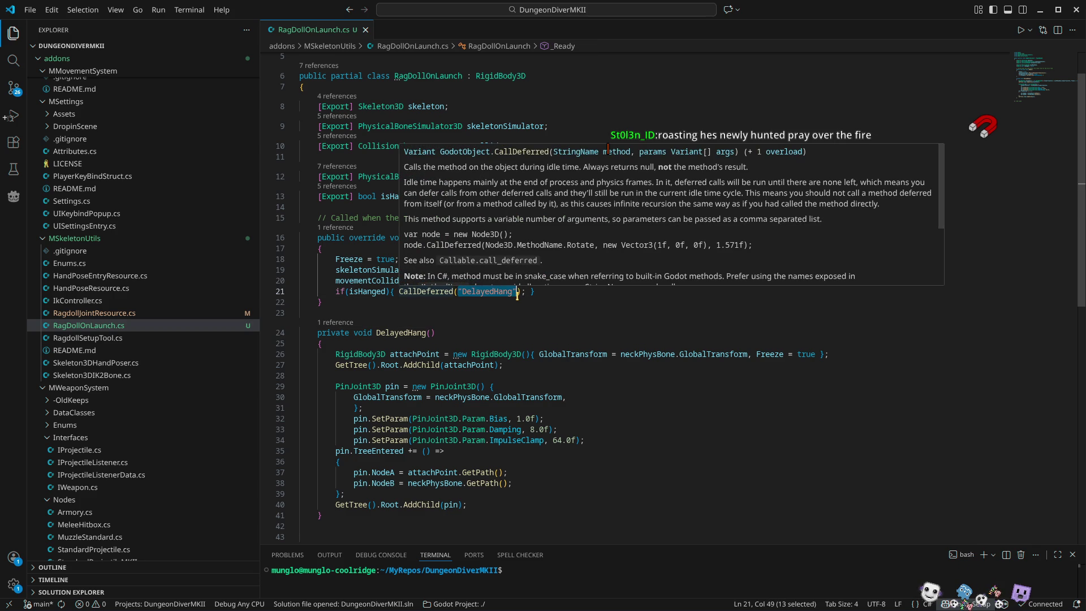
type("name")
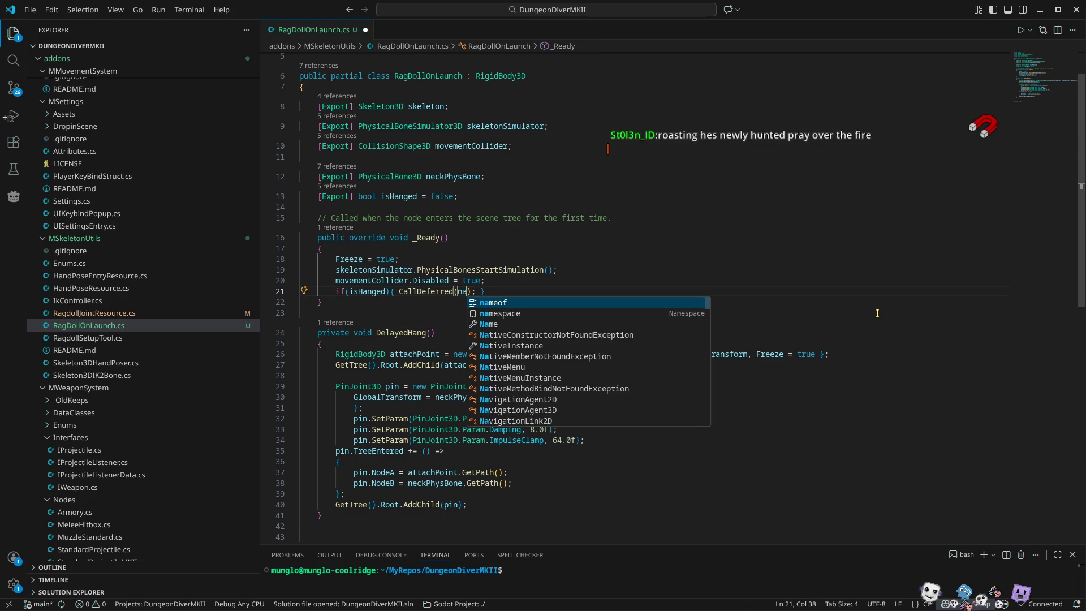
key("Tab")
type("(")
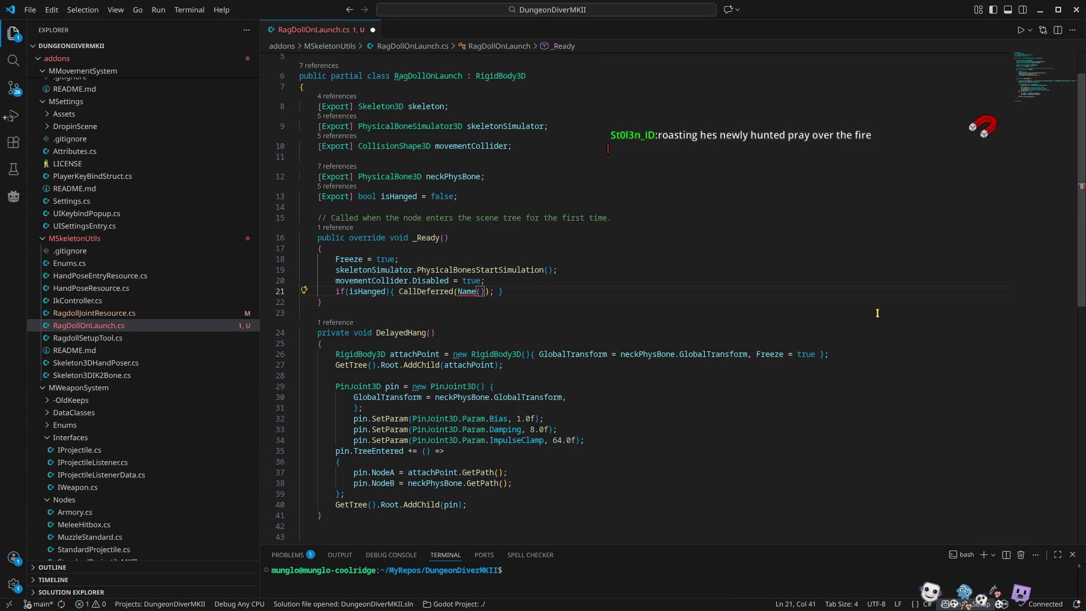
key("BackSpace")
key("BackSpace")
key("BackSpace")
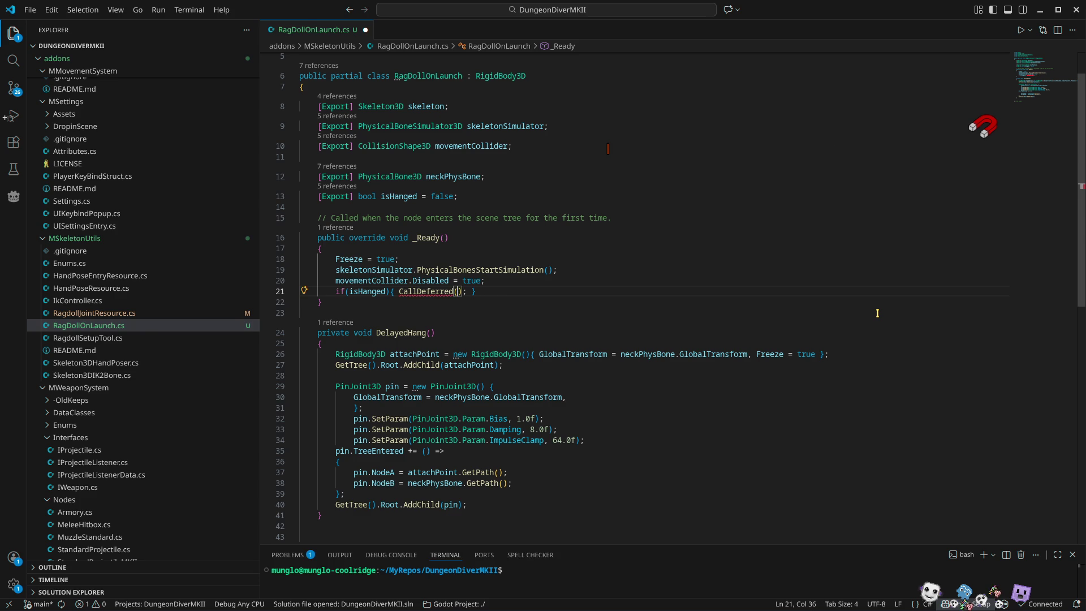
type("nameof(")
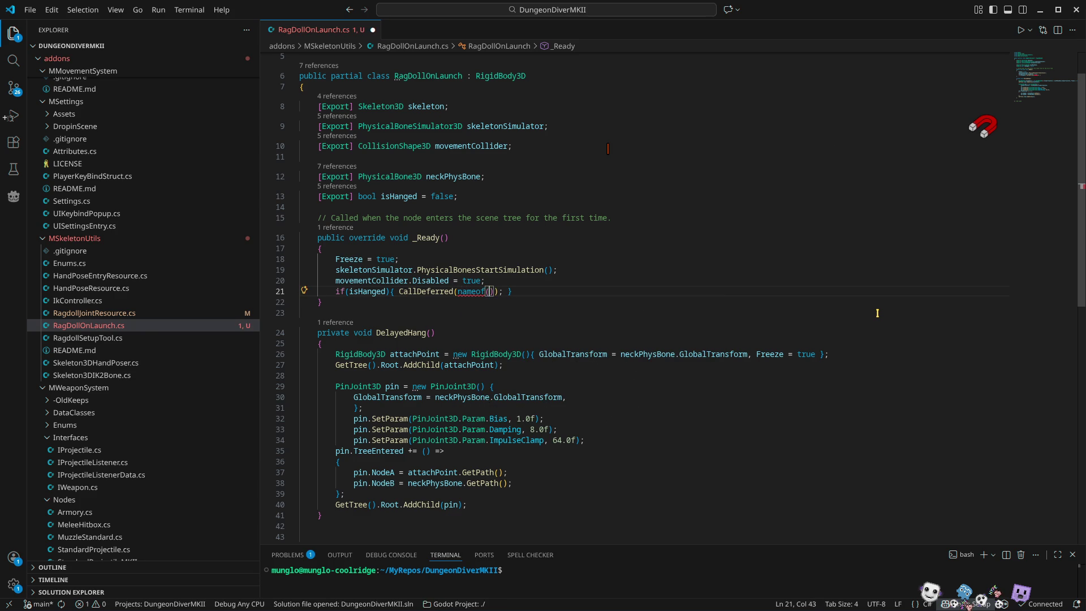
type("dela")
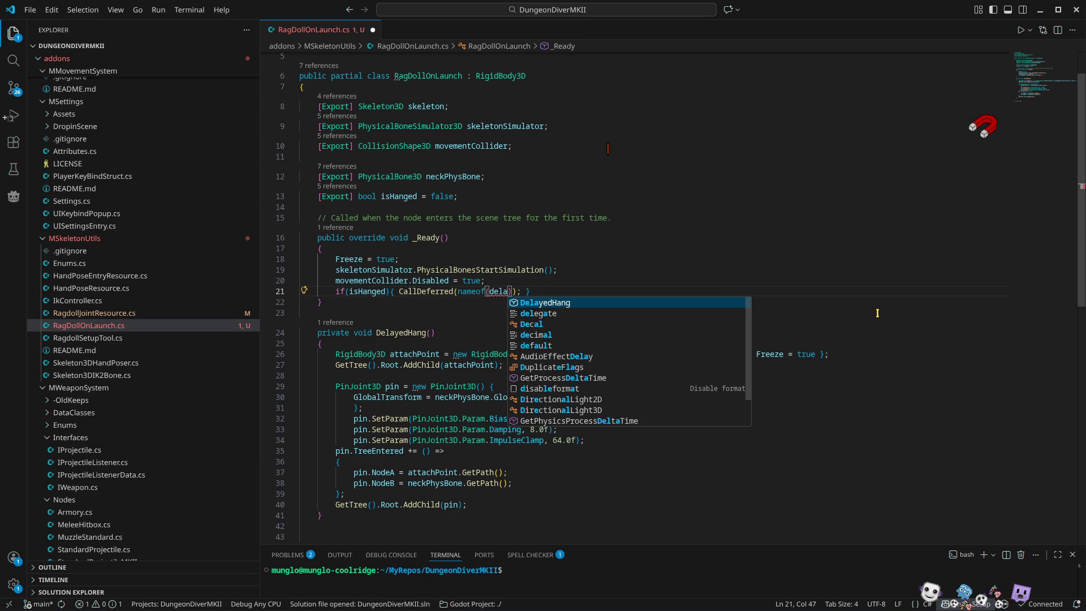
key("Tab")
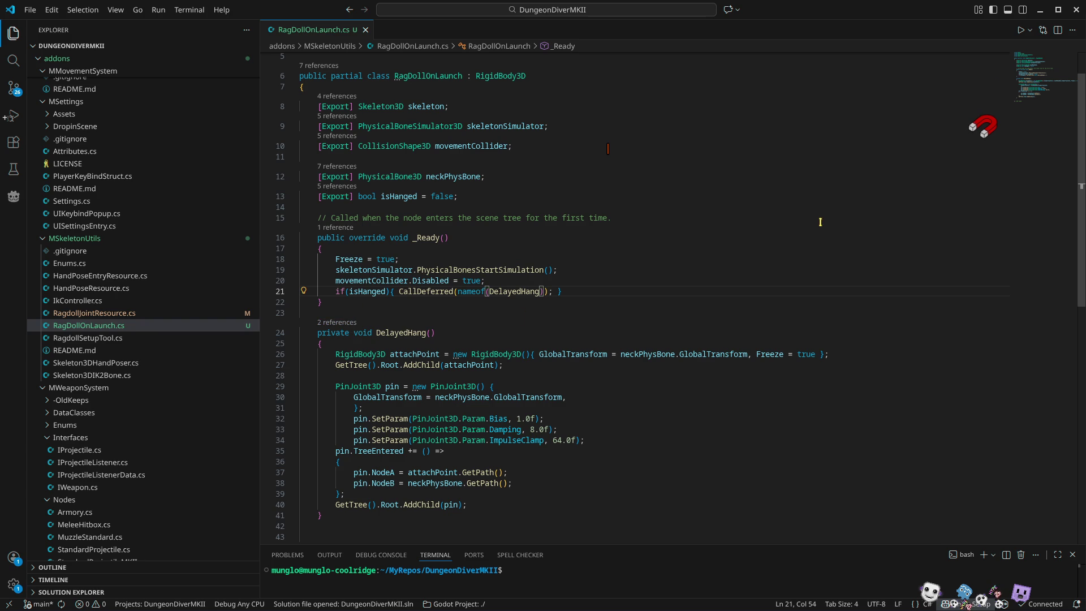
Rerun the rebuilt game in Godot and inspect a box collider in the running scene
left_click(1040, 9)
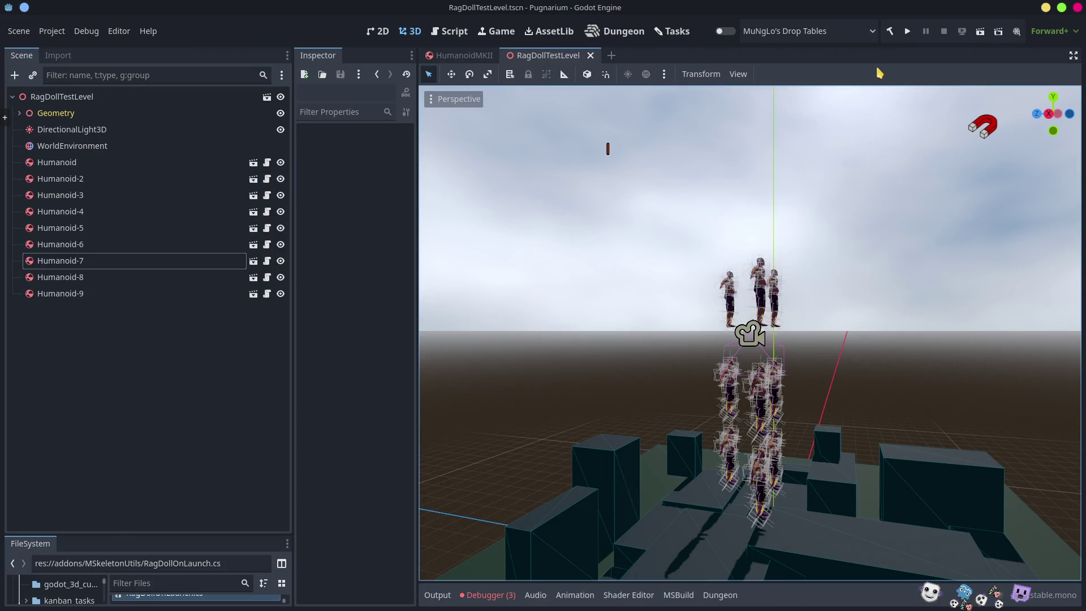
left_click(907, 32)
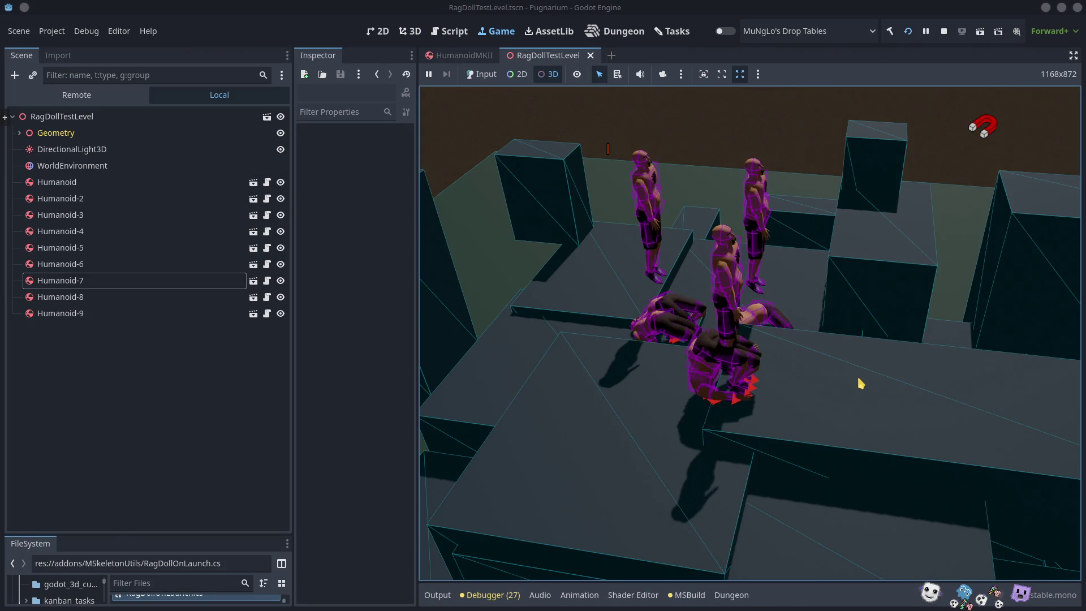
left_click(850, 297)
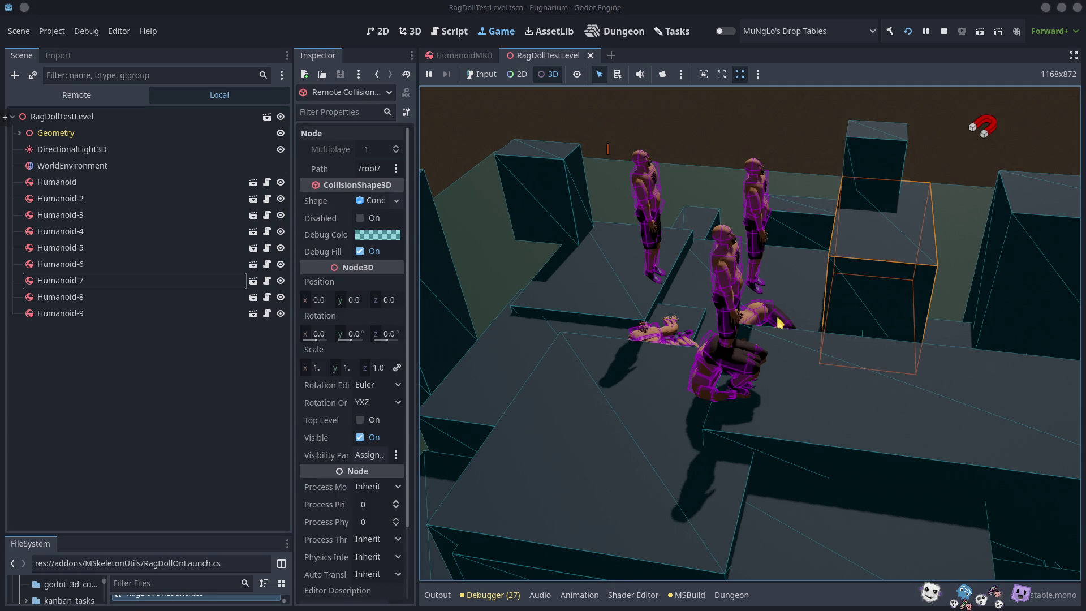
left_click(253, 419)
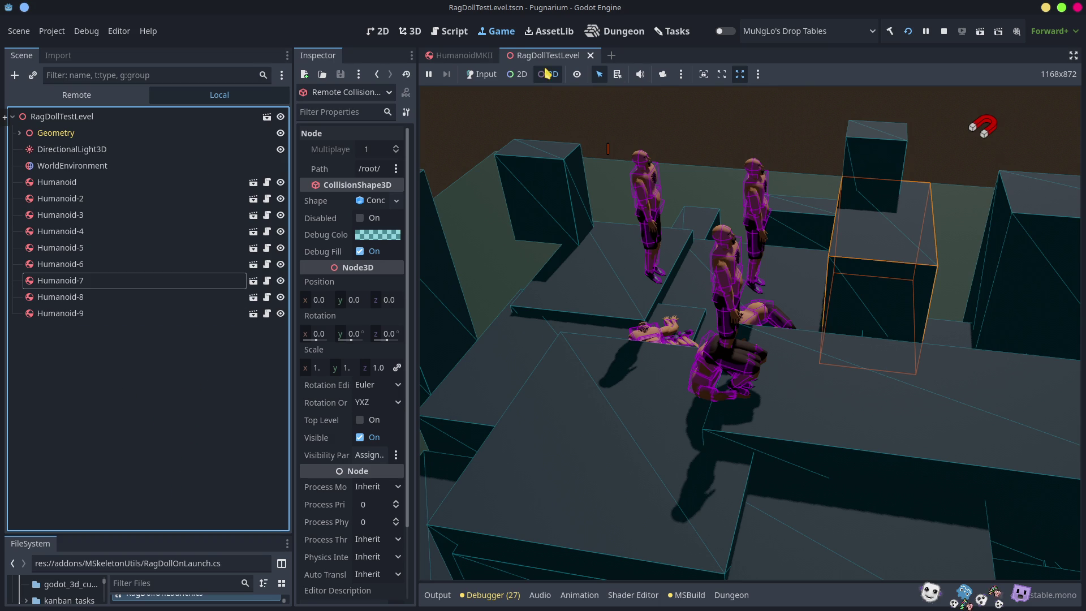
left_click(537, 169)
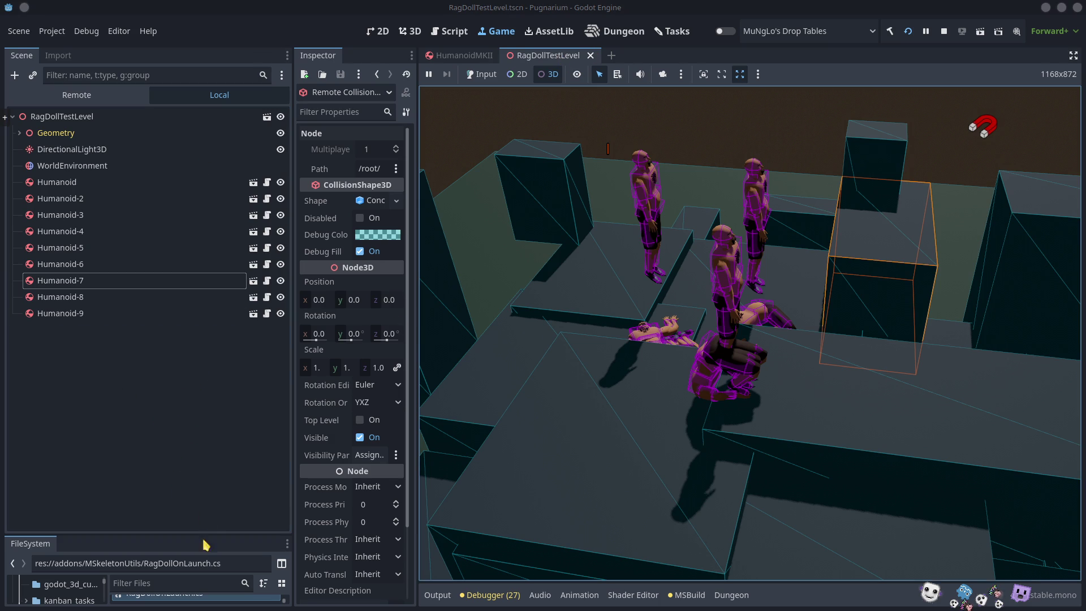
Set EarlyLoadScene.tscn in the Scenes folder as the project's main scene
left_click_drag(183, 534, 183, 196)
left_click(27, 459)
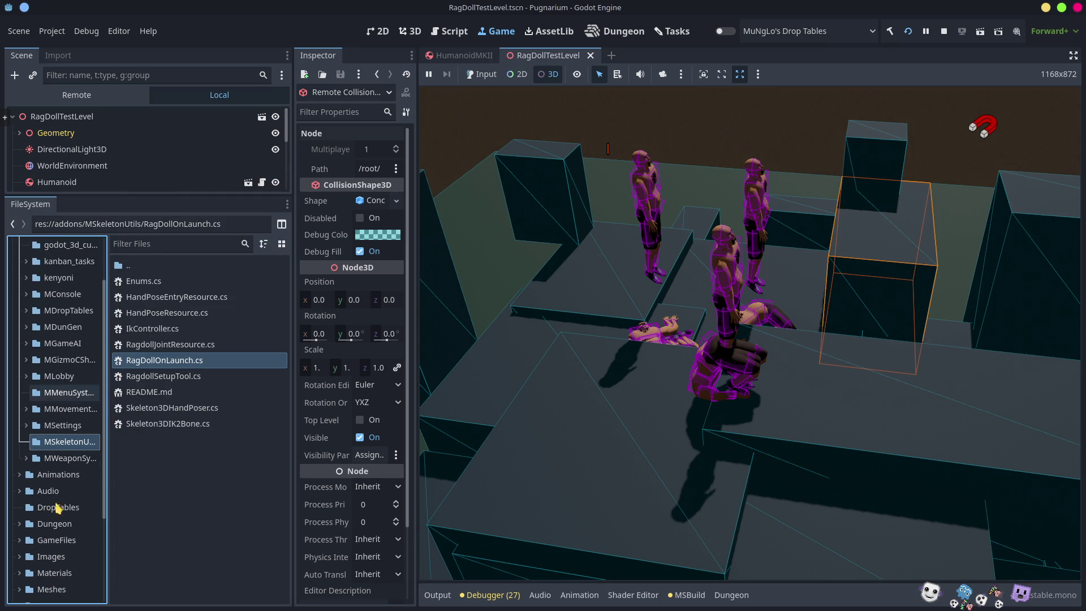
scroll(51, 481, "up", 3)
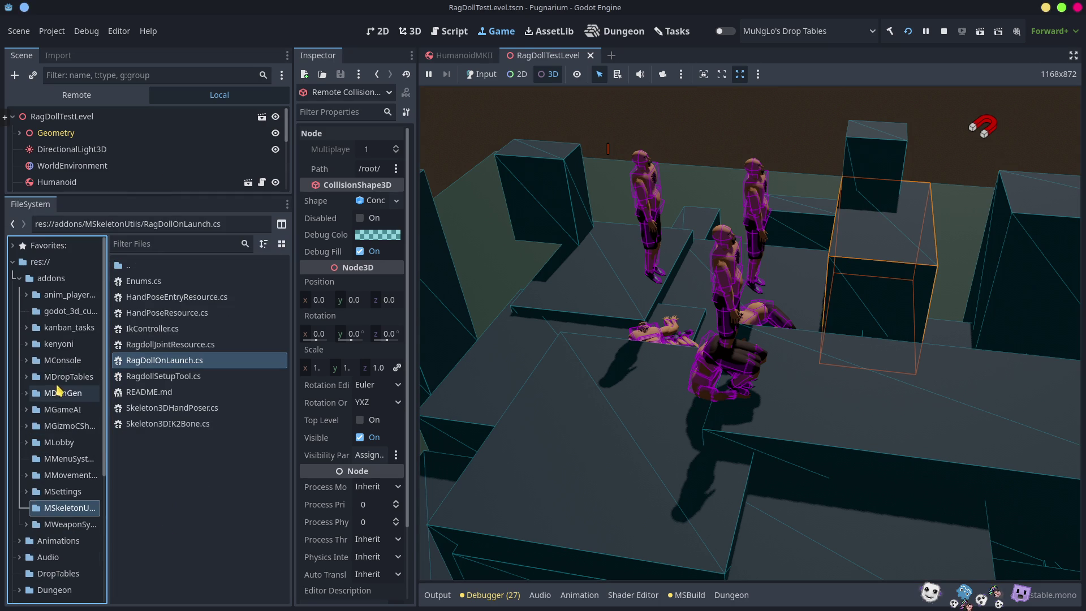
left_click(20, 278)
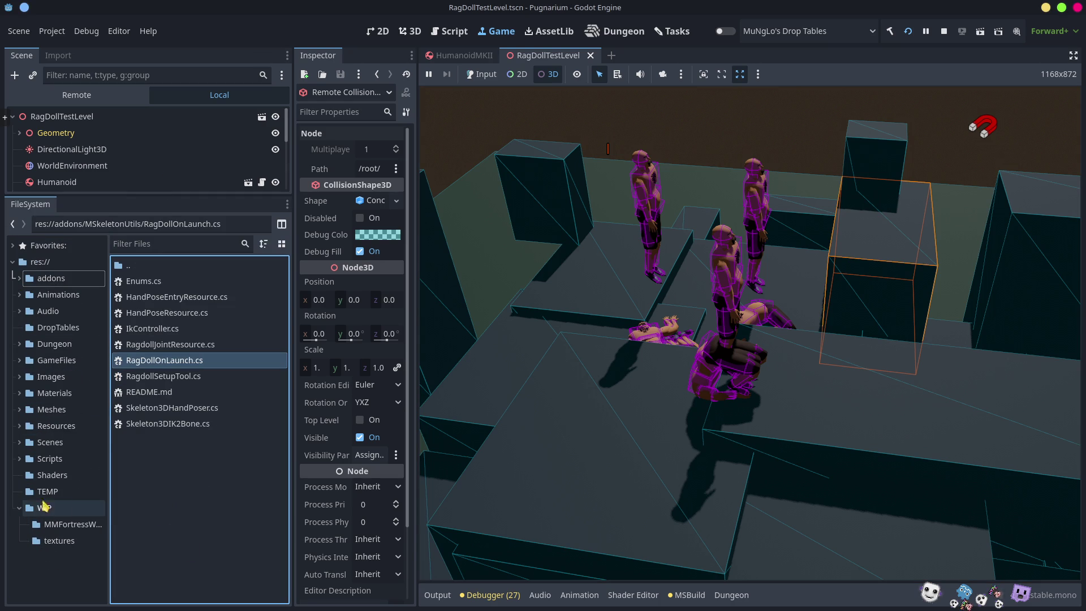
left_click(45, 444)
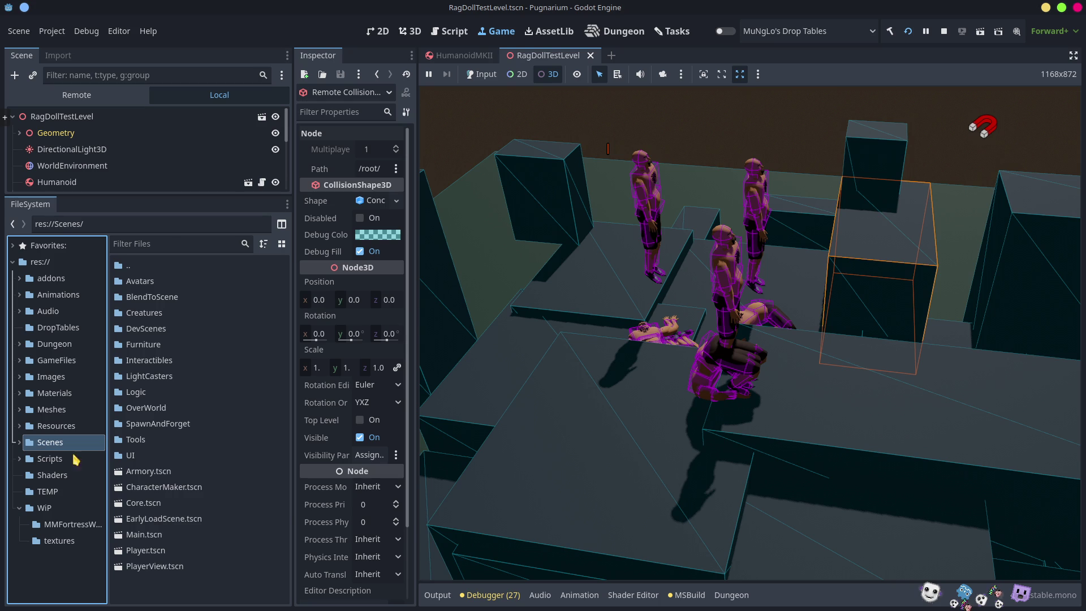
left_click(150, 272)
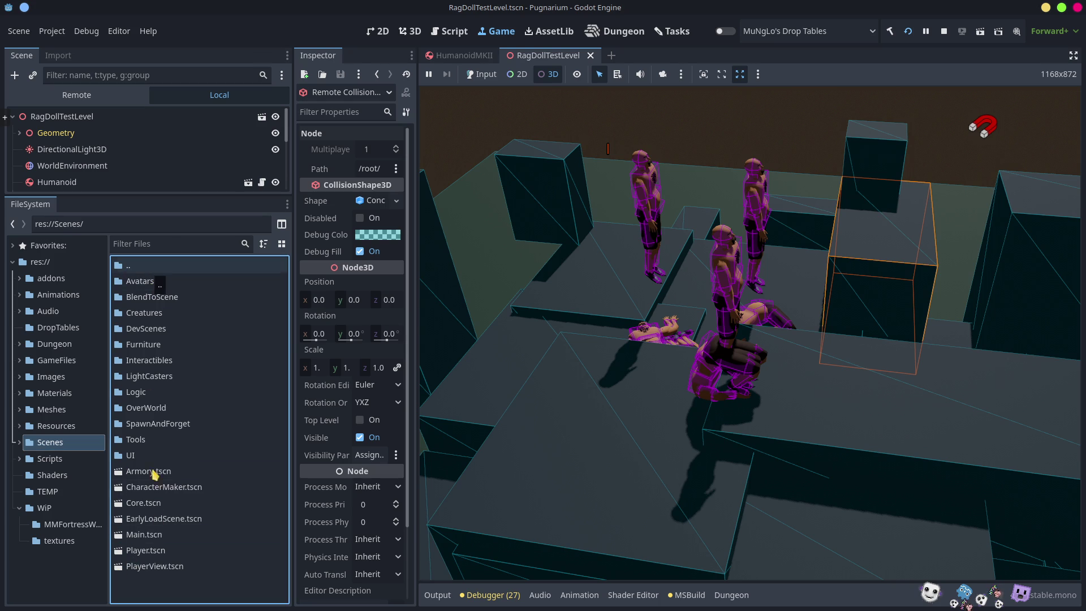
right_click(155, 519)
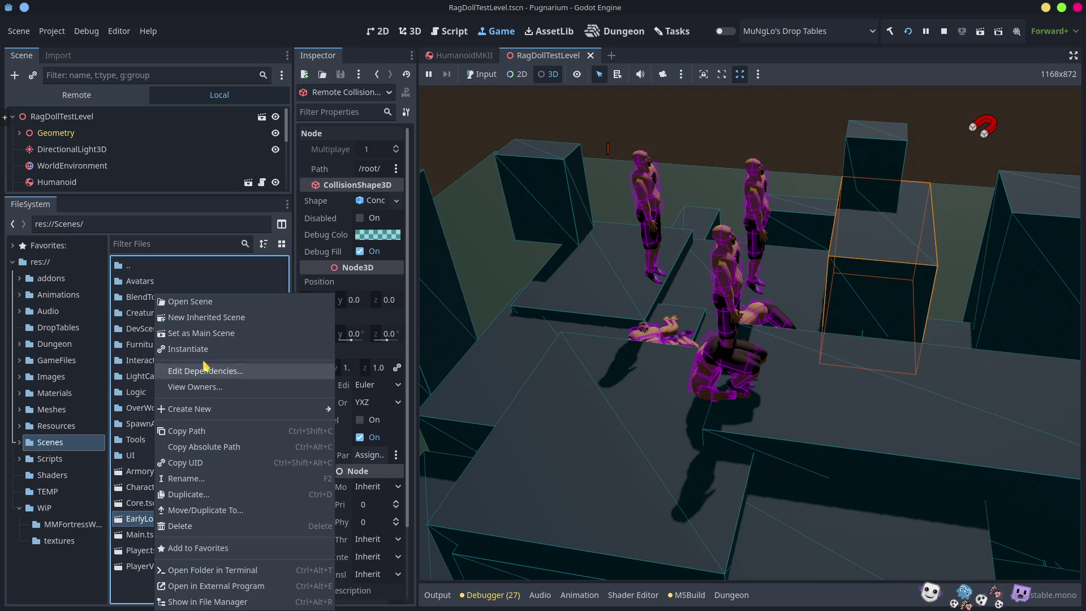
left_click(204, 334)
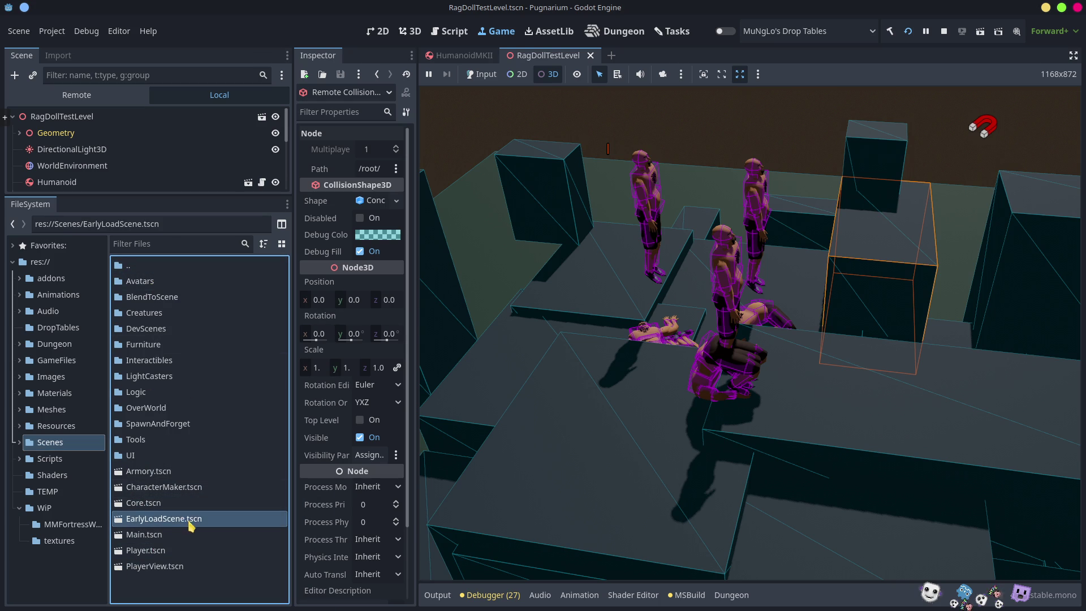
Open OverWorld.tscn from the Scenes/OverWorld folder for editing
left_click(164, 503)
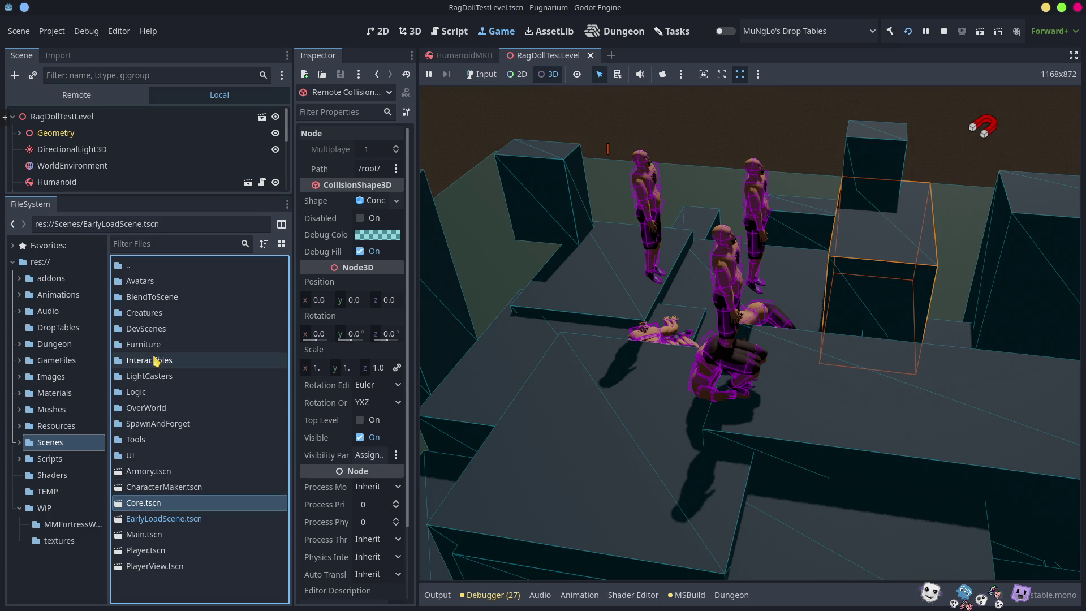
double_click(148, 408)
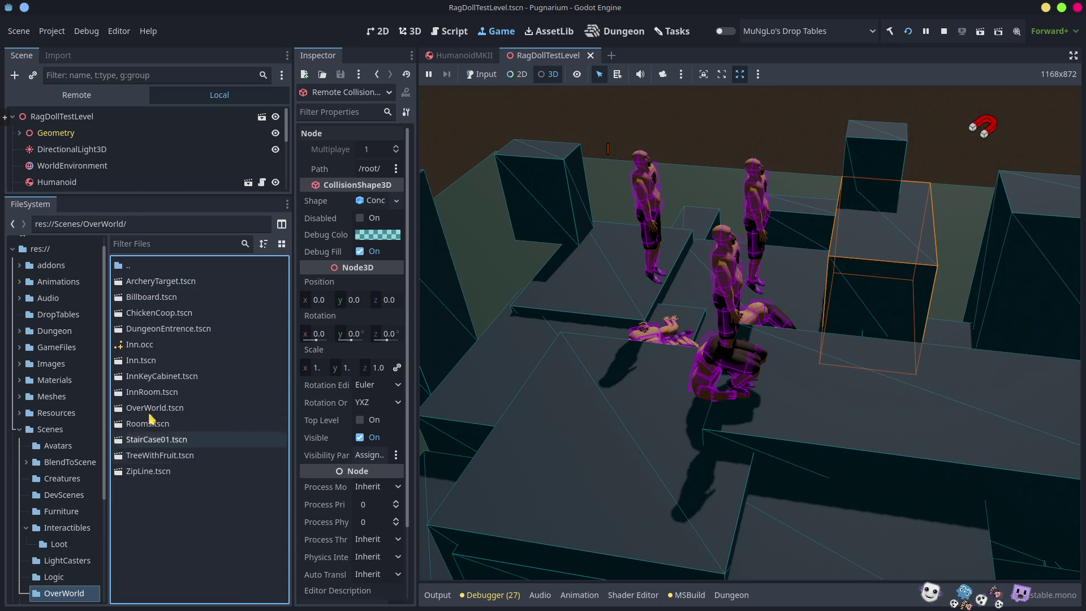
left_click(148, 409)
double_click(147, 411)
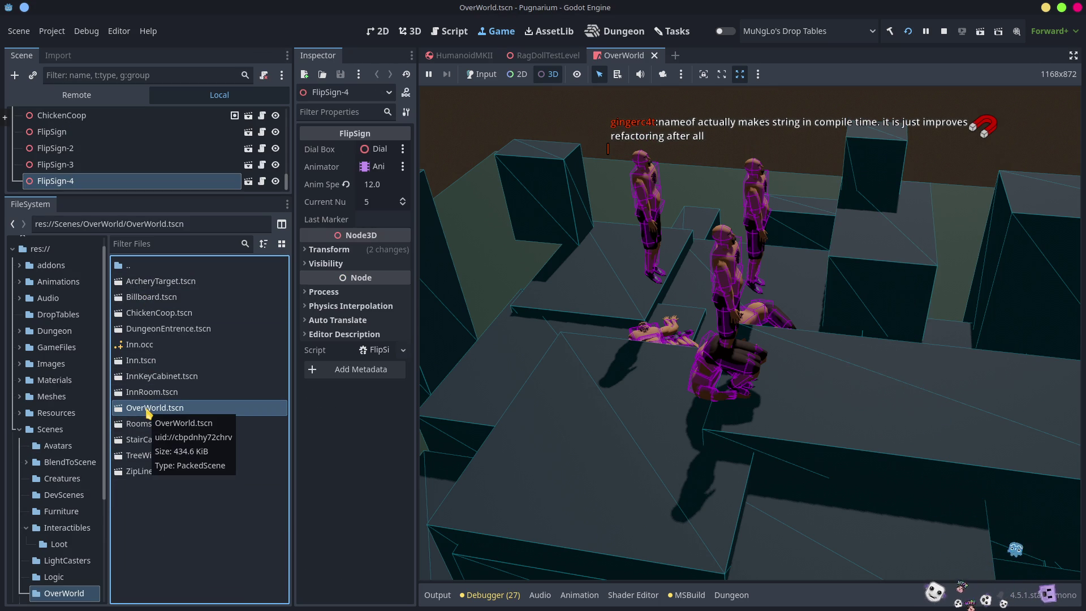
left_click(648, 464)
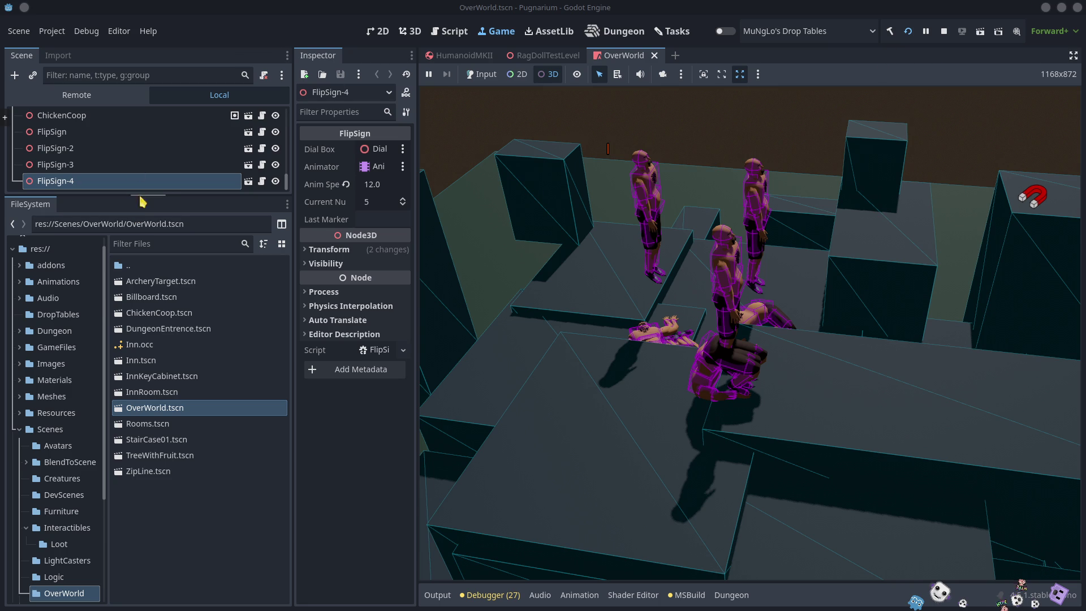
left_click(621, 57)
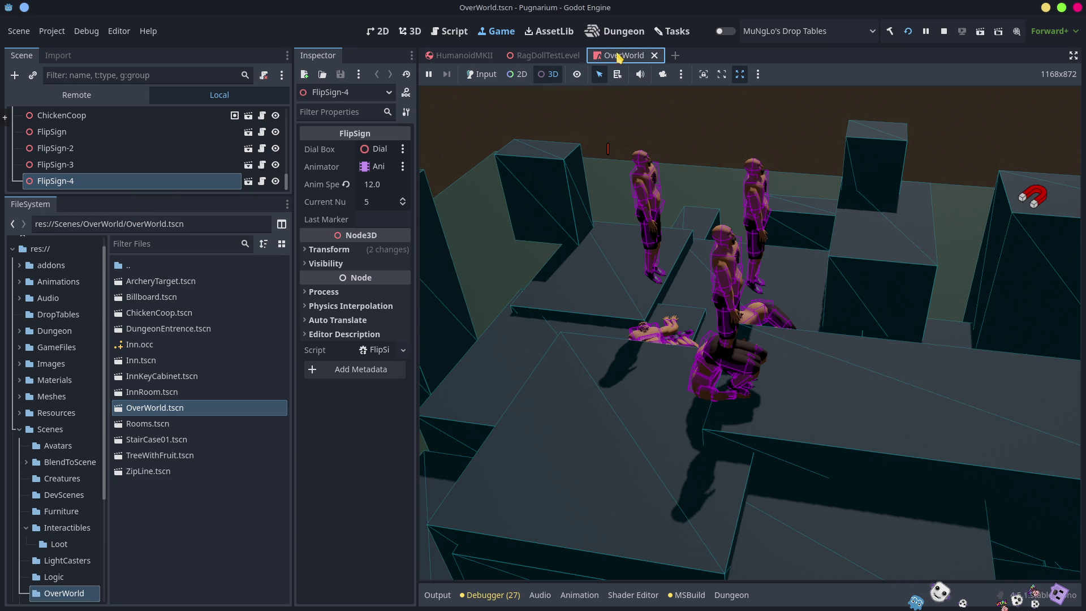
Stop the running game and fly the editor camera through the OverWorld toward the trees and rocks
left_click(943, 32)
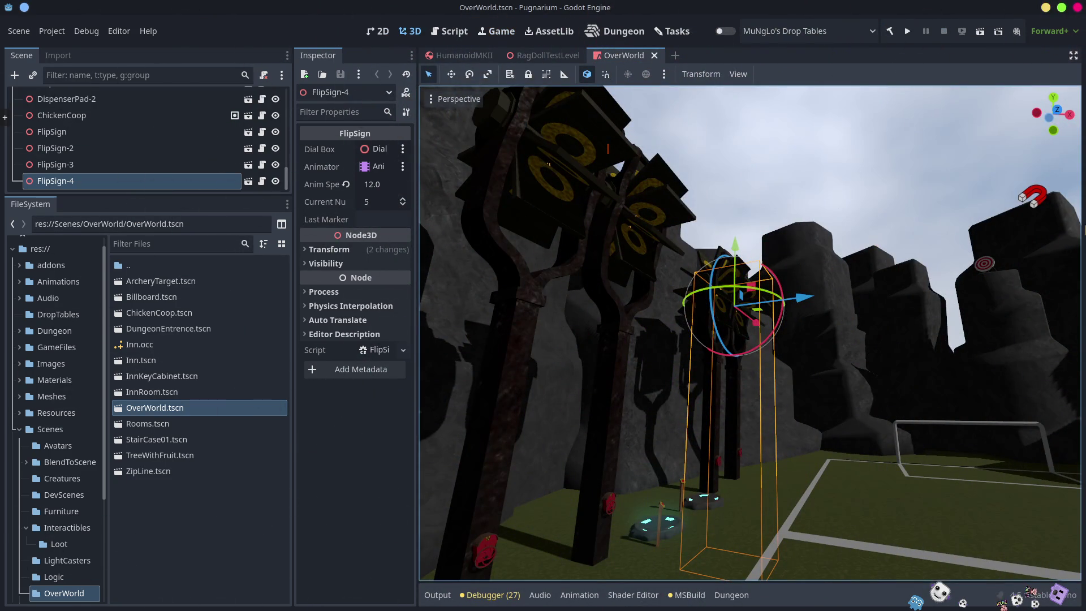
scroll(608, 148, "up", 3)
key("a")
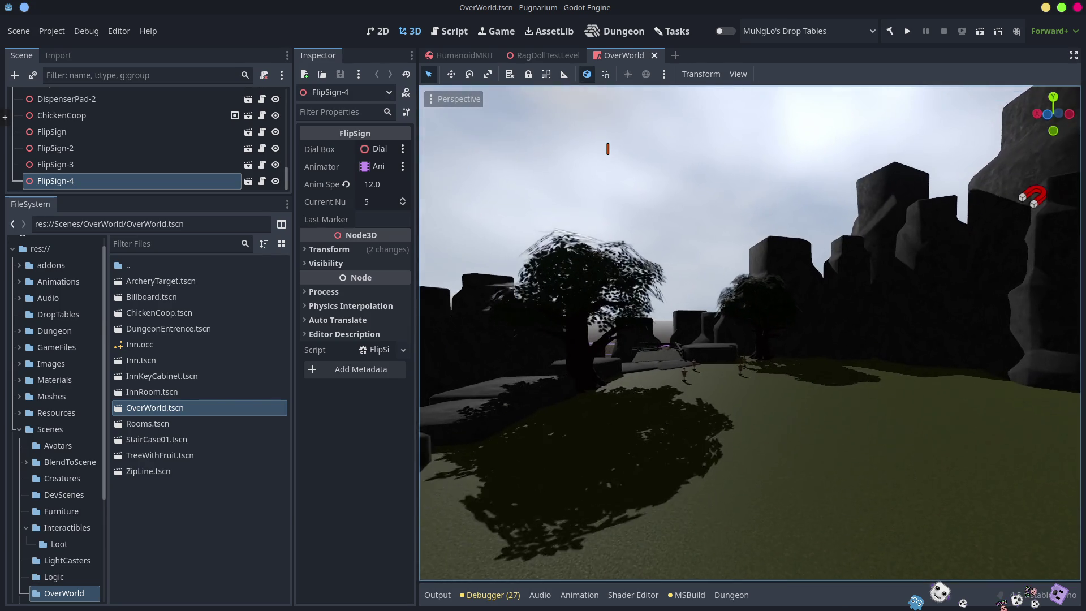
key("w")
key("w")
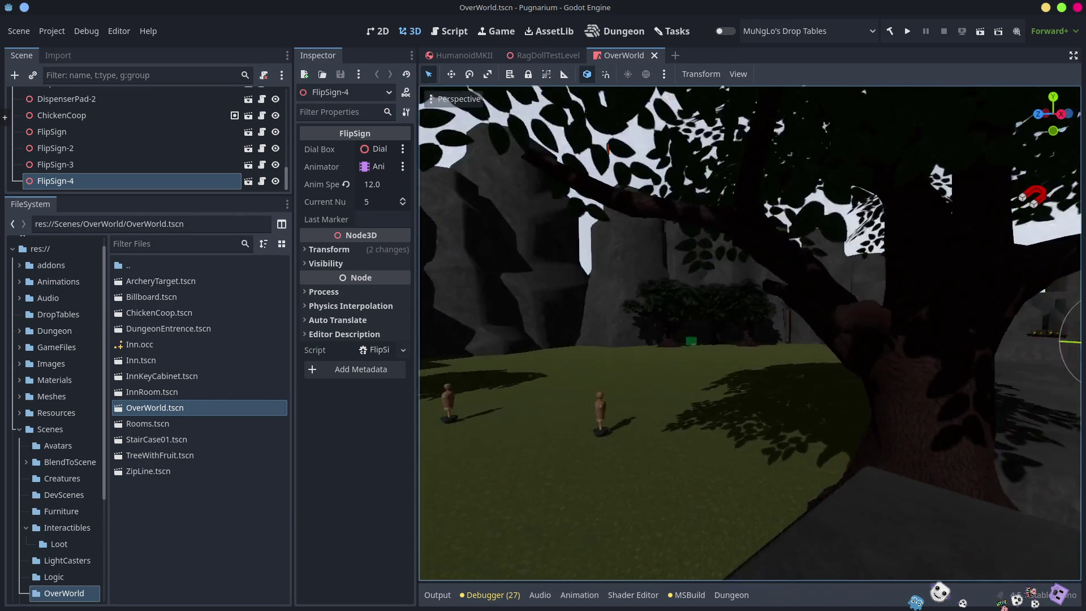
key("w")
key("w")
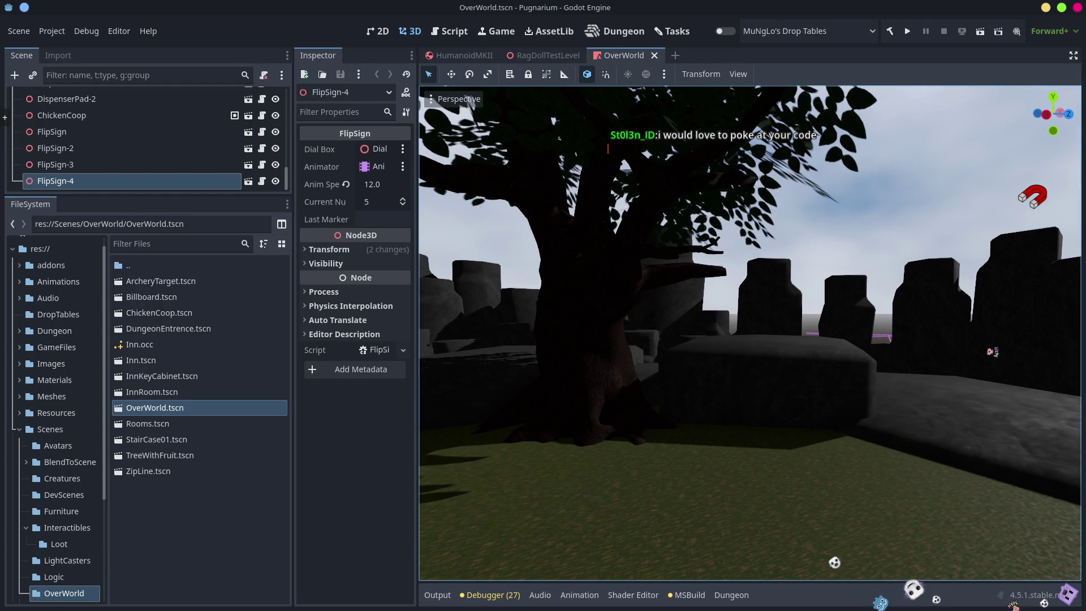
key("w")
left_click(170, 546)
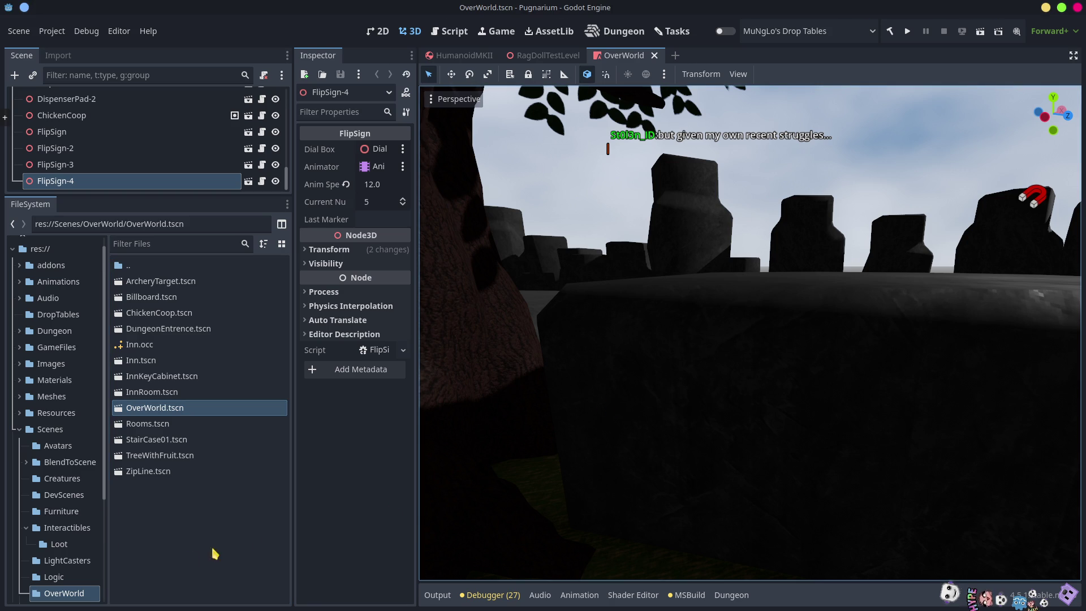
left_click(225, 528)
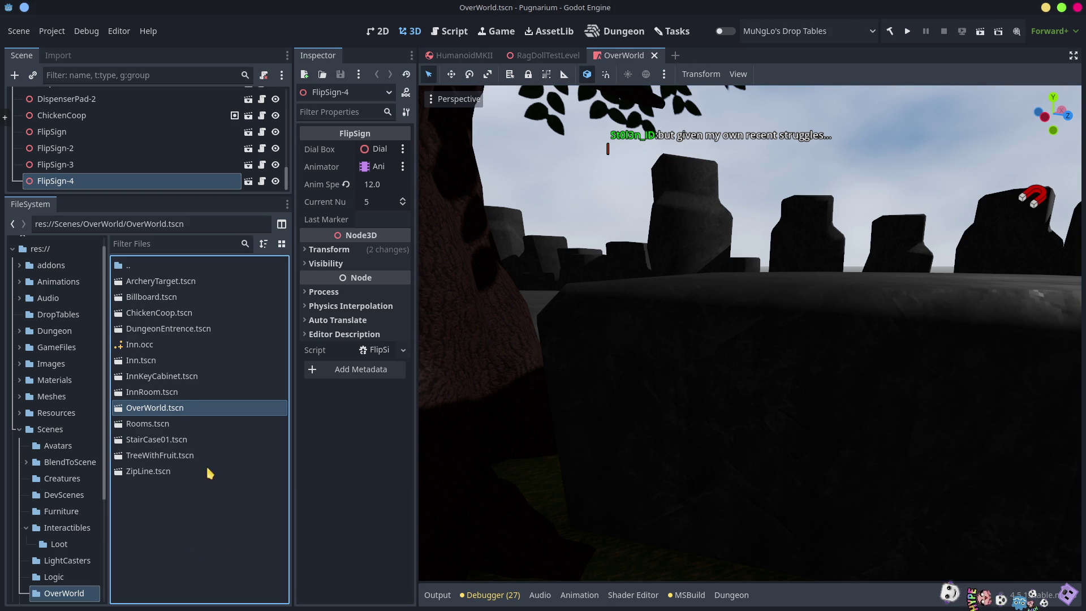
left_click(165, 245)
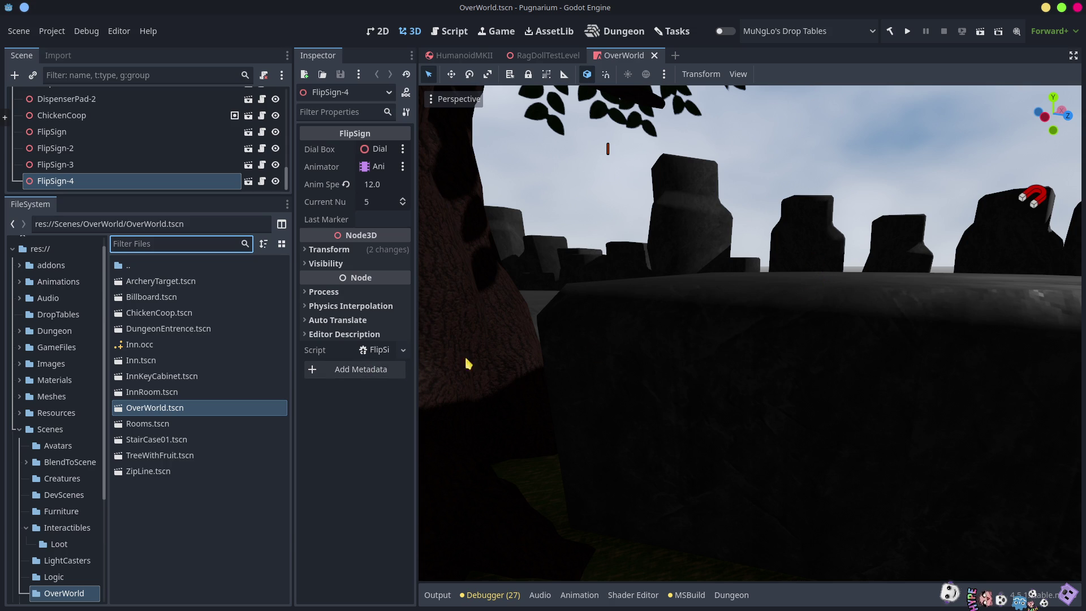
left_click_drag(164, 195, 170, 500)
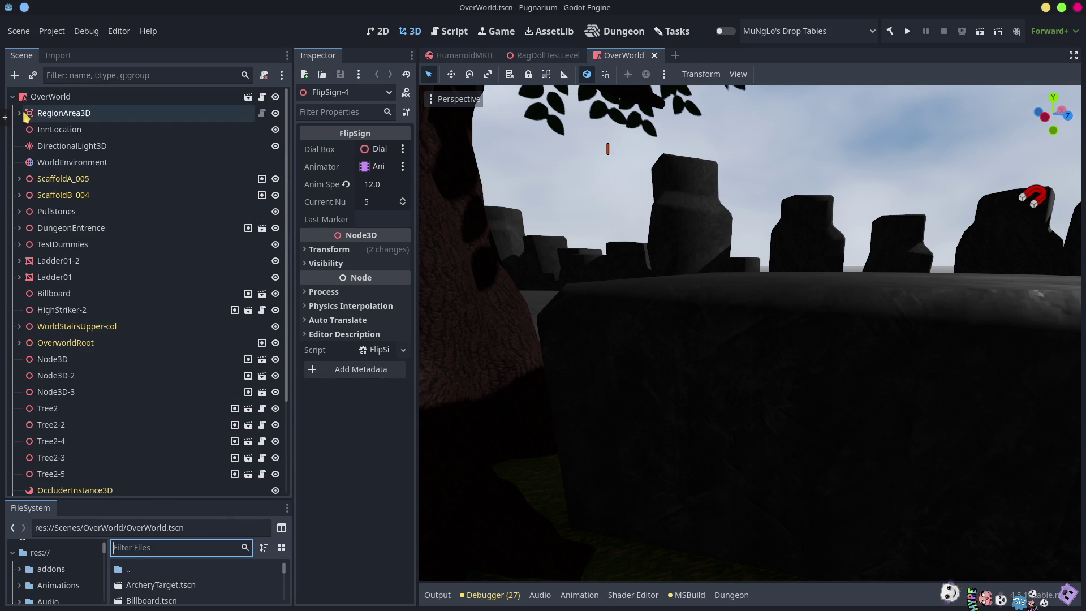
Instance the Humanoid scene as a child of OverWorld via Instantiate Child Scene
left_click(65, 98)
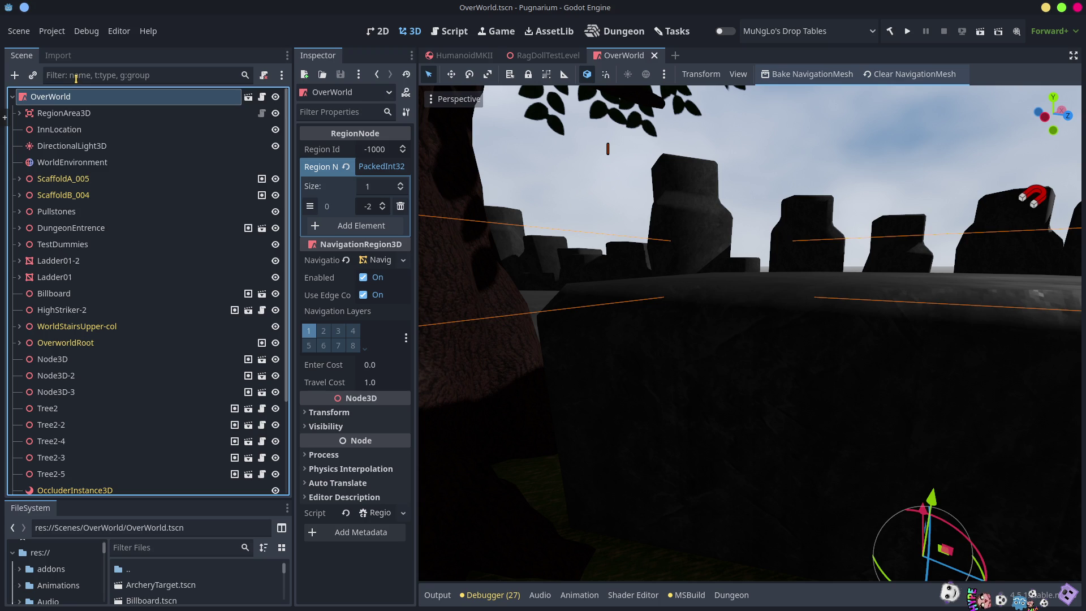
right_click(79, 76)
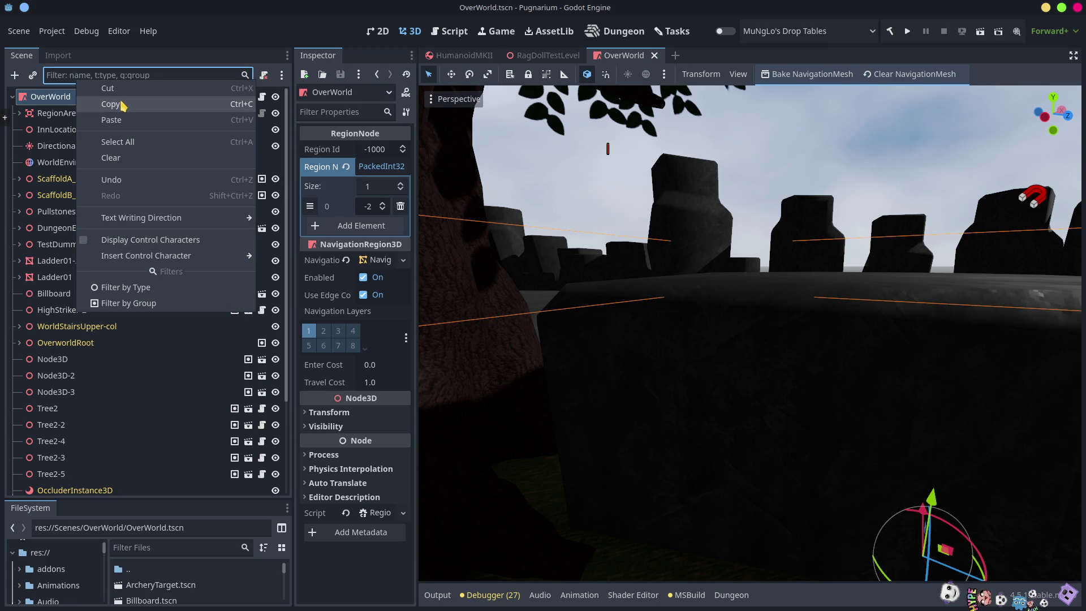
left_click(15, 101)
left_click(12, 96)
left_click(56, 172)
right_click(68, 185)
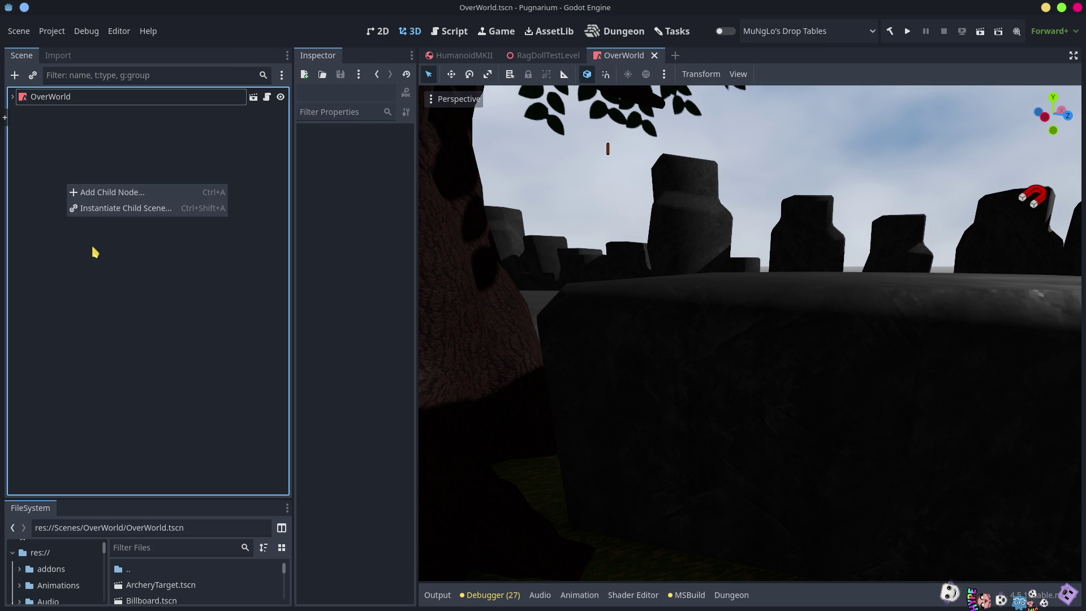
left_click(112, 209)
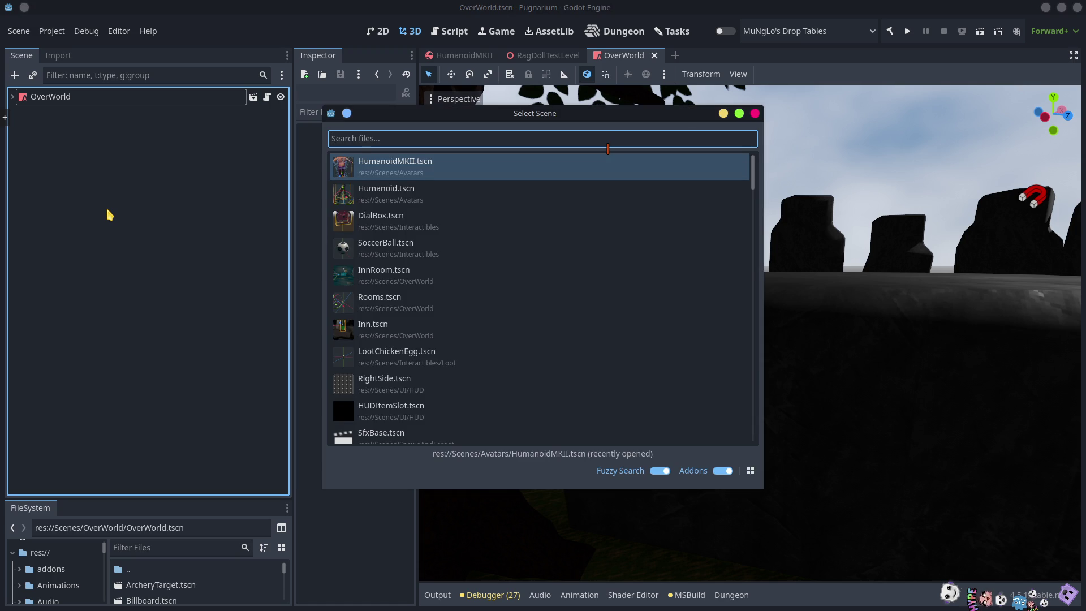
type("Human")
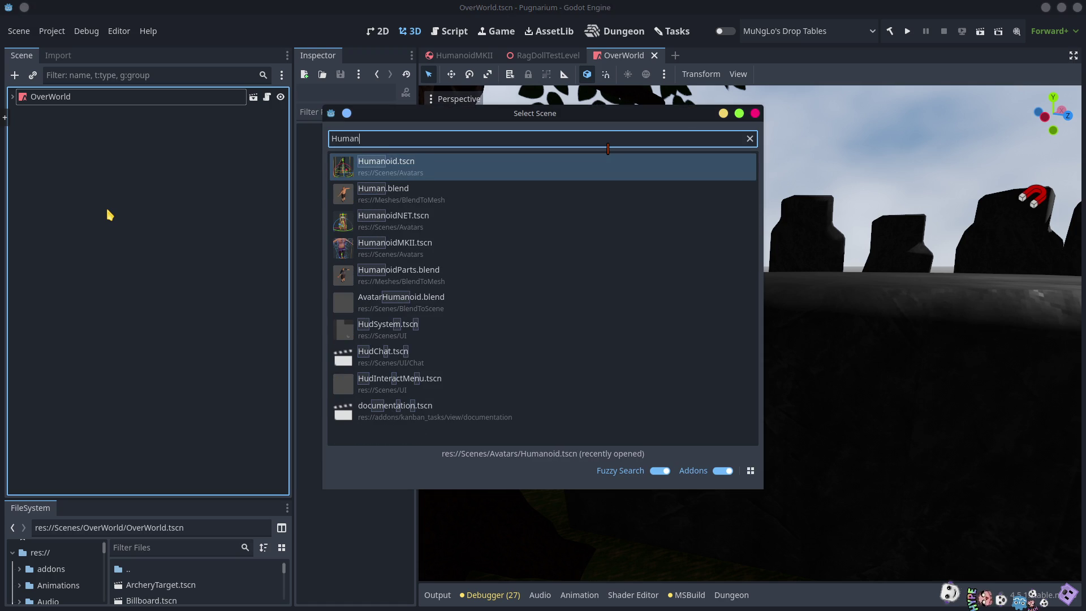
type("oid")
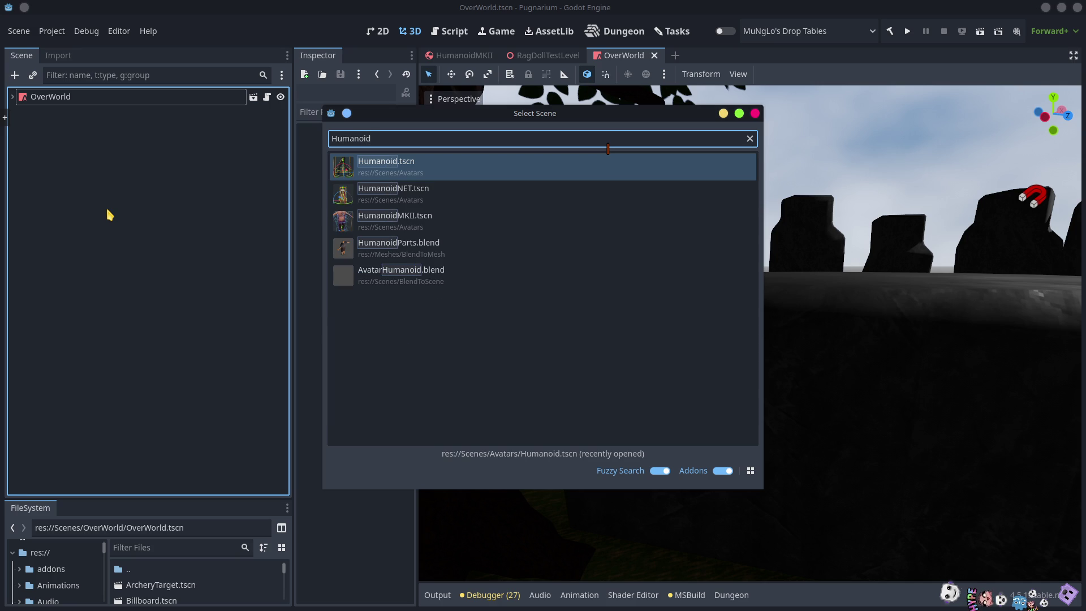
key("Down")
key("Down")
key("Down")
key("Up")
key("Return")
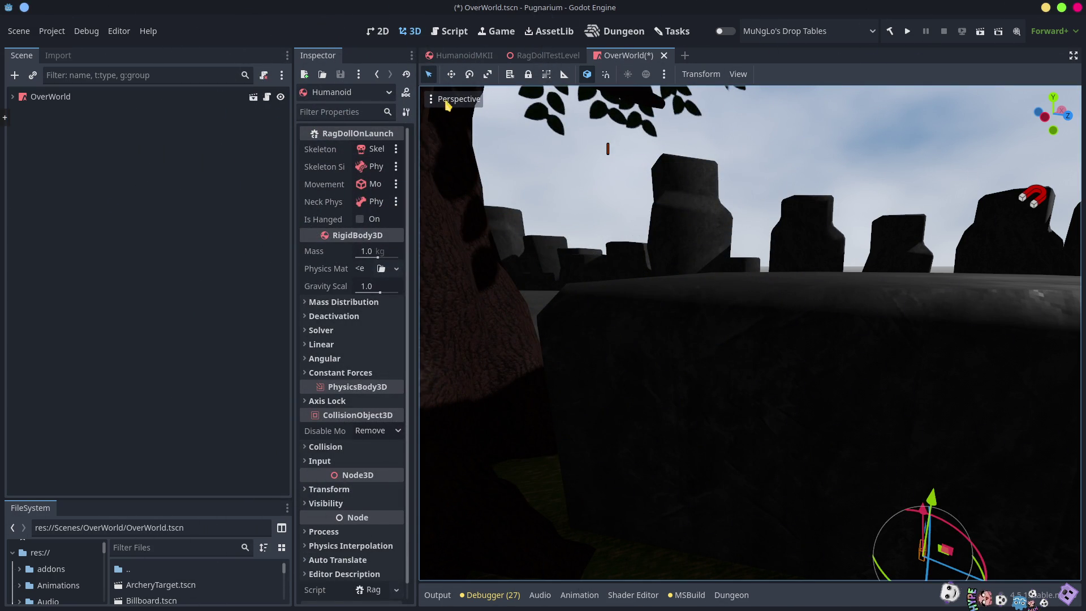
Move the Humanoid to the camera's position and frame it in the viewport
left_click(450, 101)
left_click(516, 586)
left_click(13, 96)
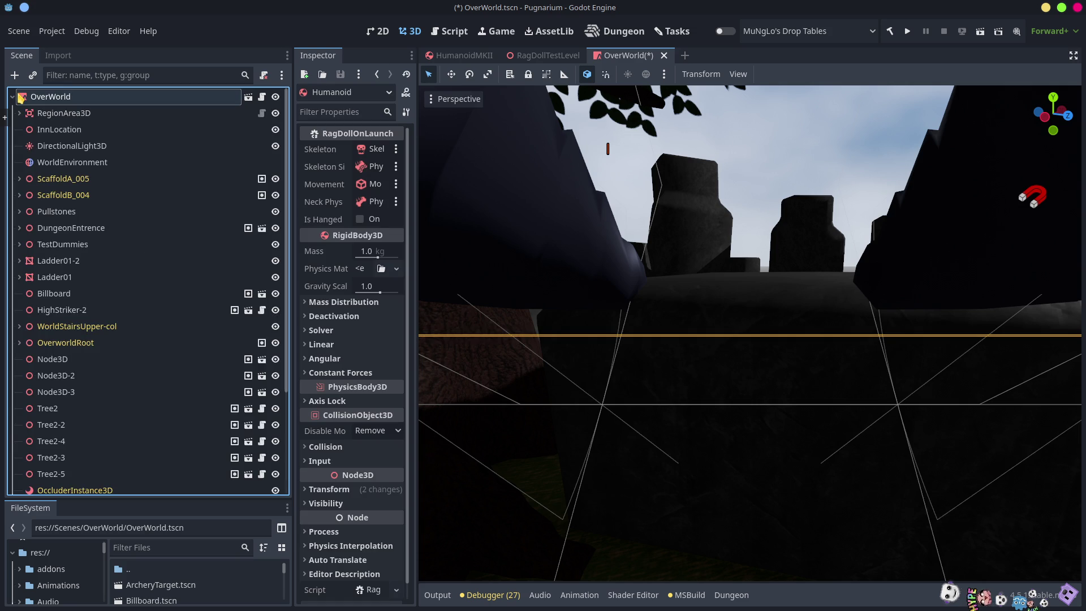
left_click(87, 75)
type("oid")
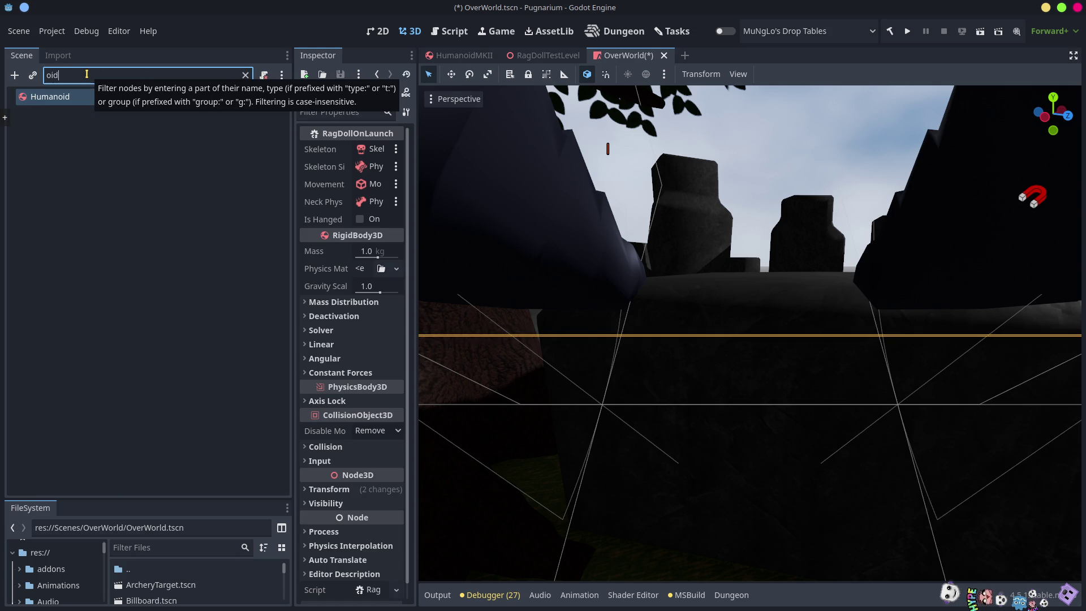
left_click(52, 145)
left_click(53, 97)
key("f")
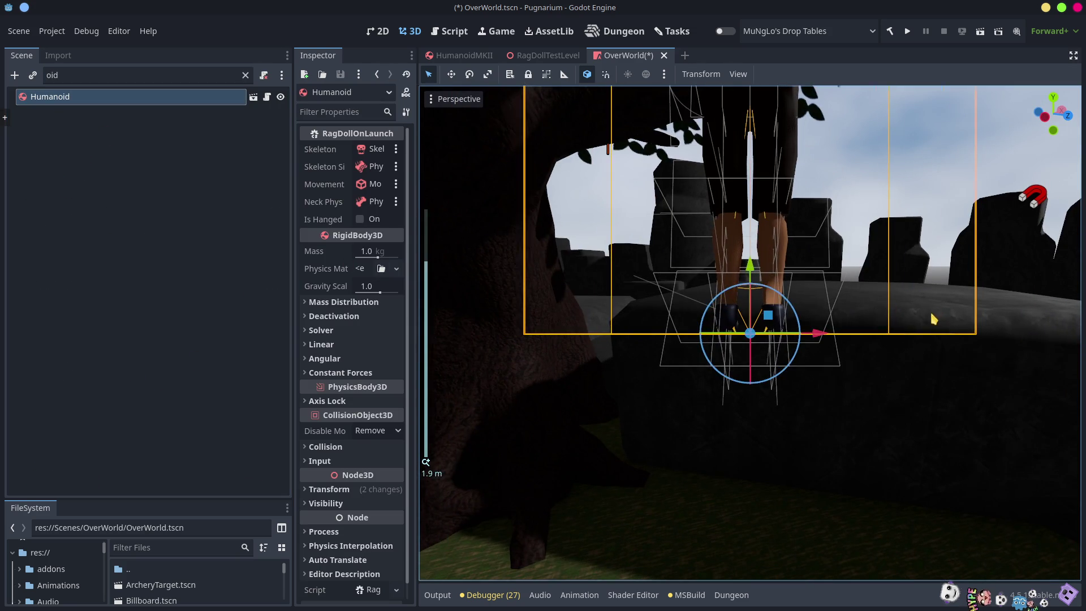
scroll(925, 309, "down", 3)
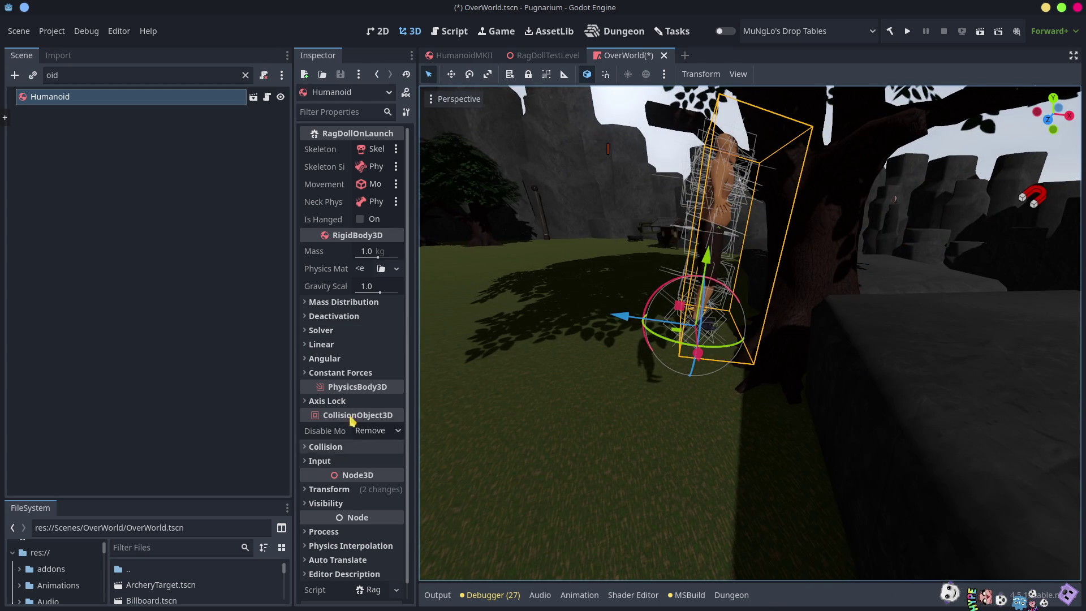
scroll(370, 422, "down", 1)
Reset the Humanoid's rotation to zero and rotate it about the Y axis
left_click(334, 472)
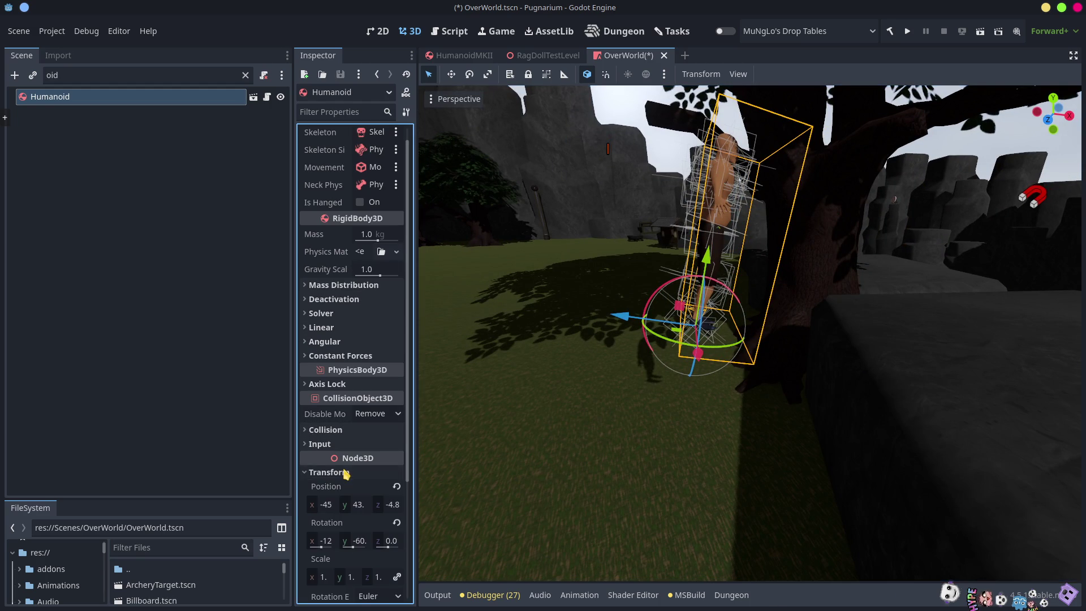
left_click(397, 522)
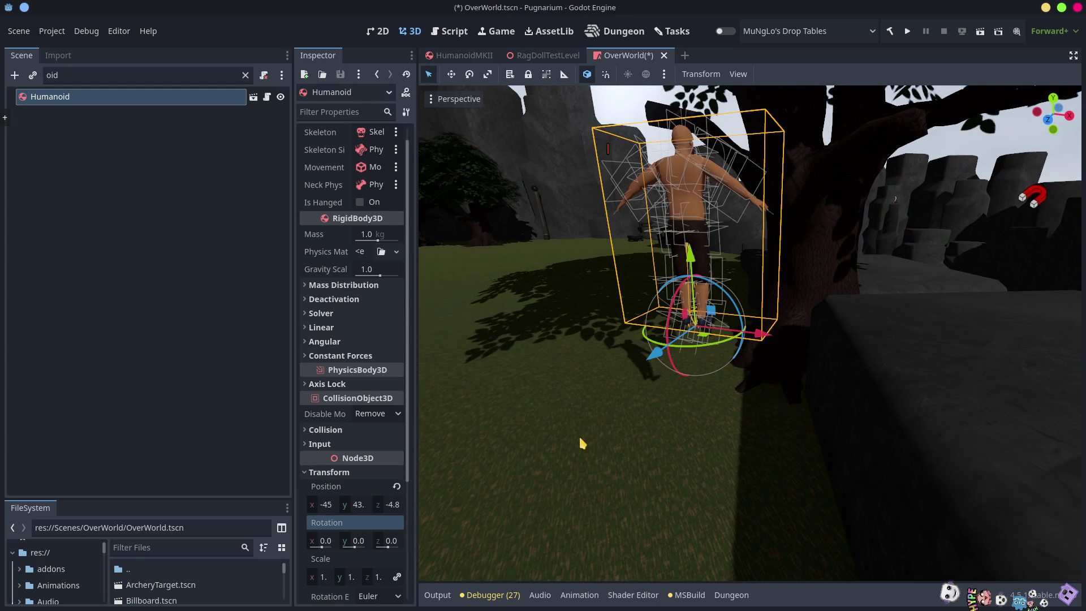
scroll(975, 305, "down", 5)
key("r")
key("y")
left_click(927, 243)
scroll(839, 283, "up", 4)
mouse_move(763, 286)
left_mouse_down()
mouse_move(640, 298)
mouse_move(707, 316)
mouse_move(882, 308)
mouse_move(701, 321)
mouse_move(729, 306)
mouse_move(747, 317)
mouse_move(718, 317)
mouse_move(679, 339)
mouse_move(633, 328)
mouse_move(684, 334)
mouse_move(791, 438)
left_mouse_up()
Reposition the Humanoid along its X, Z and Y axes and turn it about 28 degrees
key("g")
key("x")
left_click(400, 355)
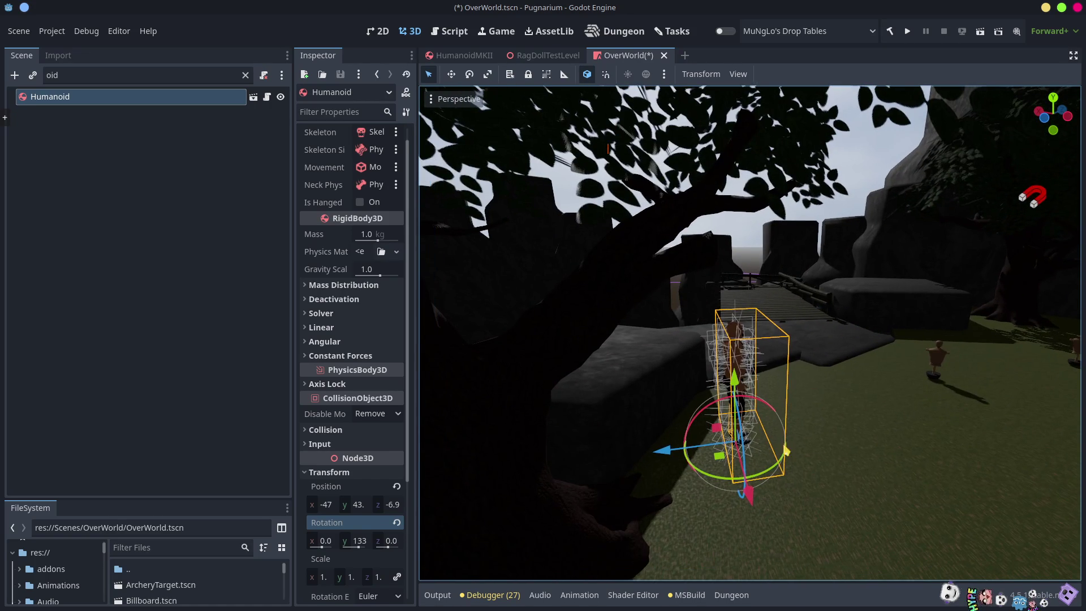
left_click_drag(747, 492, 628, 505)
mouse_move(687, 453)
left_mouse_down()
mouse_move(693, 372)
mouse_move(668, 402)
mouse_move(582, 407)
mouse_move(891, 395)
left_mouse_up()
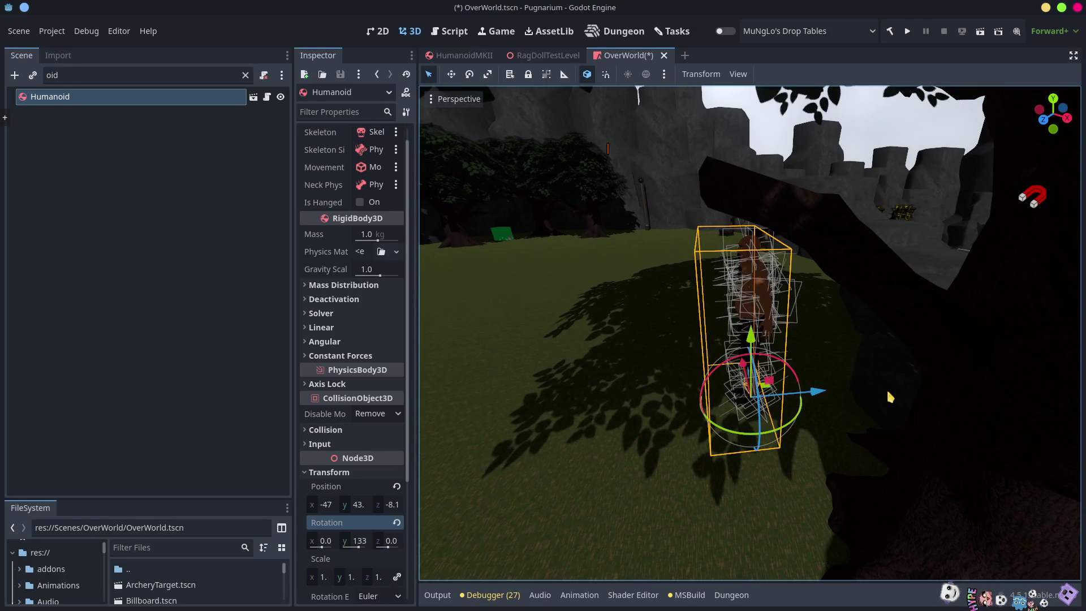
mouse_move(821, 393)
left_mouse_down()
mouse_move(794, 397)
mouse_move(814, 368)
mouse_move(845, 366)
left_mouse_up()
scroll(750, 334, "down", 10)
key("w")
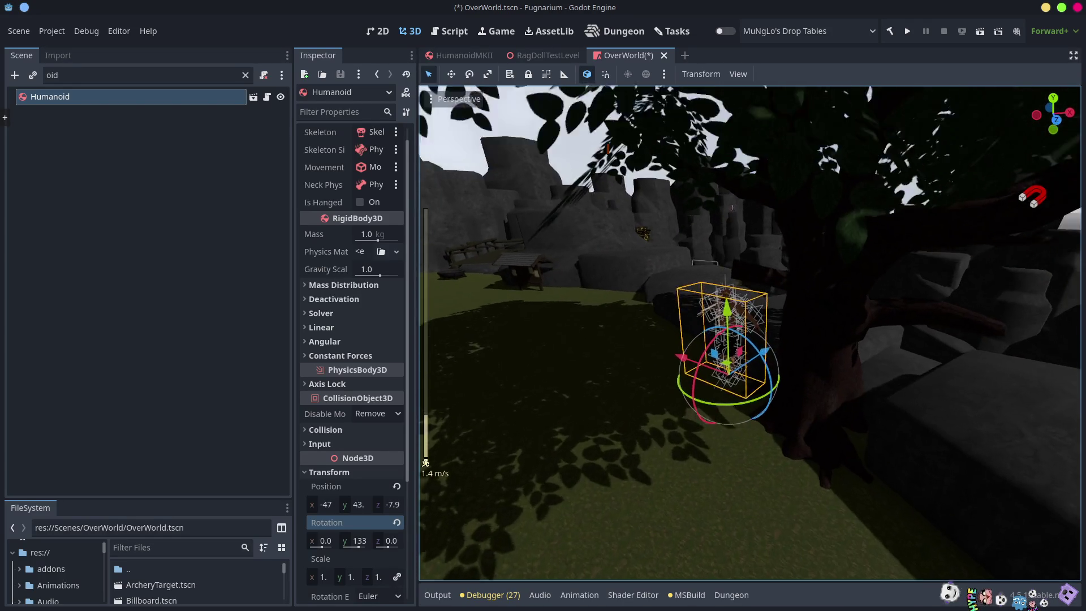
key("w")
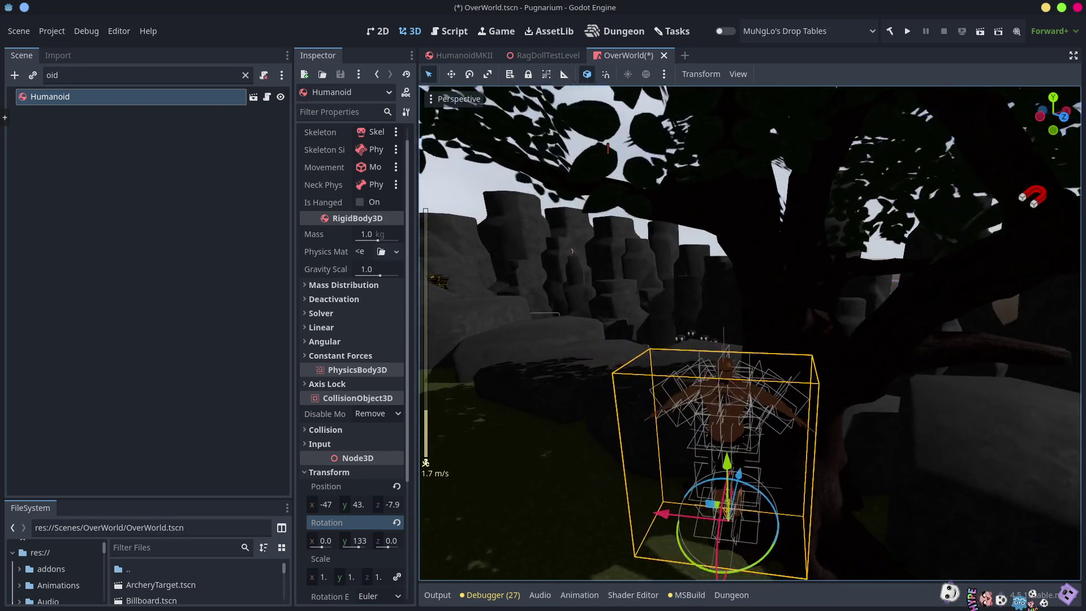
mouse_move(763, 394)
left_mouse_down()
mouse_move(756, 420)
mouse_move(836, 376)
mouse_move(852, 286)
mouse_move(836, 395)
mouse_move(769, 417)
left_mouse_up()
Toggle the Humanoid's Is Hanged option and save OverWorld
left_click(165, 267)
key("ctrl+s")
left_click(175, 97)
left_click(357, 203)
left_click(220, 254)
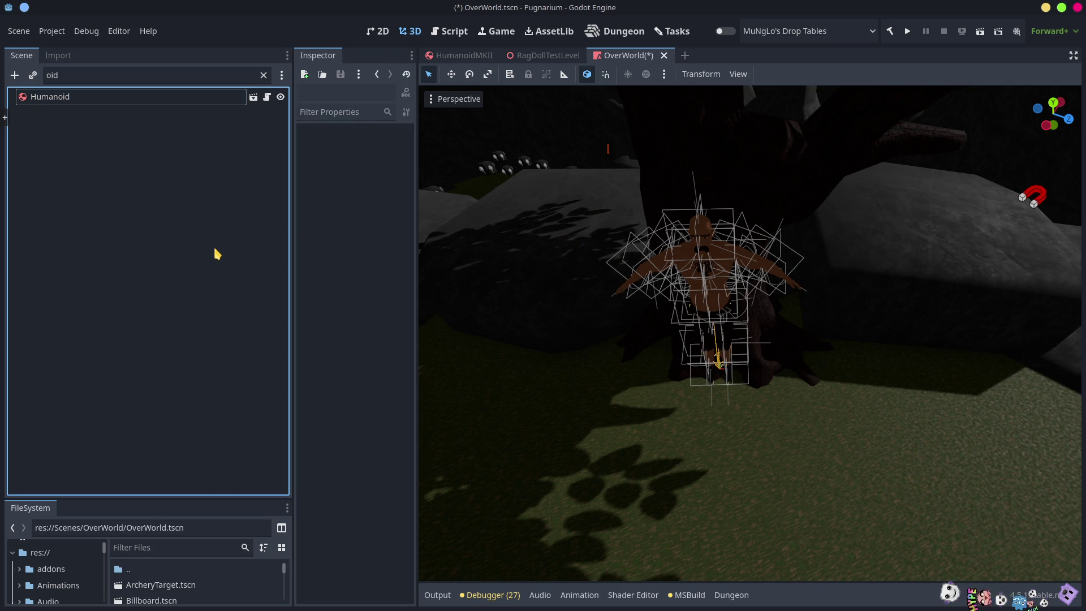
key("ctrl+s")
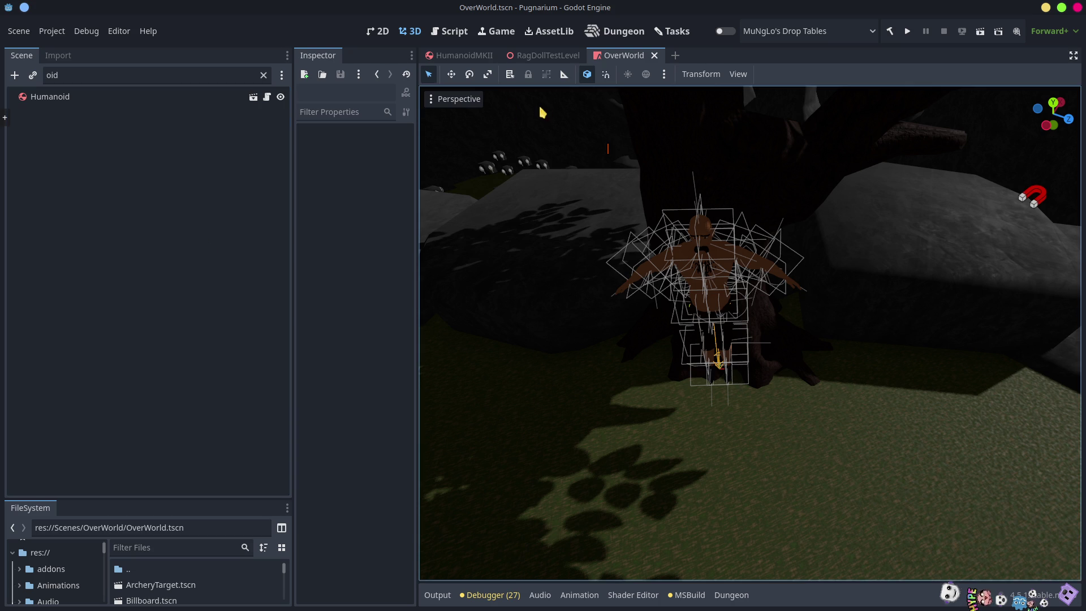
Switch to the HumanoidMKII scene and select its Humanoid root node
left_click(469, 55)
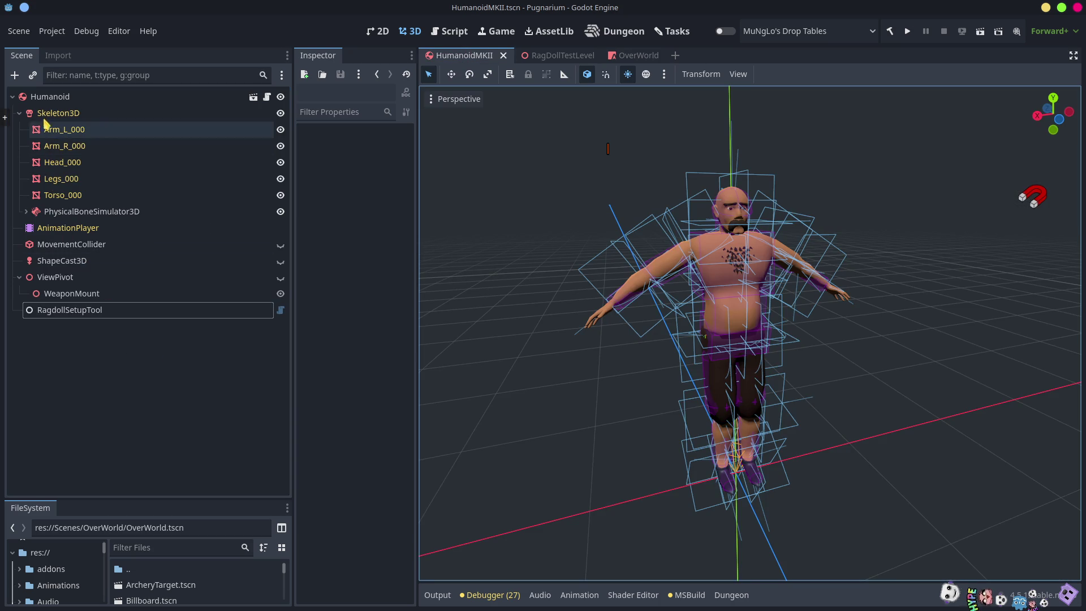
left_click(36, 101)
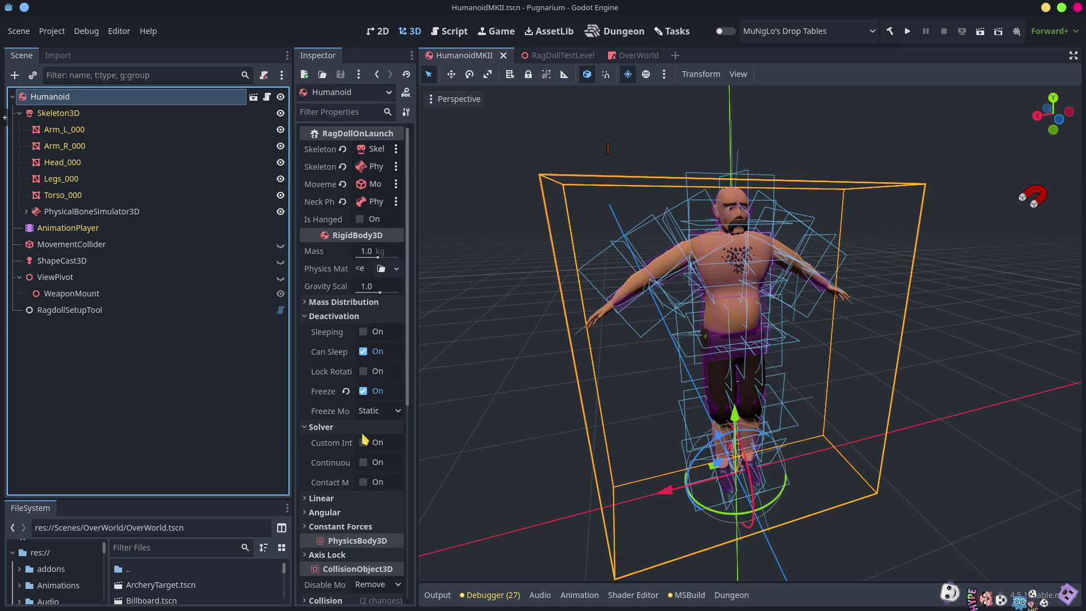
scroll(816, 435, "down", 5)
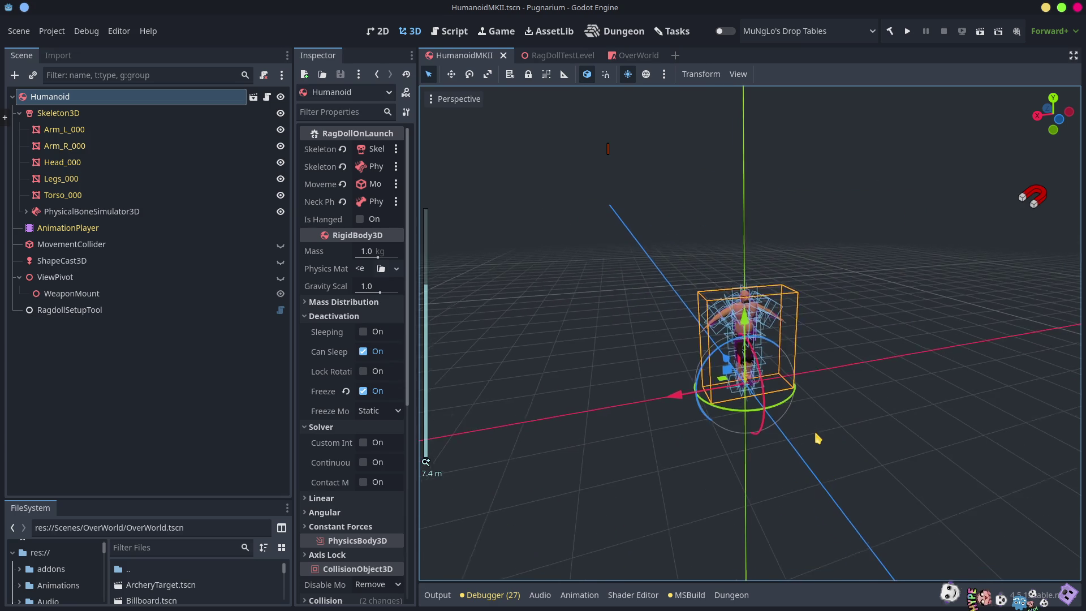
Select Physical Bone DEF-hips and list its named collision layers in a widened Inspector
left_click(26, 211)
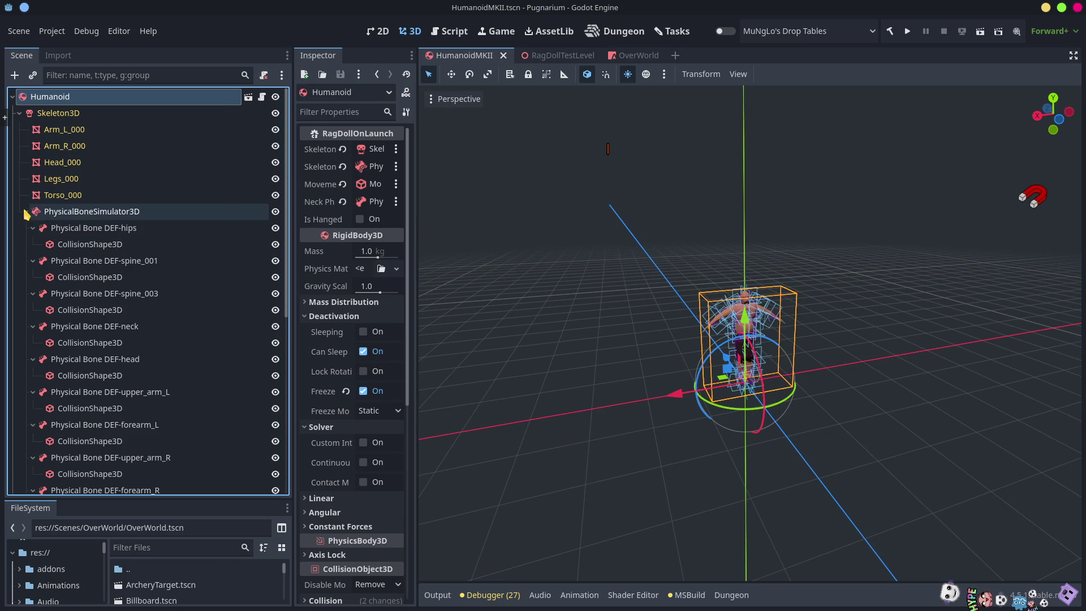
left_click(70, 247)
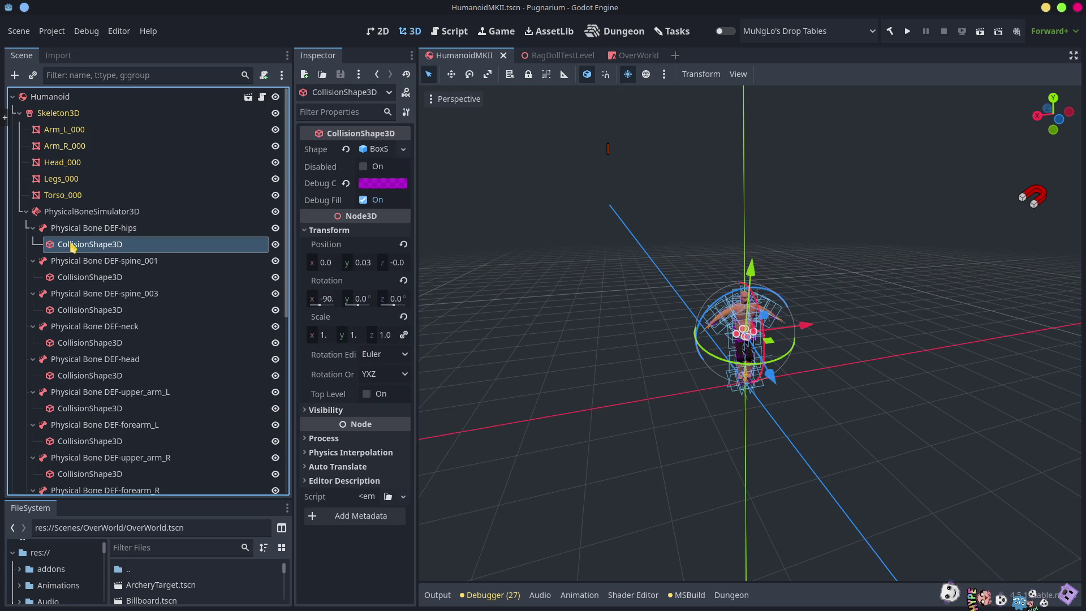
left_click(69, 233)
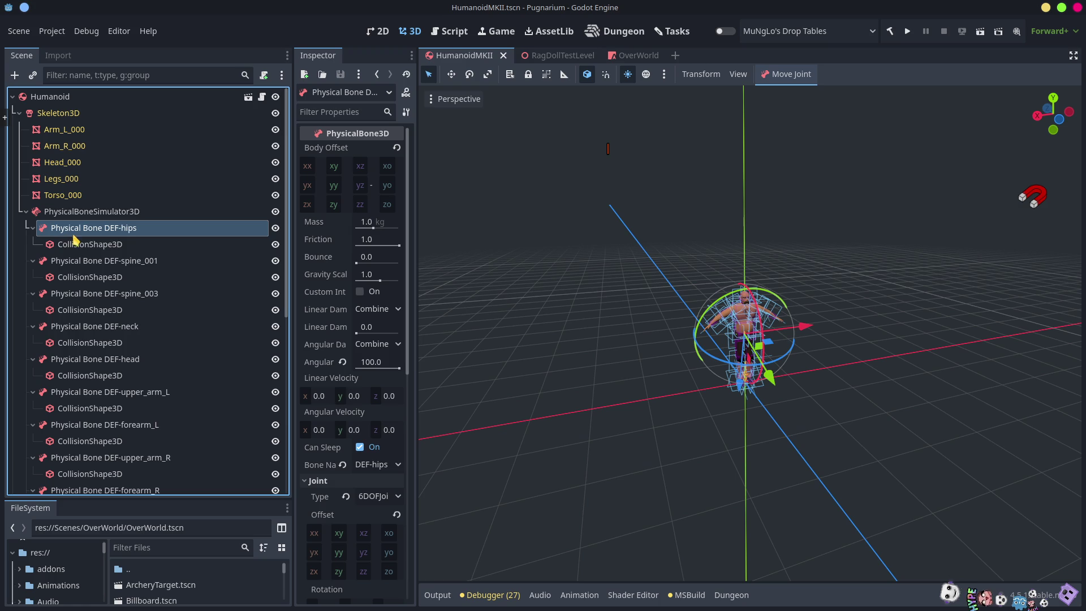
left_click_drag(417, 193, 608, 210)
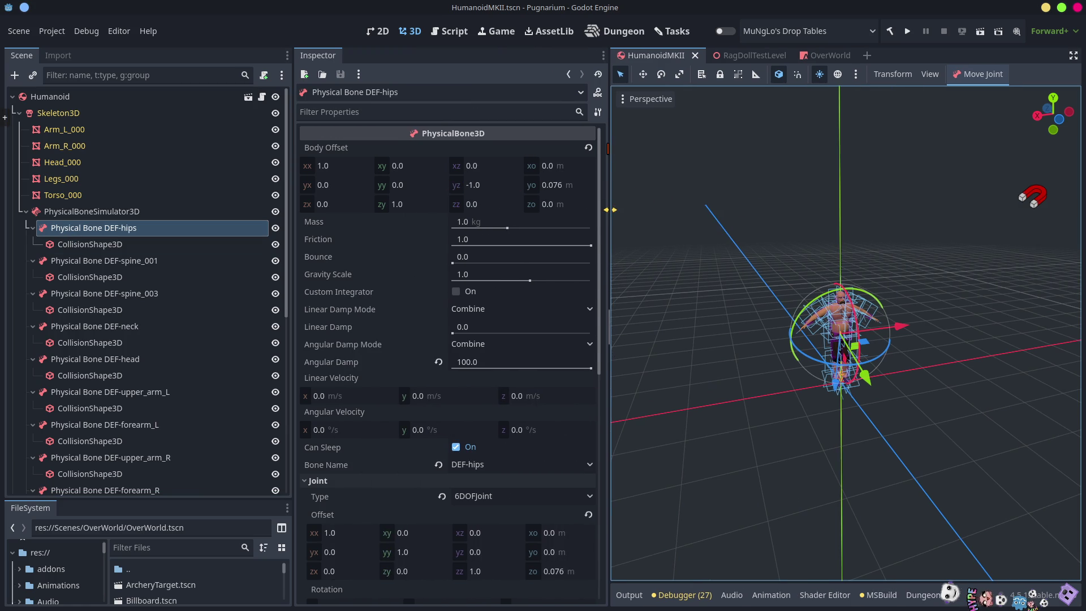
scroll(511, 454, "down", 10)
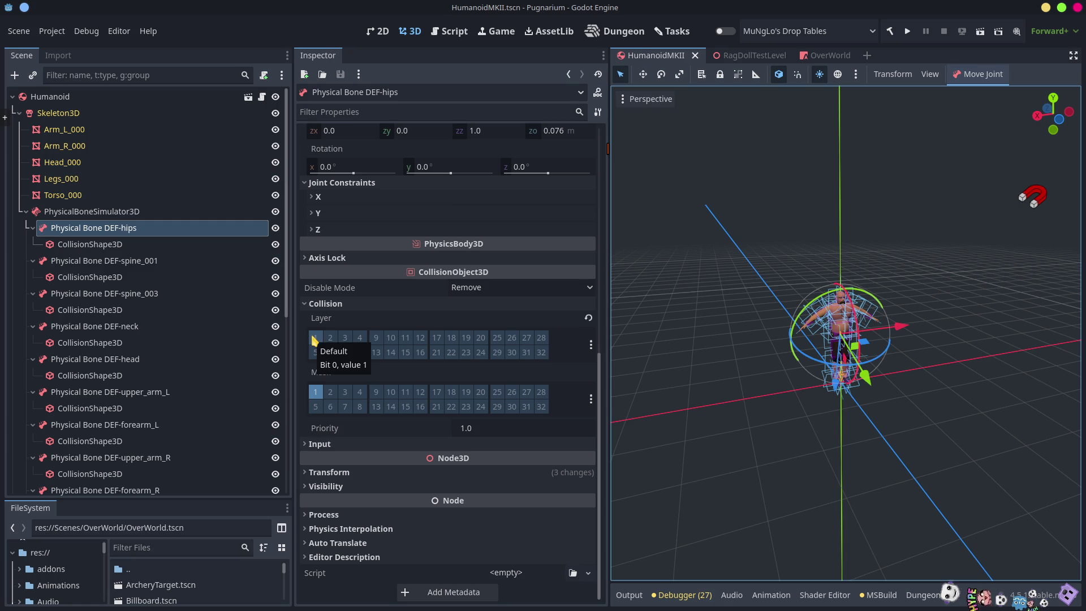
left_click(591, 345)
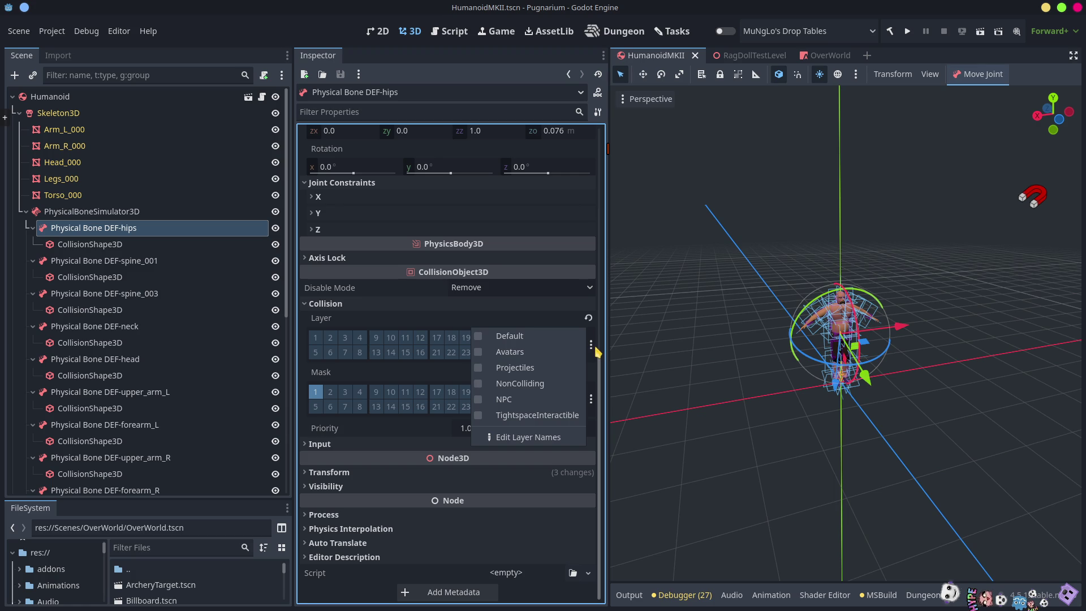
Name 3D physics layer 6 'Hitboxes' and put DEF-hips on collision layer 6
left_click(503, 440)
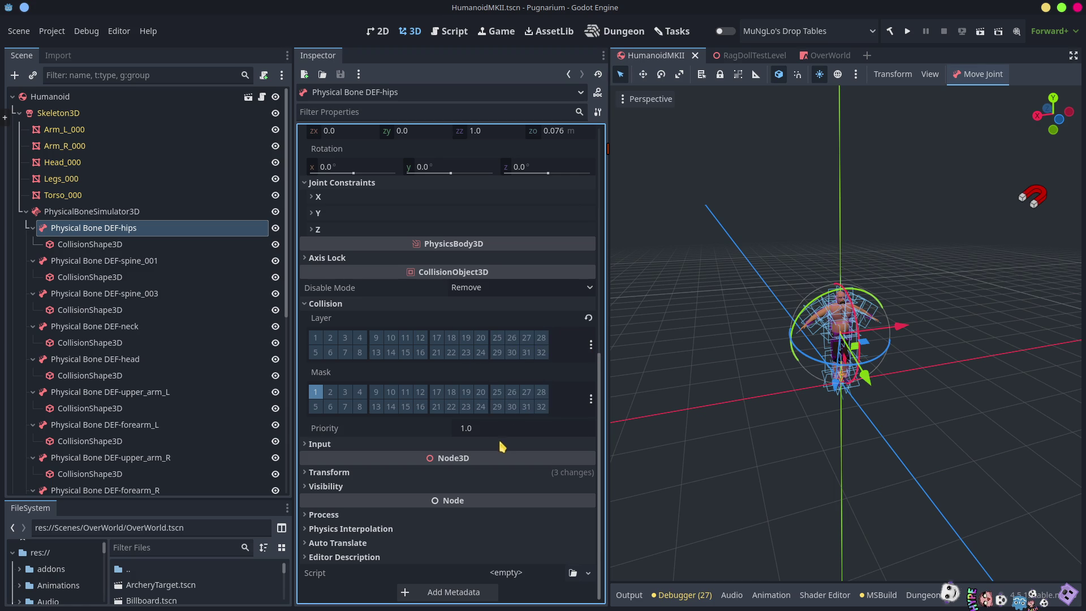
left_click(595, 225)
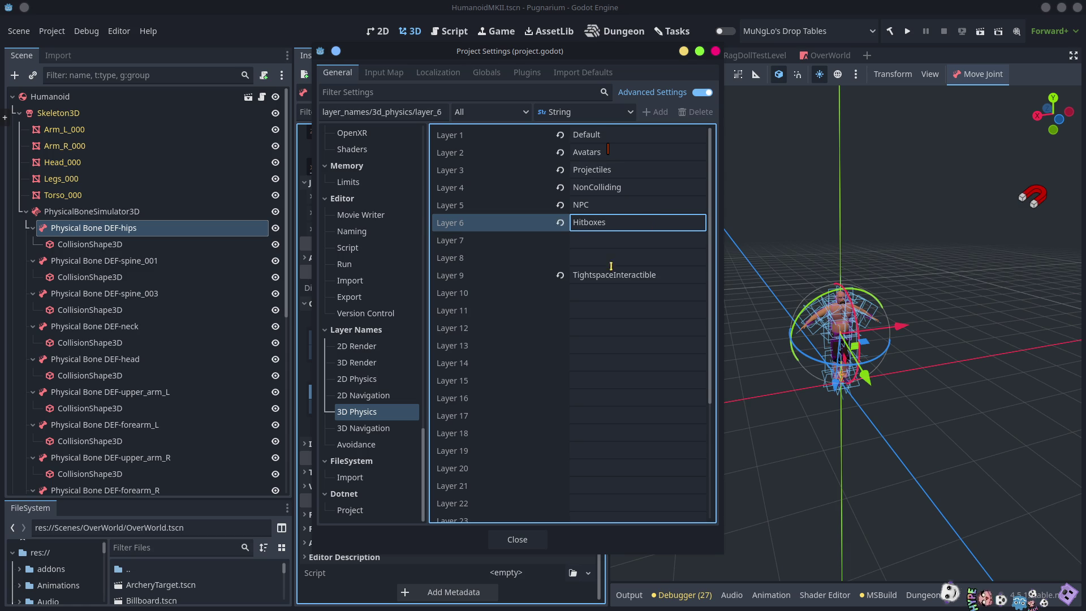
left_click(518, 542)
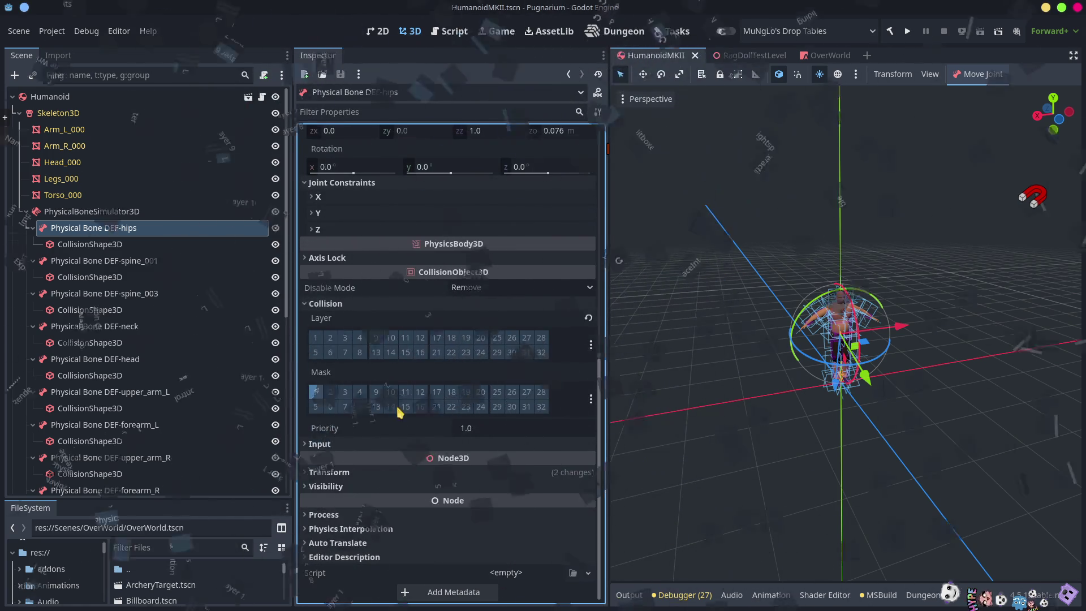
left_click(331, 353)
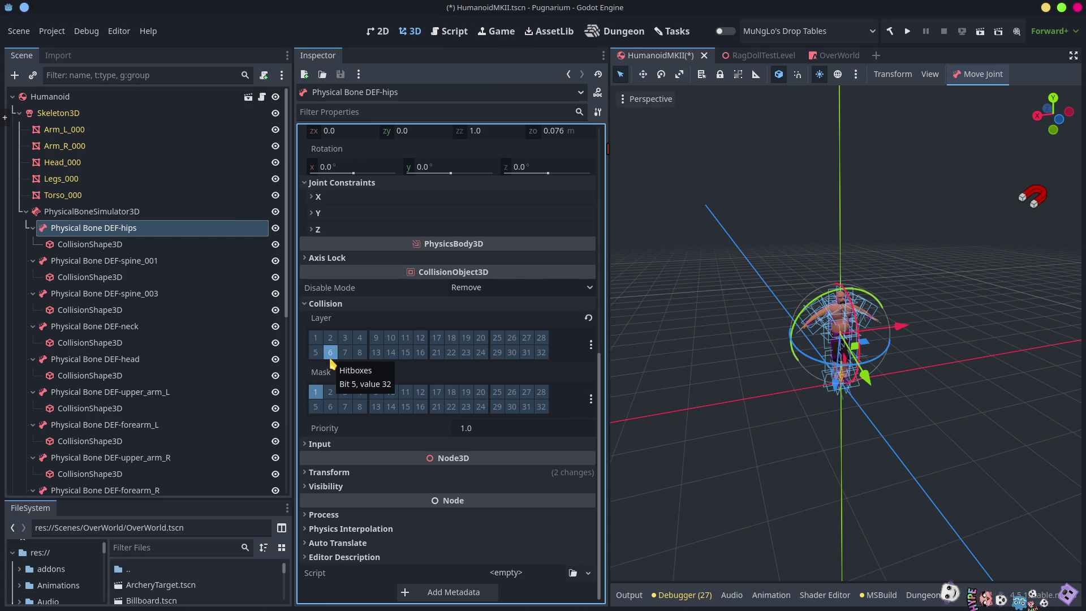
left_click(82, 78)
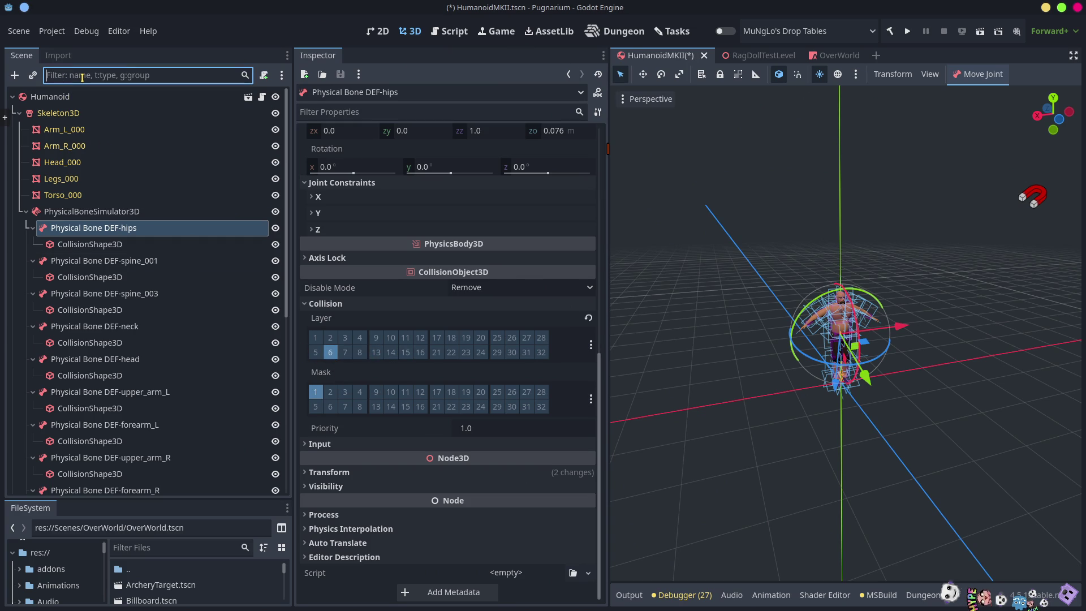
Filter the tree for 'phy' and put all 15 physical bones on Hitboxes layer 6
type("phys")
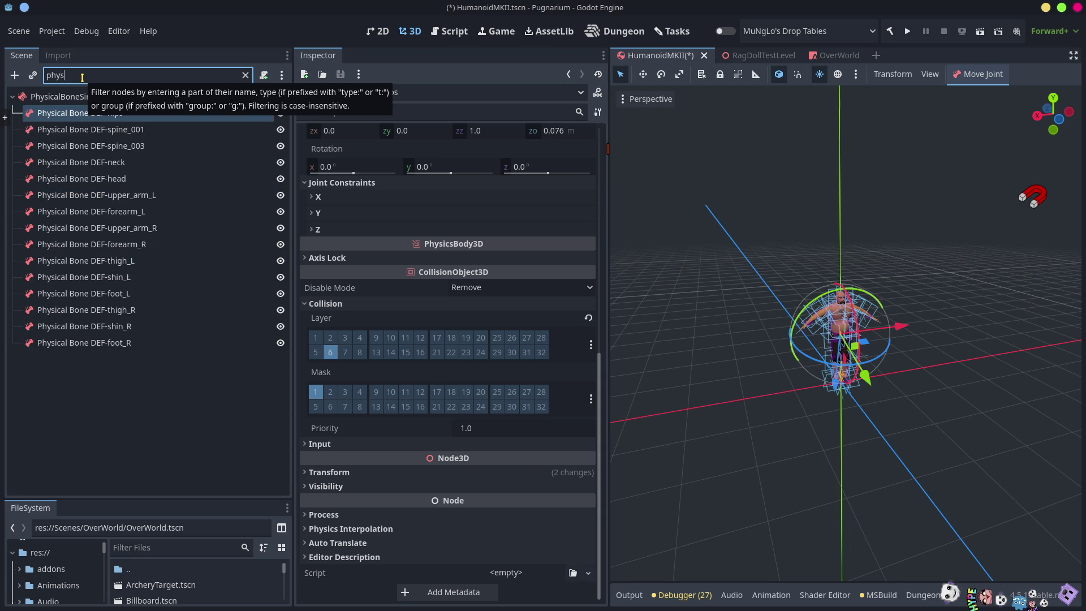
left_click(85, 342)
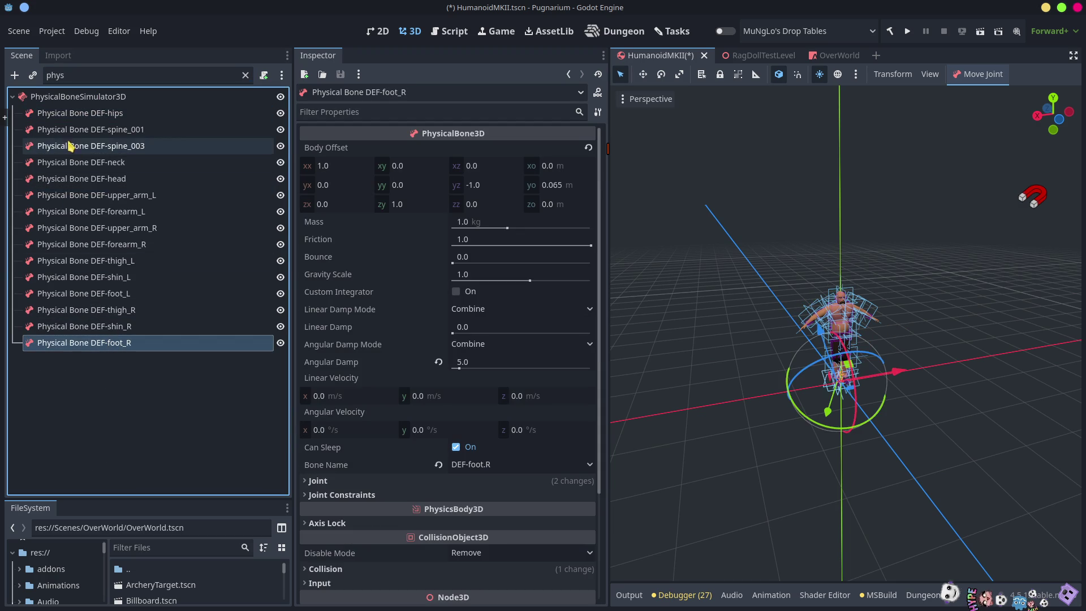
left_click(59, 116, "shift")
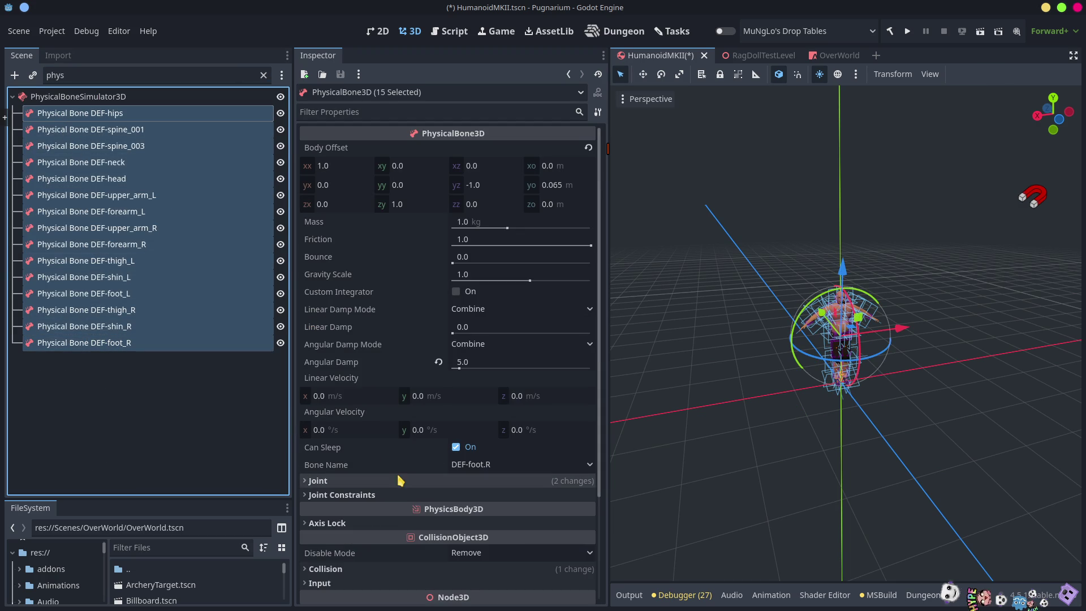
scroll(402, 492, "down", 3)
left_click(341, 435)
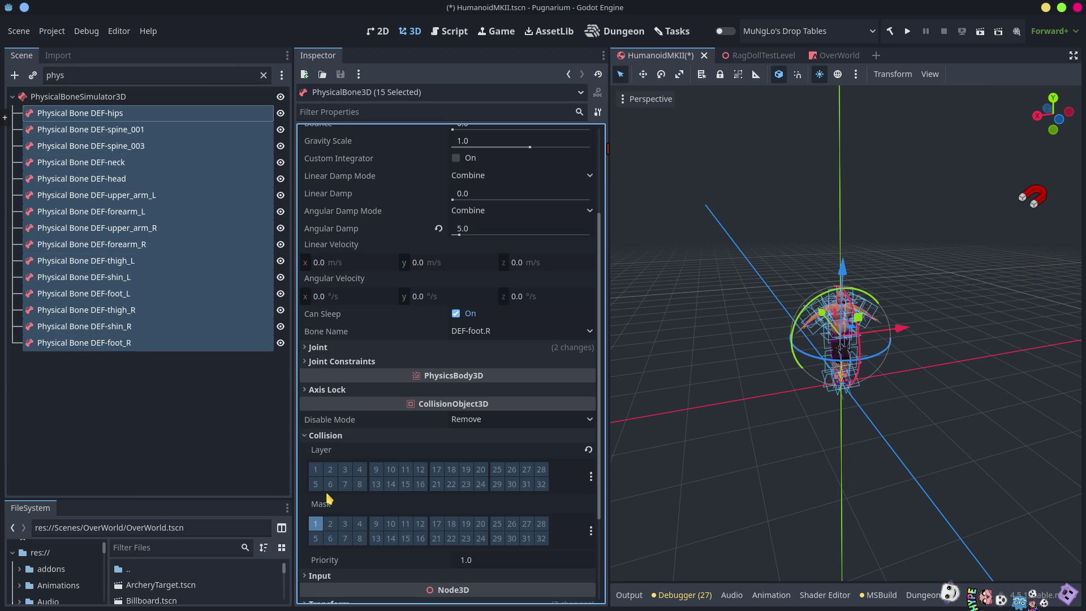
Verify DEF-foot_R's collision layer, save HumanoidMKII, and enlarge the FileSystem panel
left_click(158, 429)
left_click(98, 344)
scroll(368, 503, "down", 3)
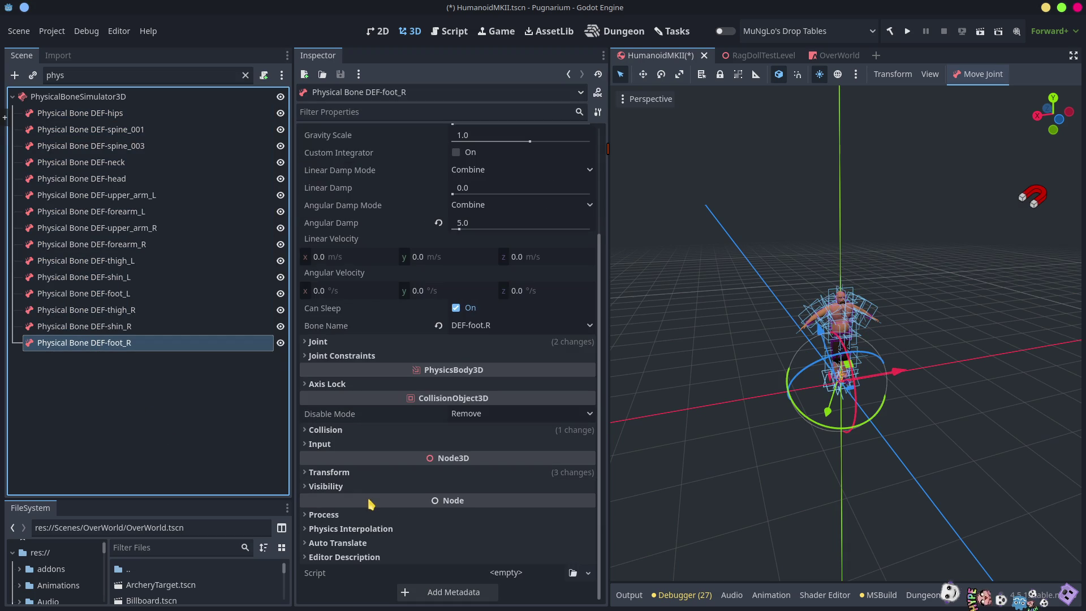
left_click(339, 433)
left_click(143, 443)
key("ctrl+s")
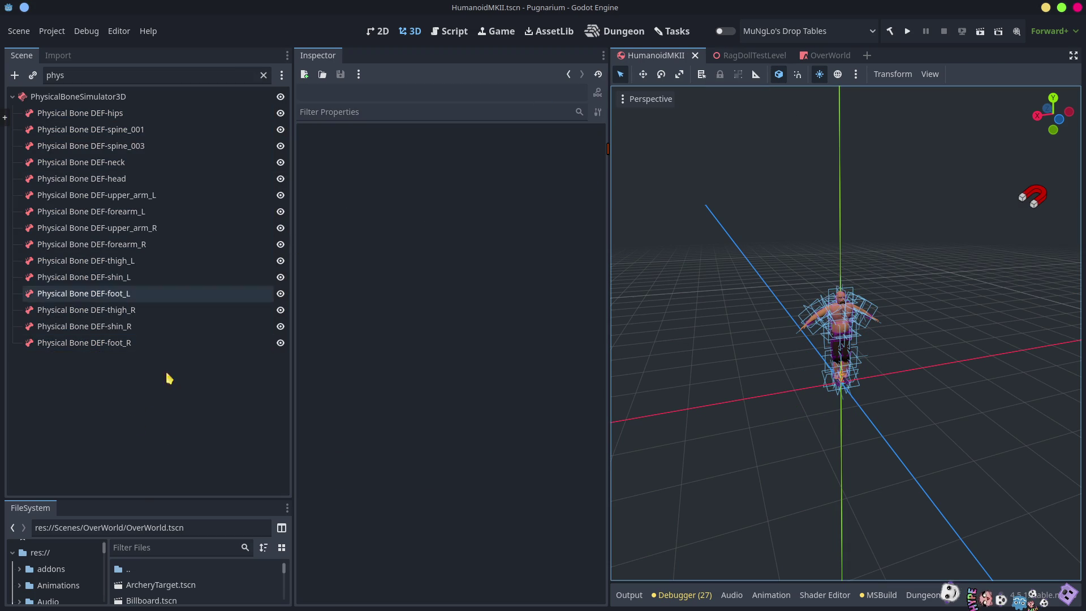
mouse_move(147, 498)
left_mouse_down()
mouse_move(168, 308)
mouse_move(148, 232)
left_mouse_up()
left_click(175, 552)
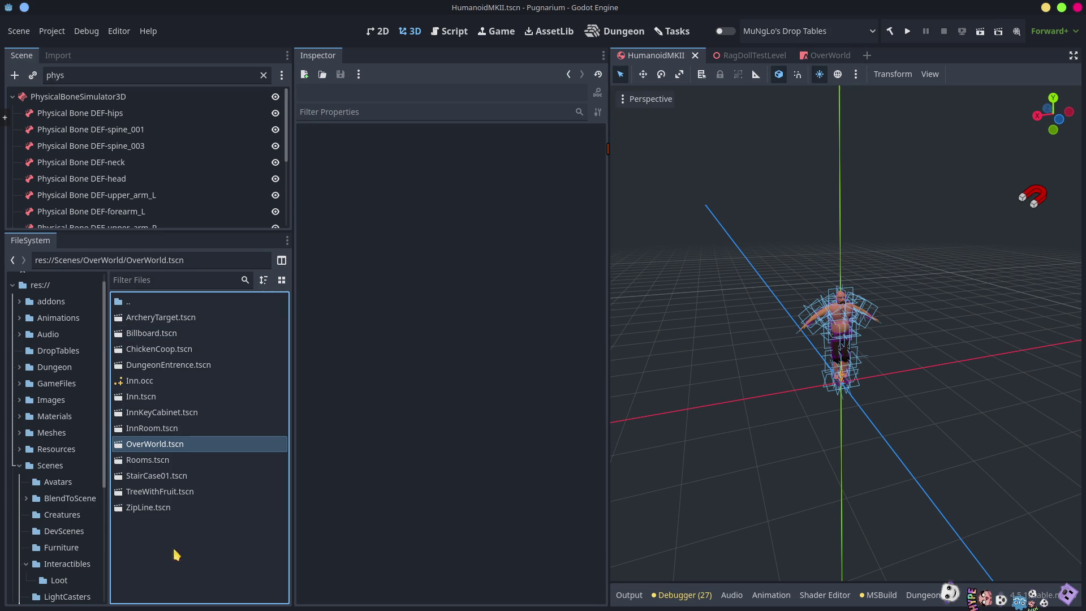
Filter project files for 'weaponb' and open WeaponBaseMKII.tscn
double_click(145, 303)
left_click(140, 280)
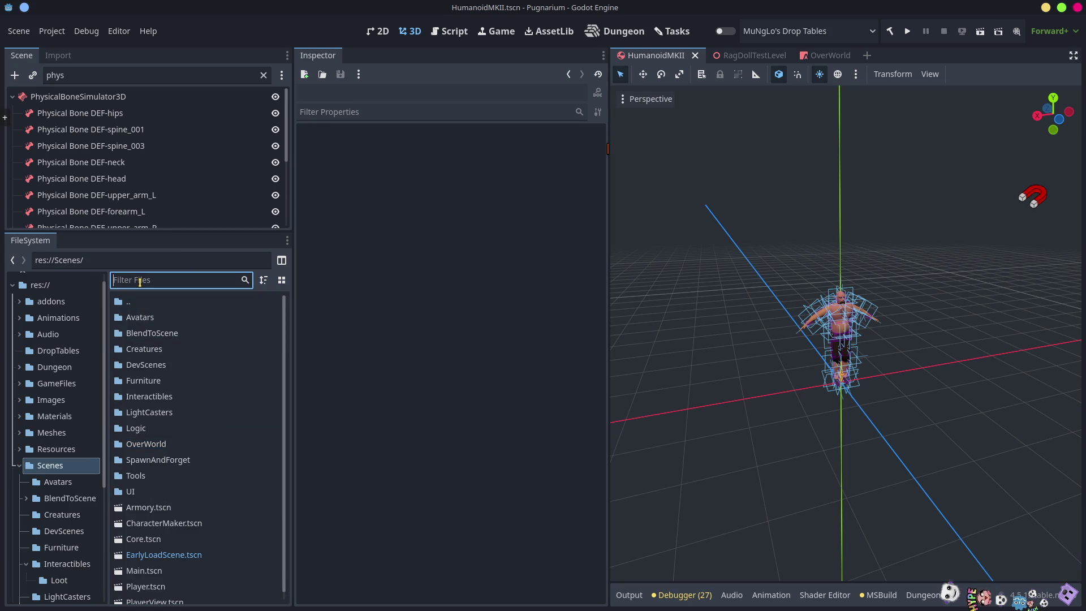
type("wea")
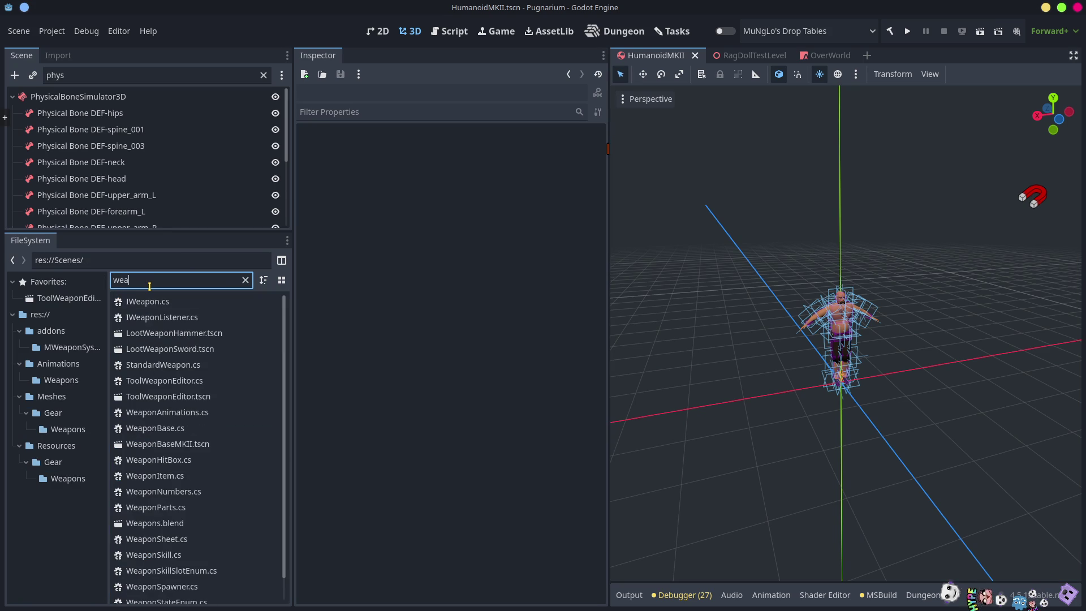
type("ponb")
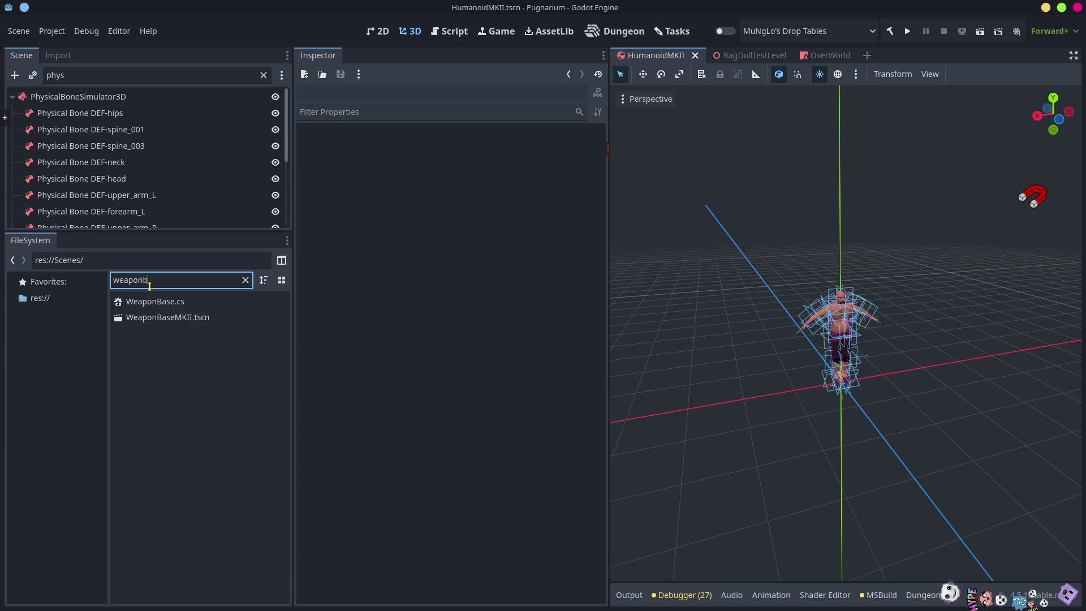
left_click(166, 319)
double_click(166, 320)
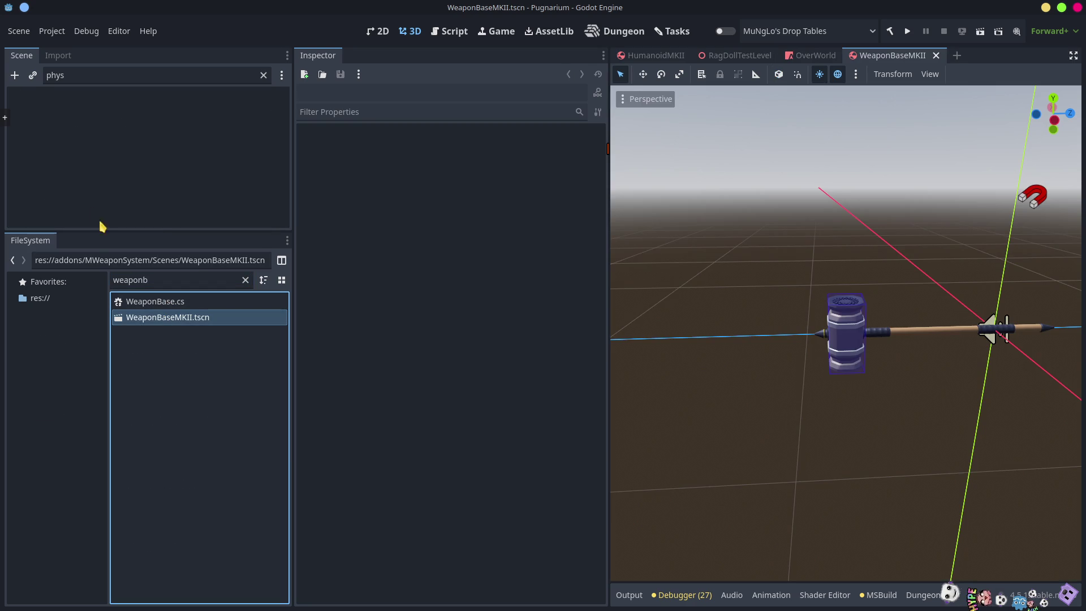
Enable collision mask layer 6 (Hitboxes) on WeaponBase and save the scene
left_click(263, 75)
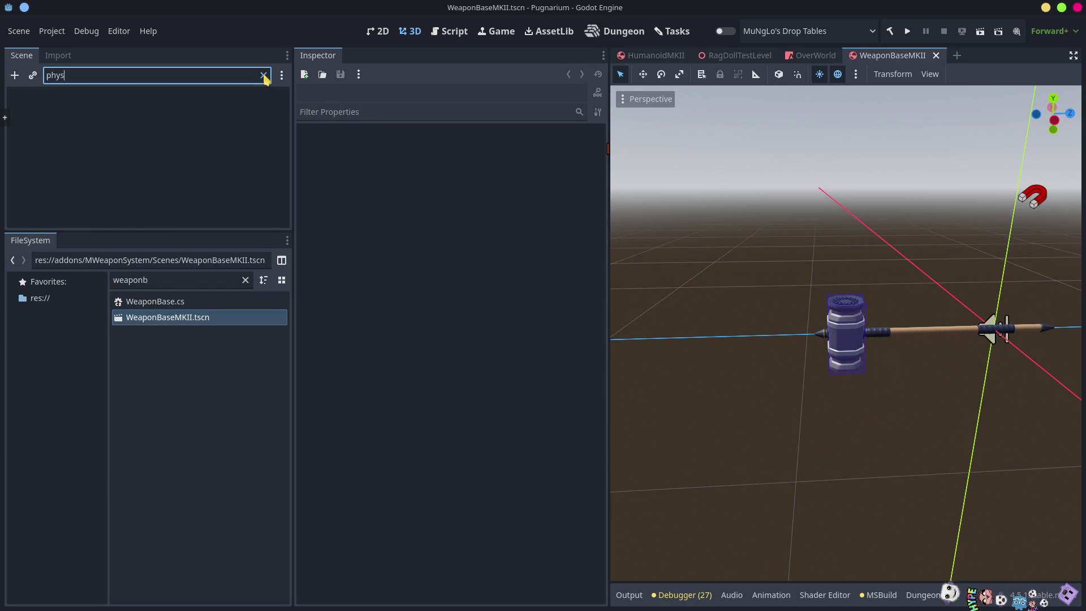
mouse_move(79, 231)
left_mouse_down()
mouse_move(85, 303)
mouse_move(121, 370)
mouse_move(67, 338)
left_mouse_up()
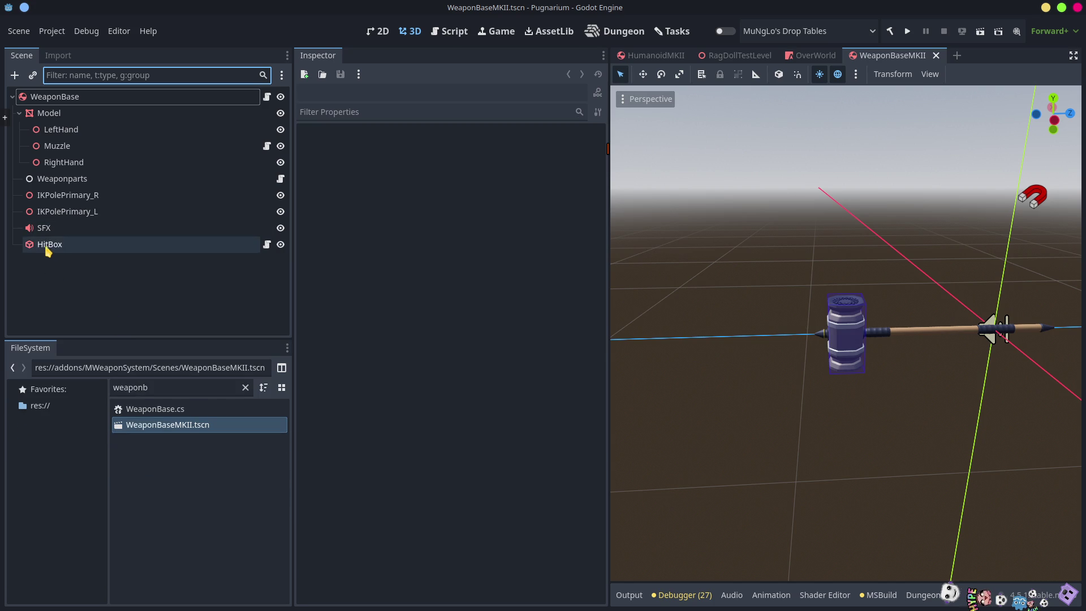
left_click(48, 248)
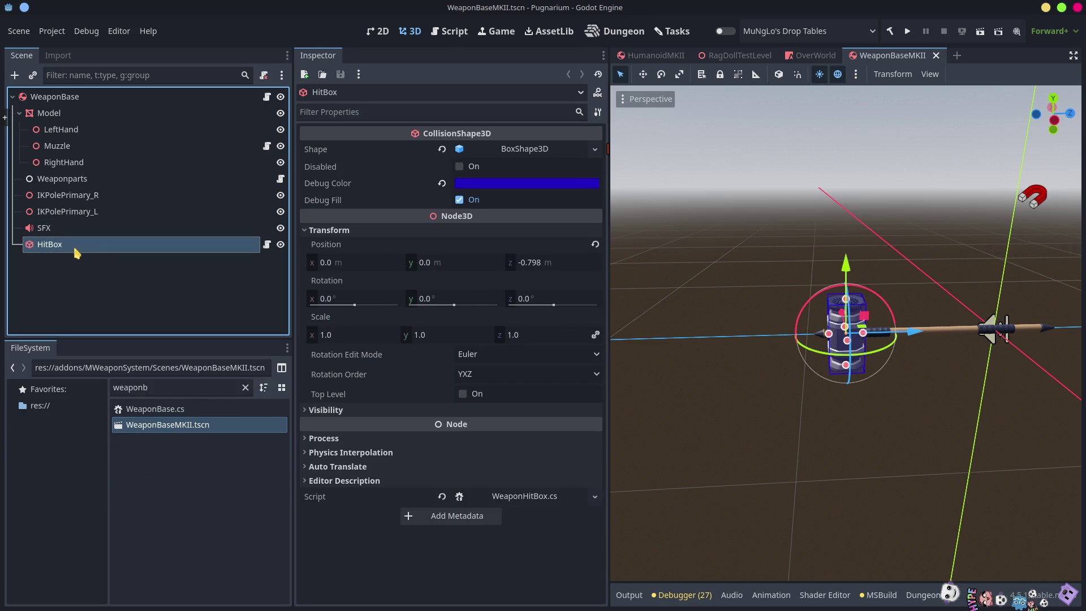
left_click(51, 96)
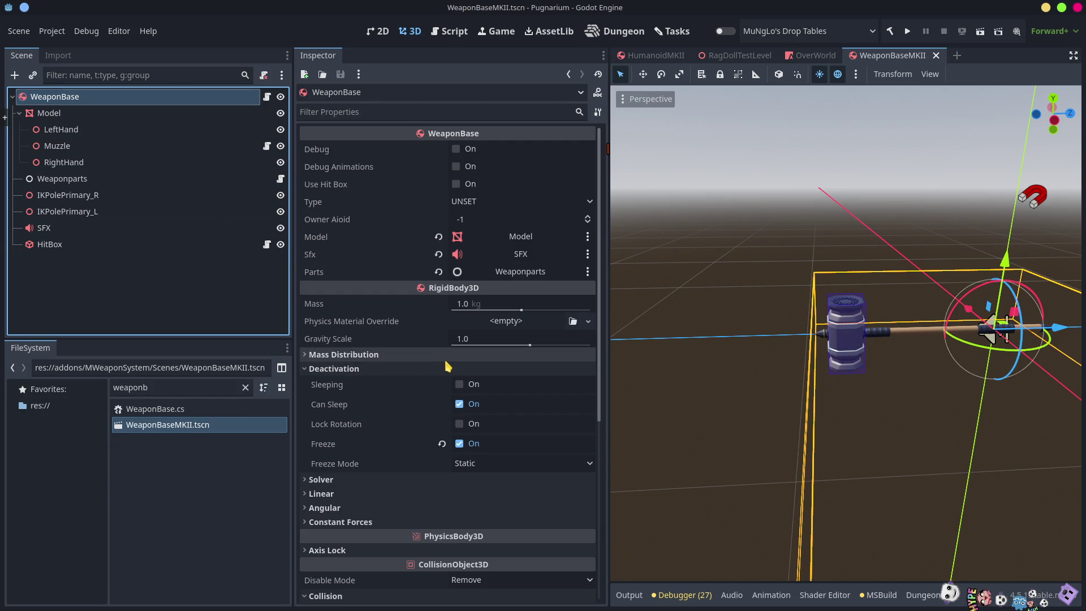
scroll(448, 366, "down", 5)
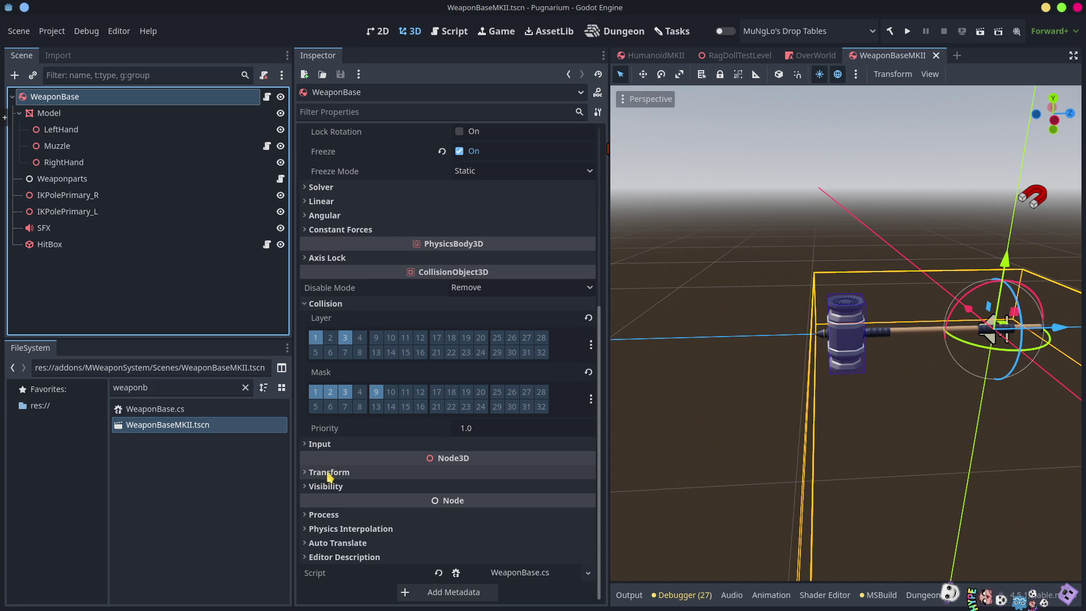
left_click(332, 411)
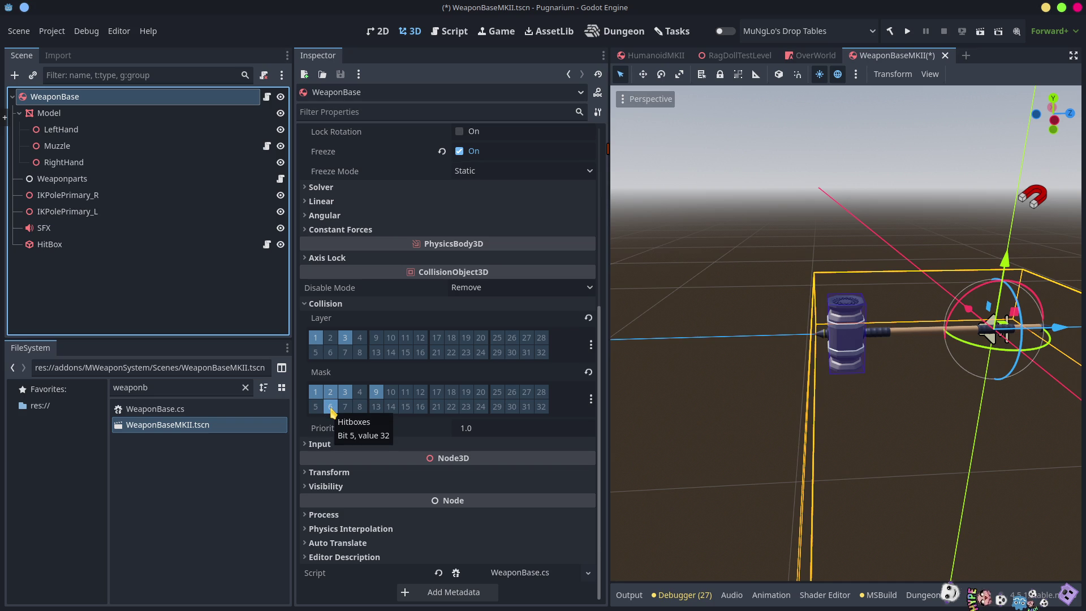
key("ctrl+s")
double_click(145, 391)
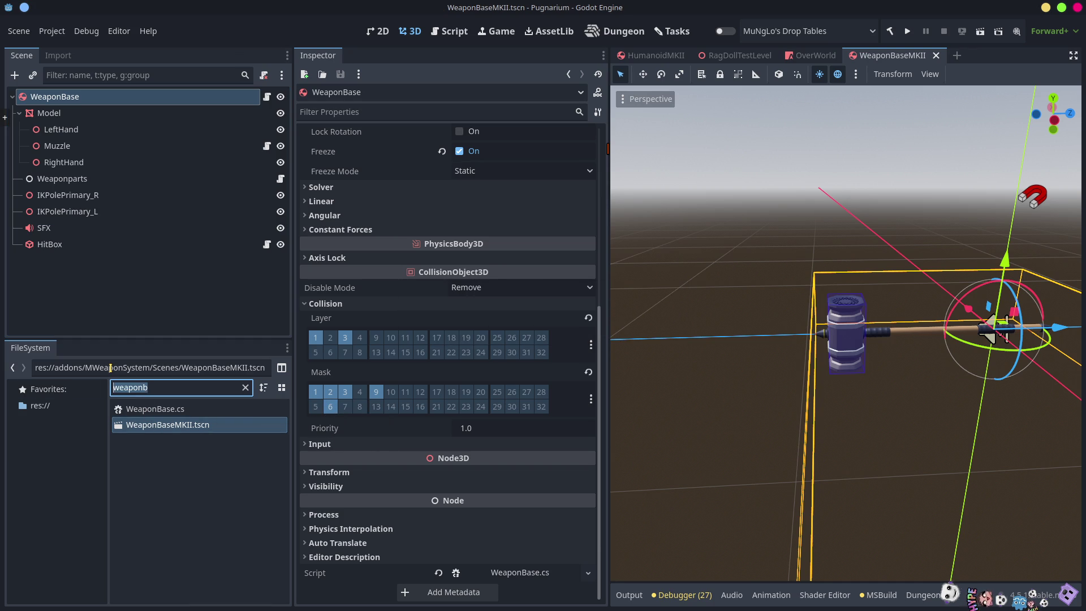
Open ProjectileBaseMKII.tscn, enable mask layer 6 (Hitboxes), save, and run the project
type("pro")
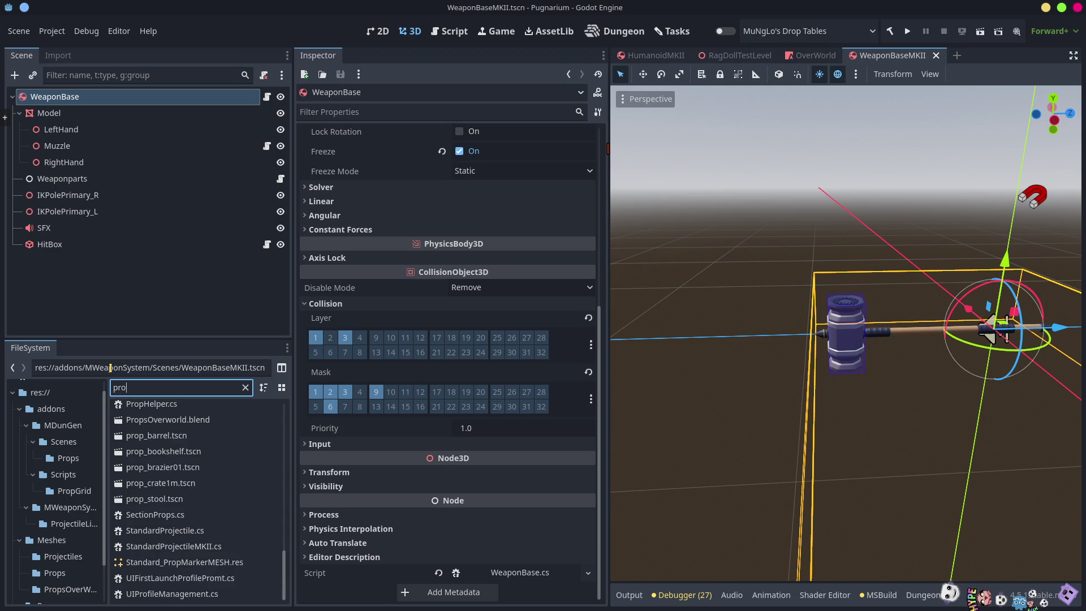
type("ject")
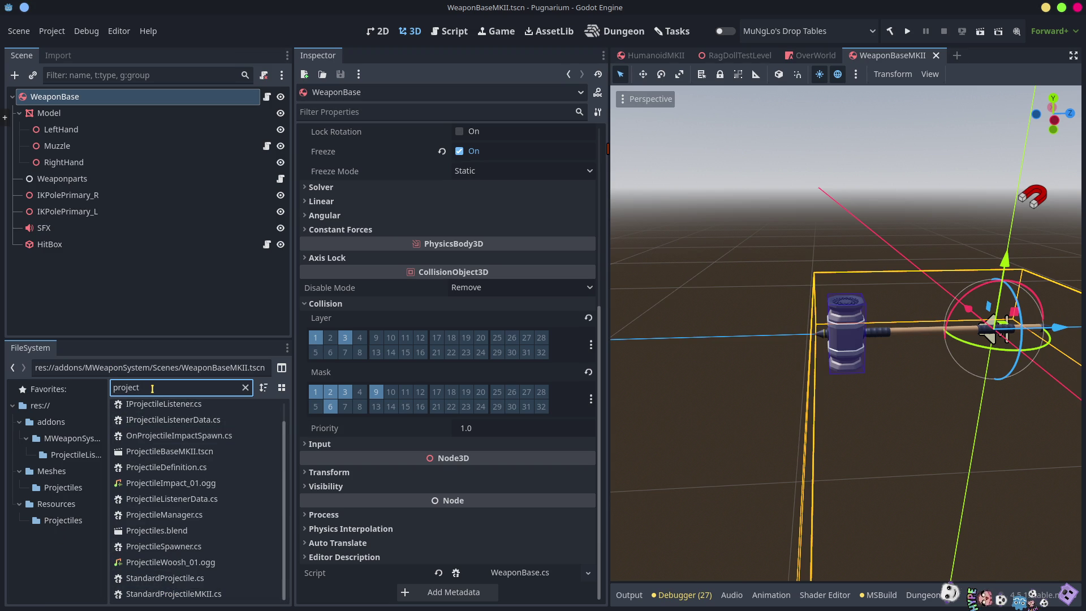
double_click(170, 451)
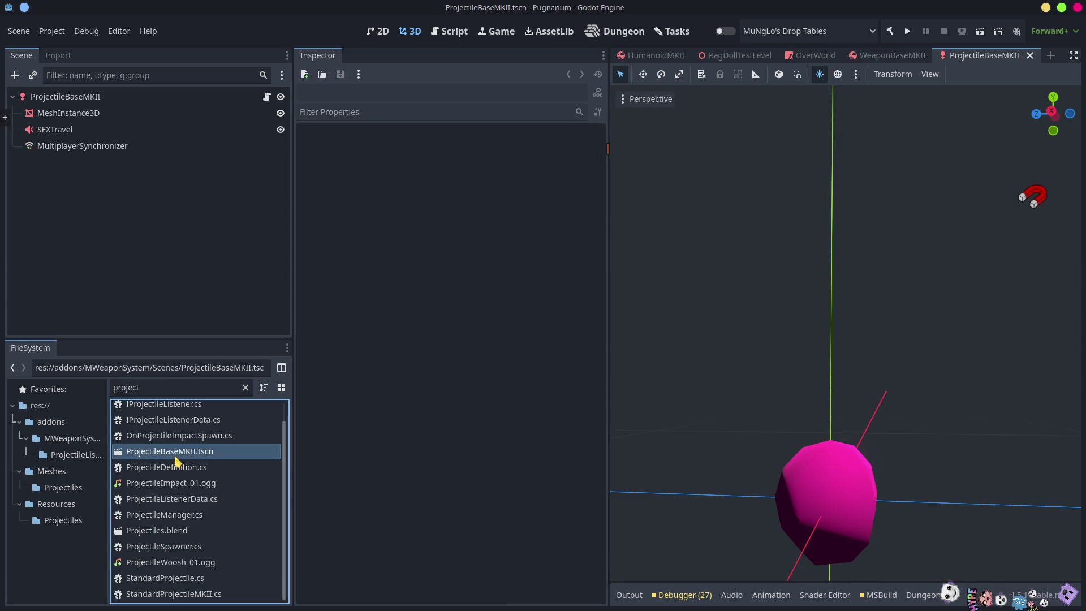
left_click(66, 99)
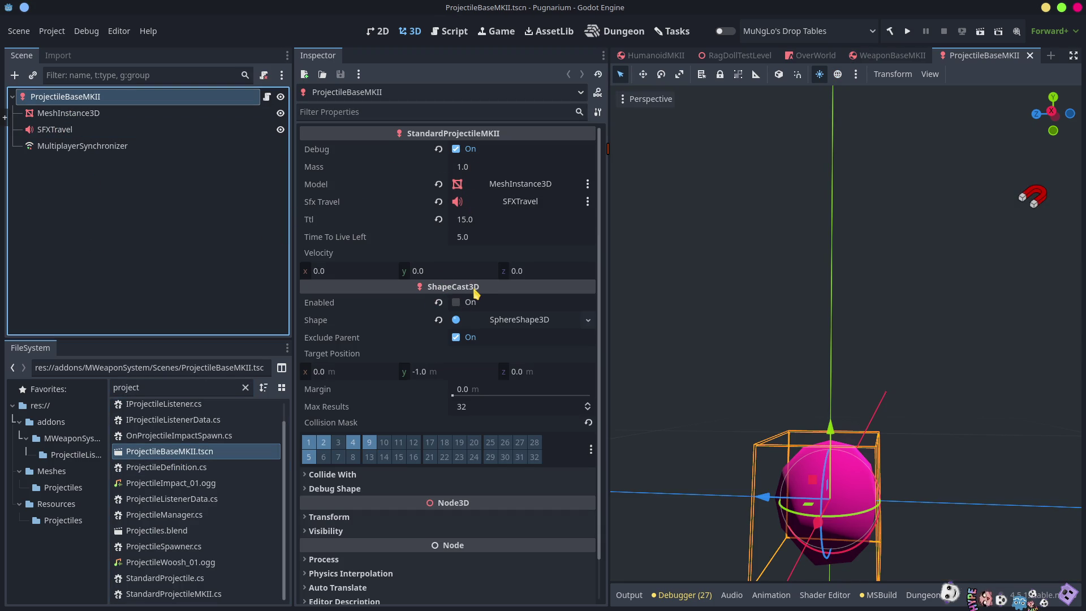
left_click(324, 457)
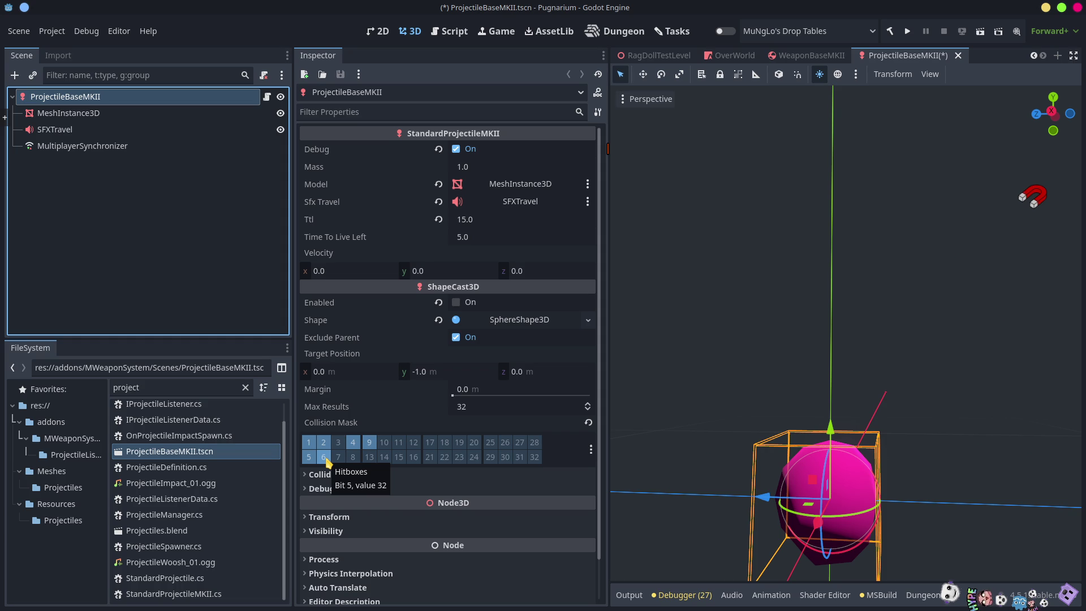
key("ctrl+s")
left_click(908, 32)
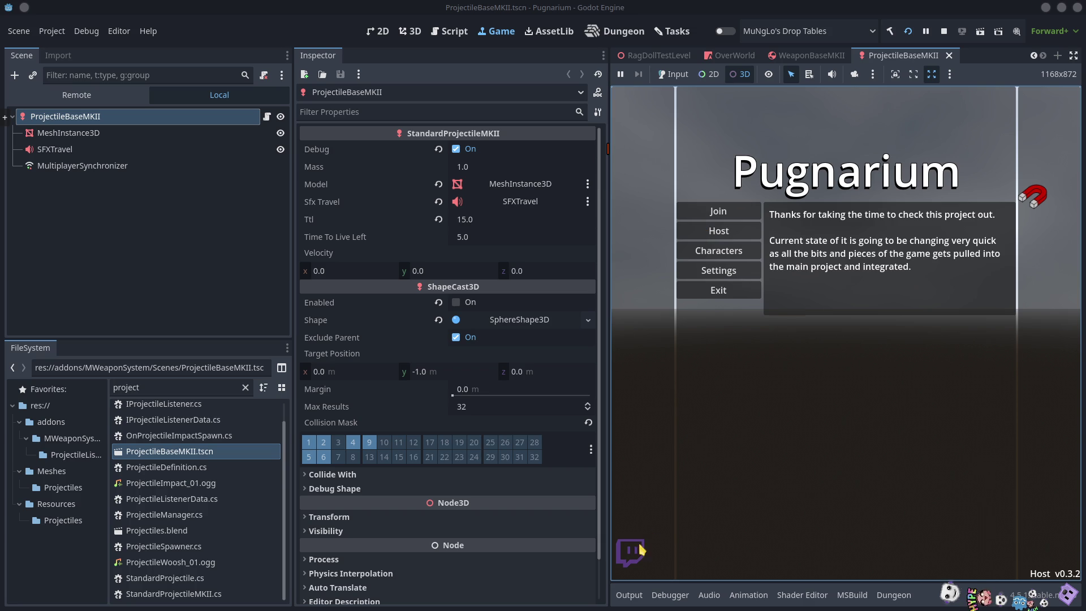
Enable game input, maximize the game view, host the game and enter with a character
left_click(674, 75)
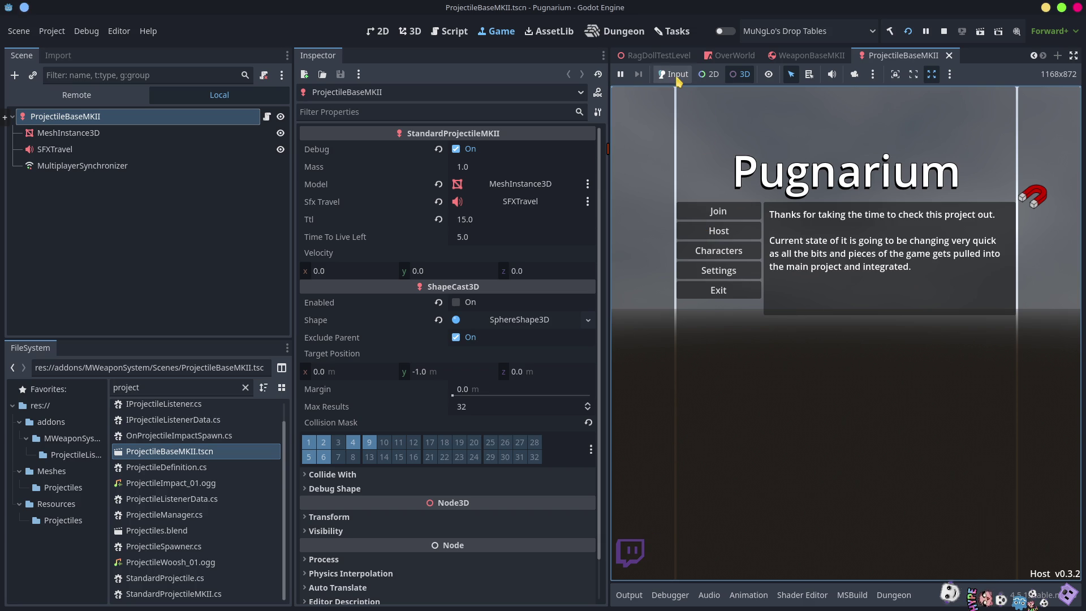
left_click(718, 231)
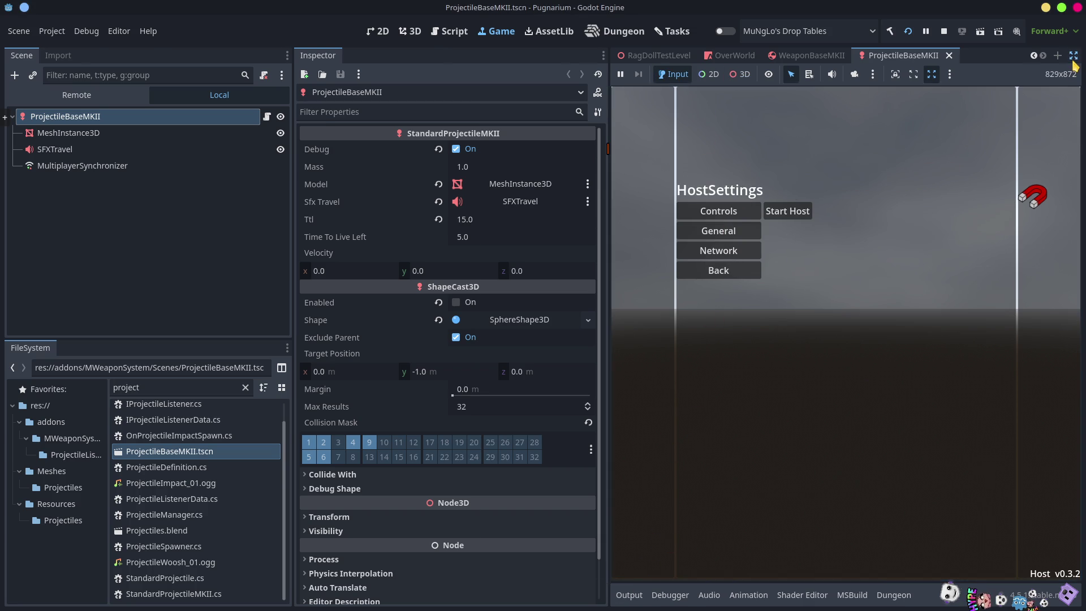
left_click(1073, 55)
left_click(494, 292)
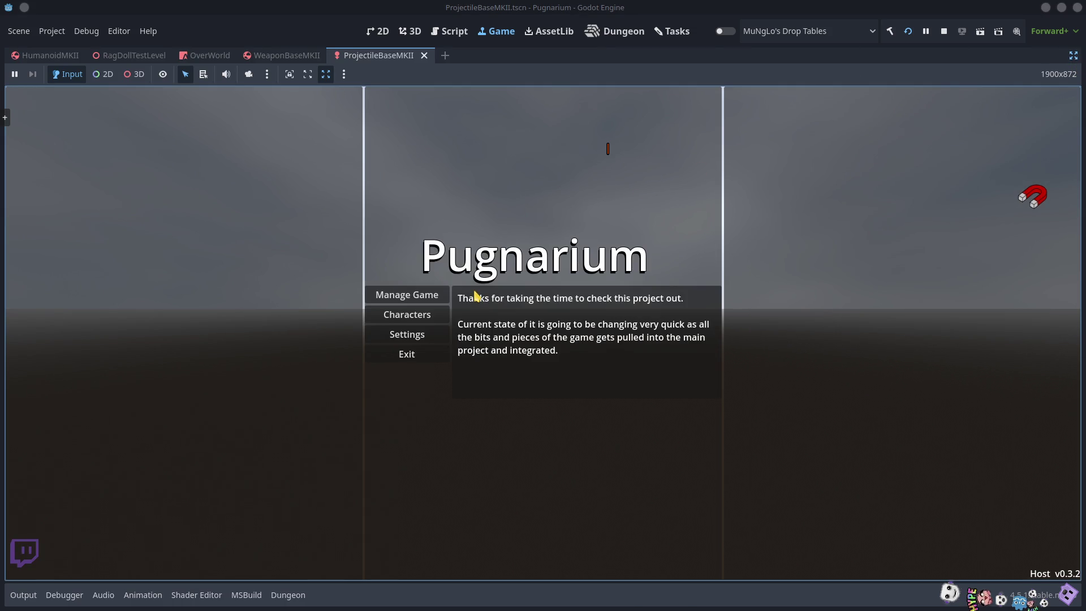
left_click(538, 284)
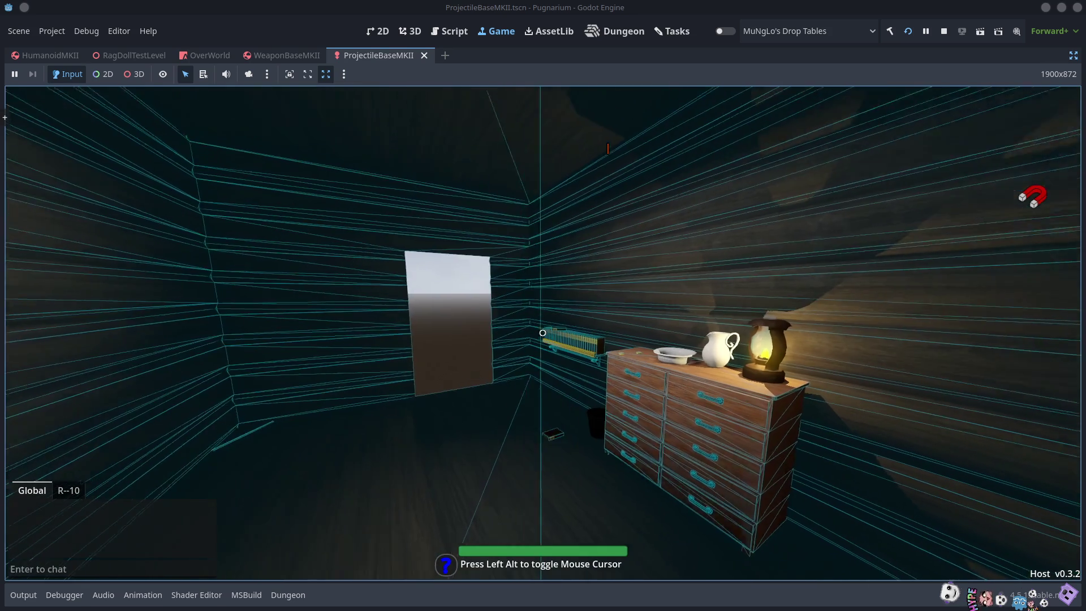
Walk the player to the inn room door and open it
key("w")
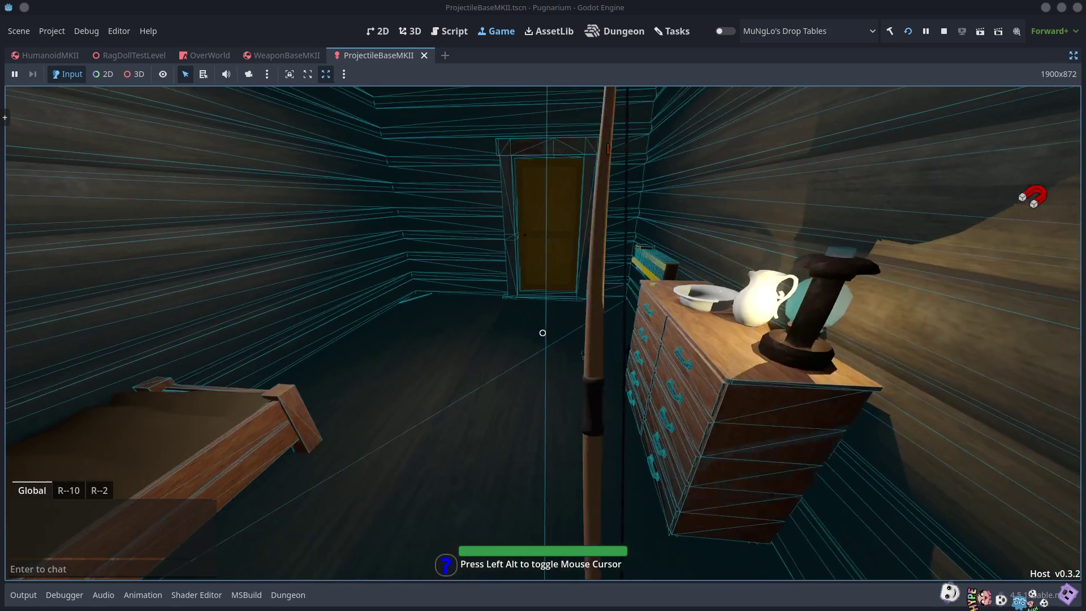
key("w")
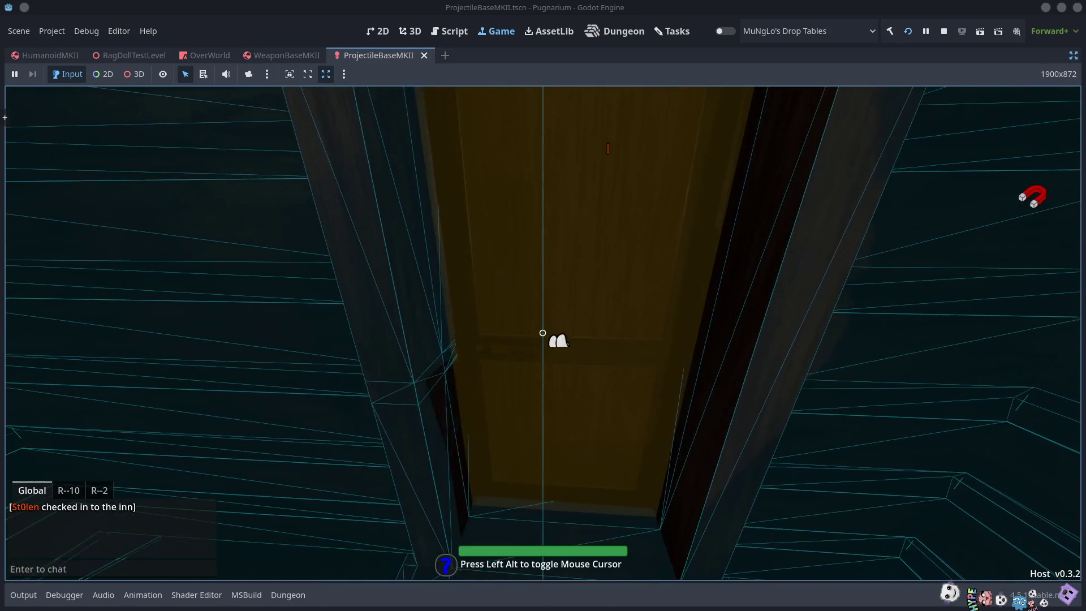
key("e")
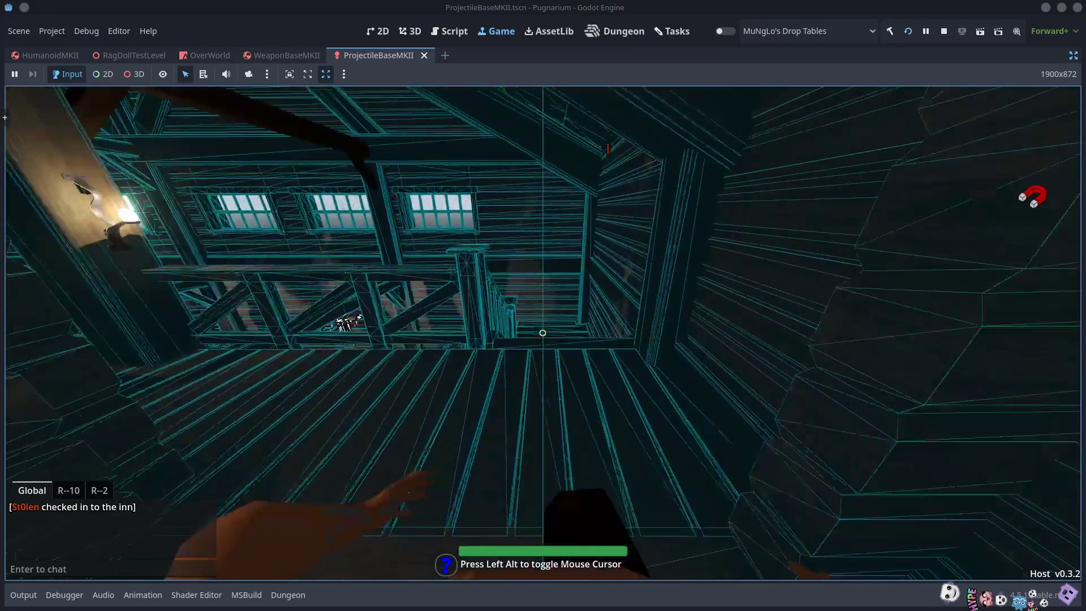
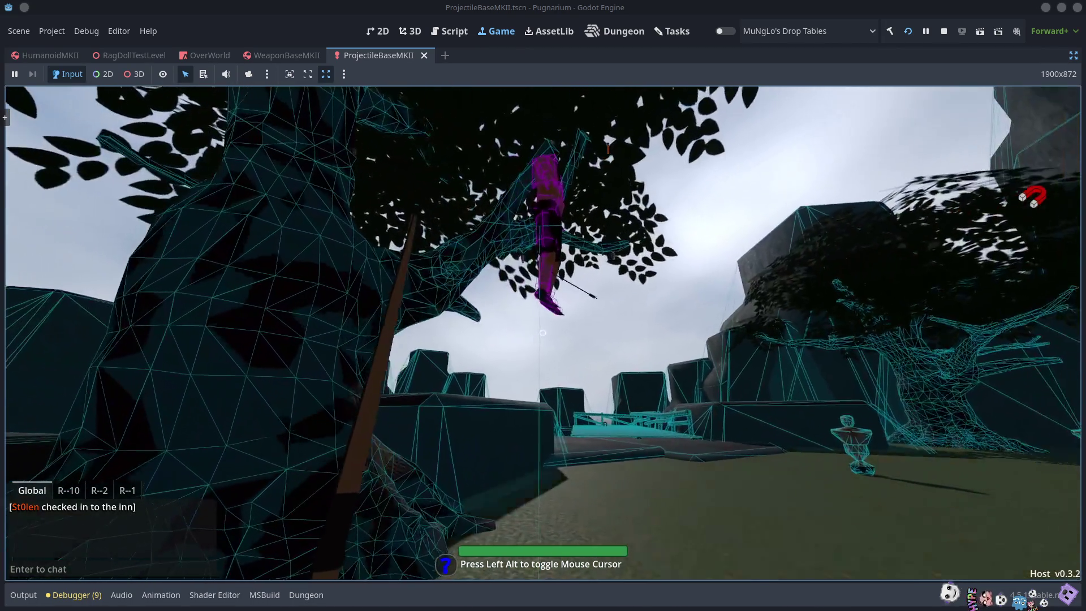
Shoot the bow at the character in the tree, walk closer, swing the hammer, then stop the game
left_click(542, 332)
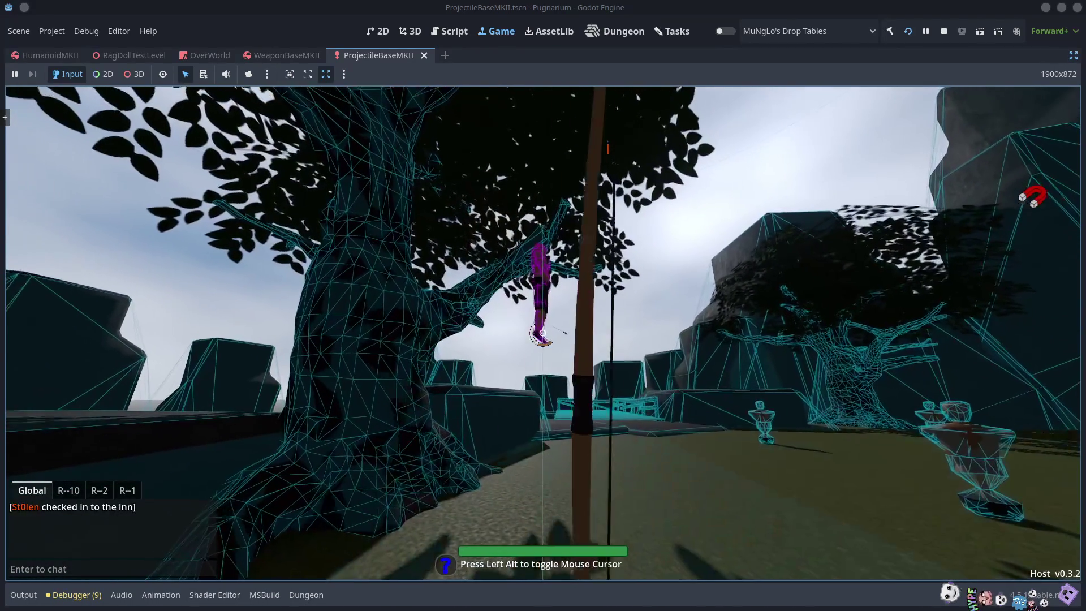
key("w")
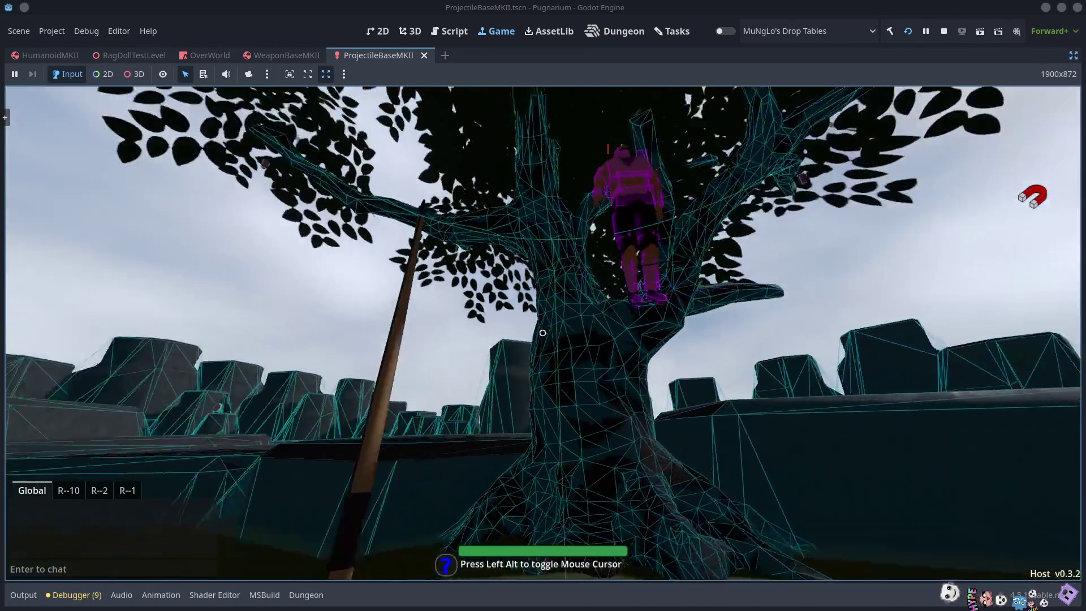
key("w")
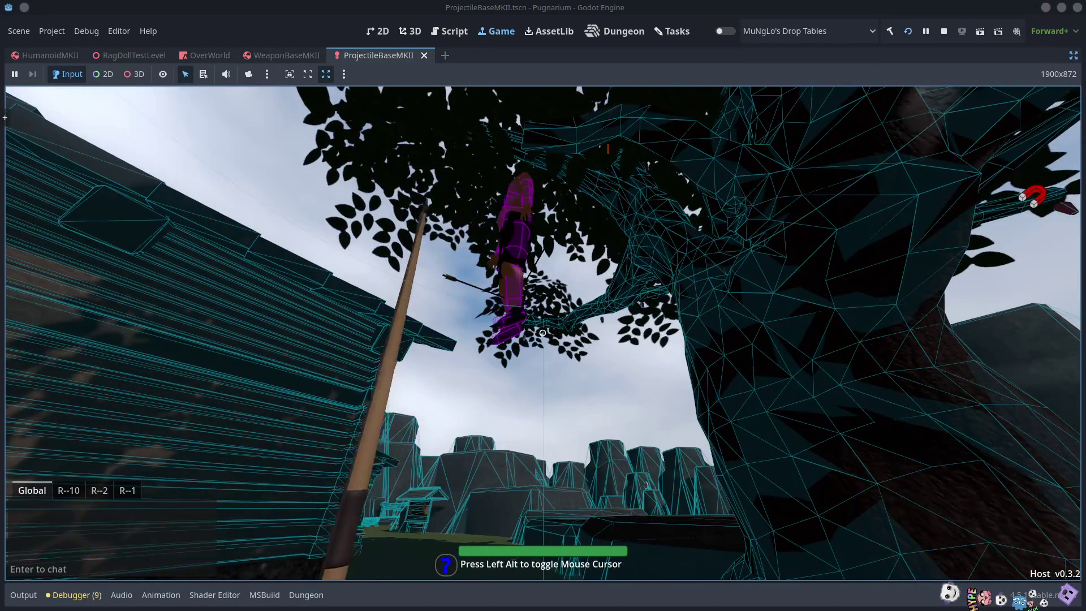
scroll(542, 333, "down", 1)
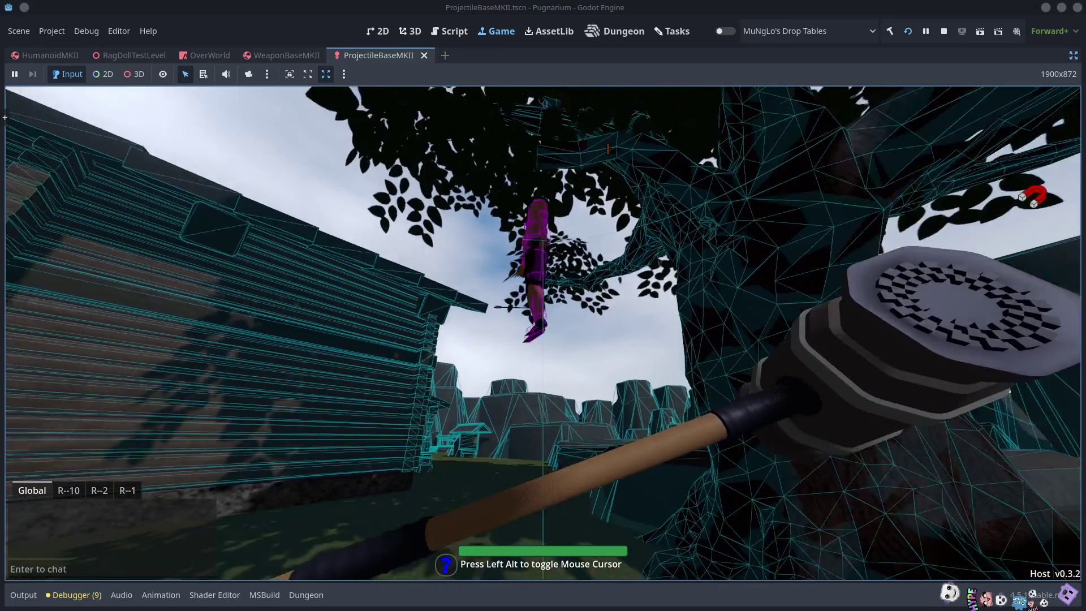
left_click(541, 333)
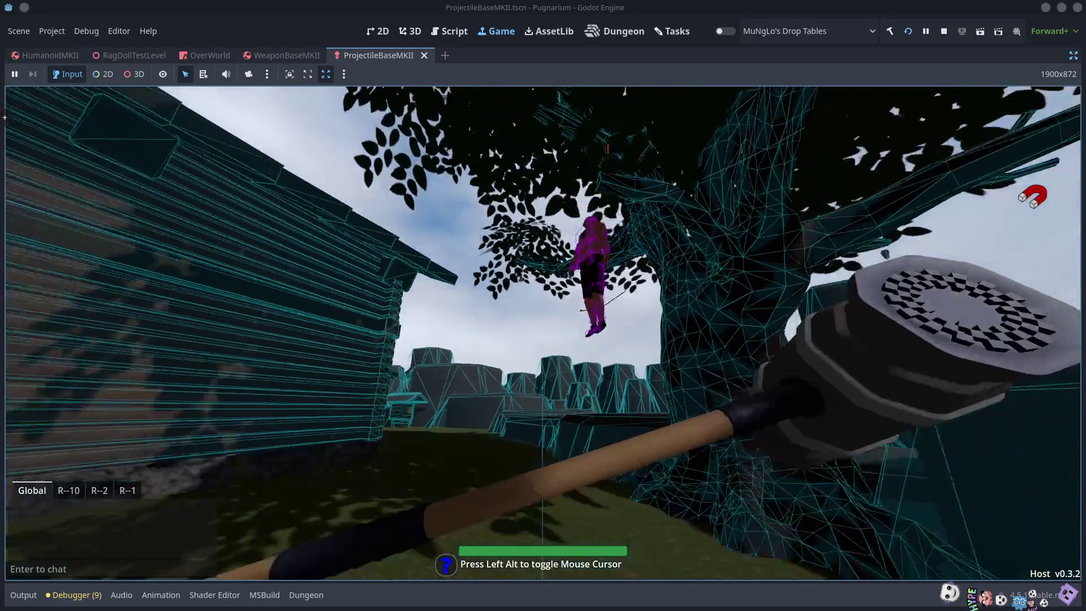
key("alt")
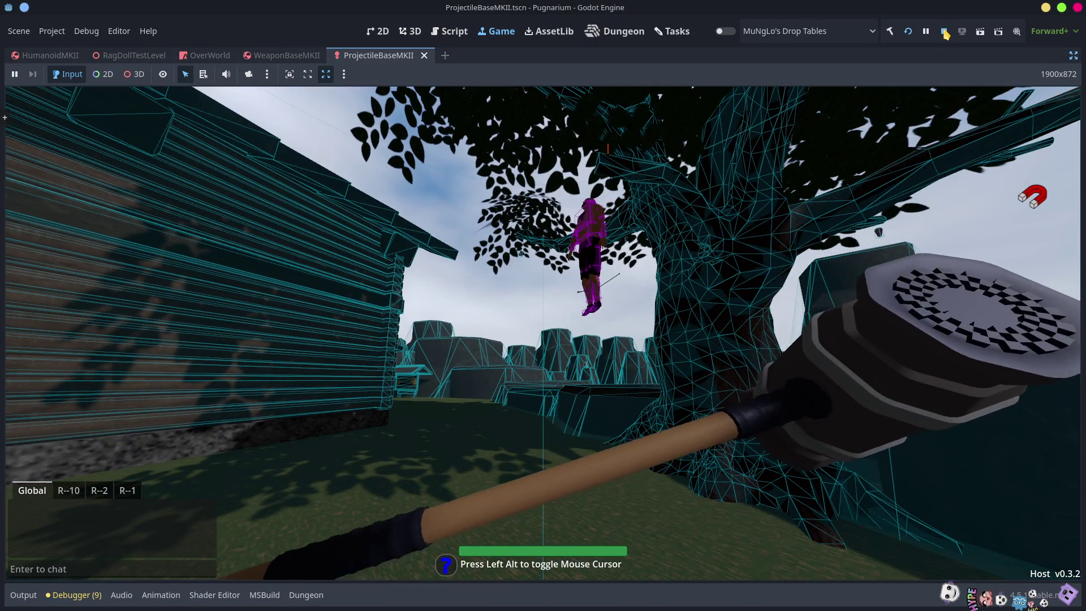
left_click(944, 32)
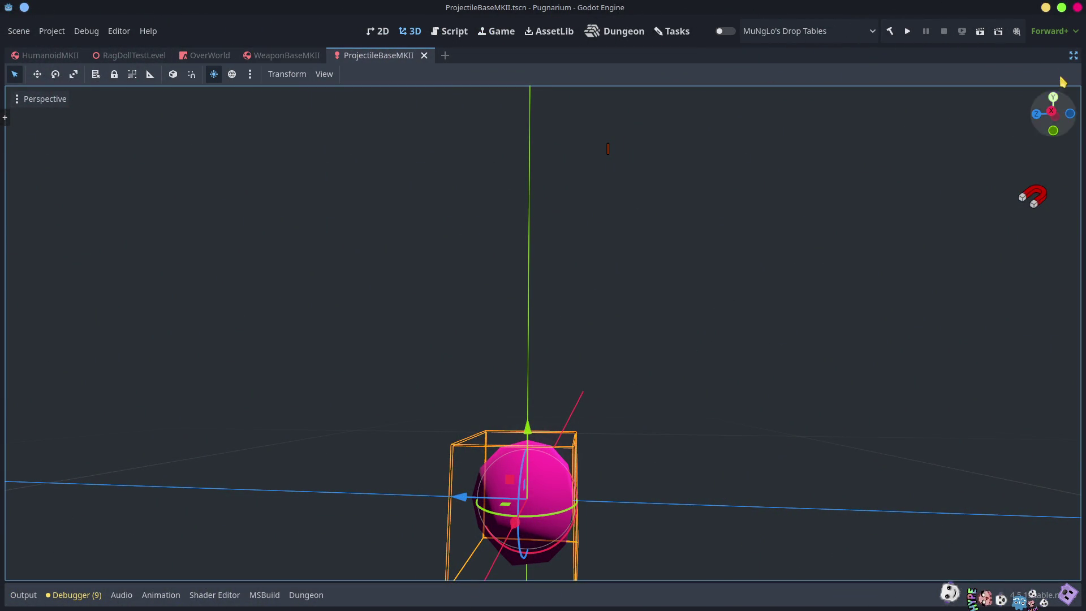
Restore the editor docks and open PLDefault.cs from a 'pldef' FileSystem search
left_click(1073, 56)
left_click(142, 388)
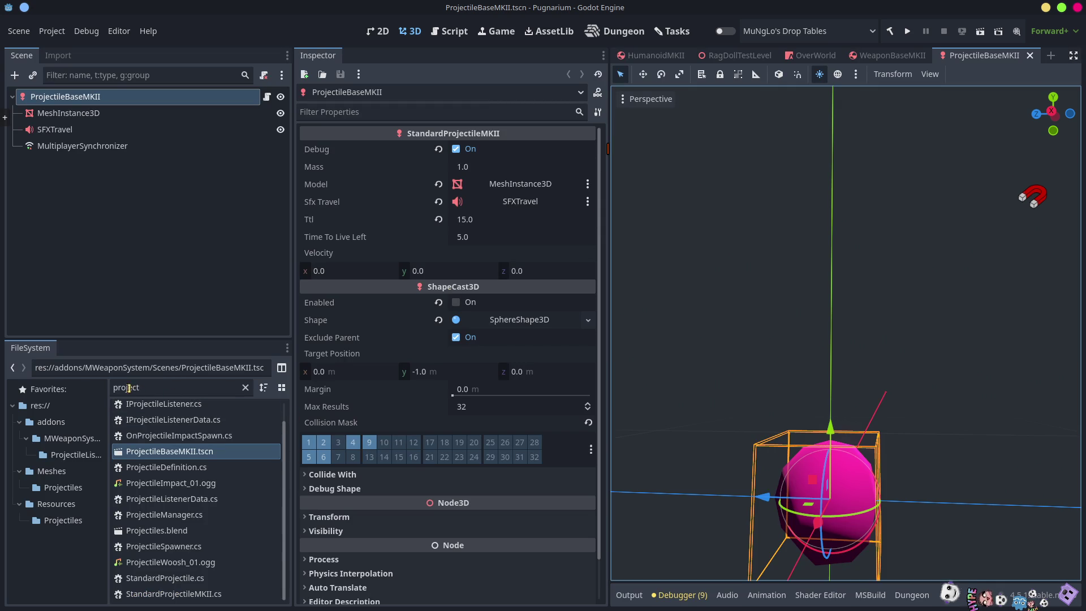
type("pldef")
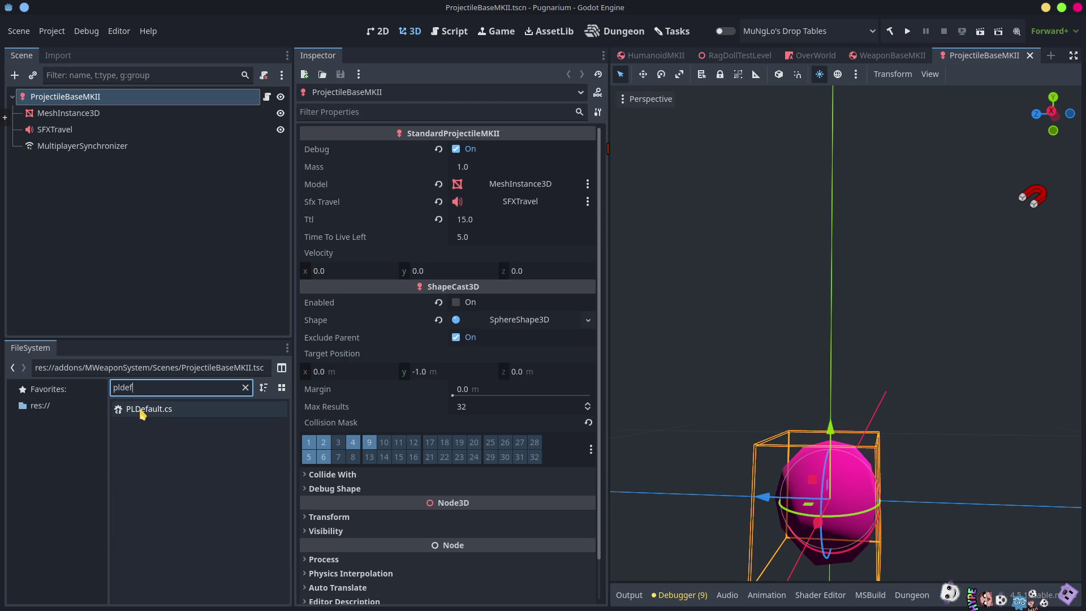
double_click(142, 410)
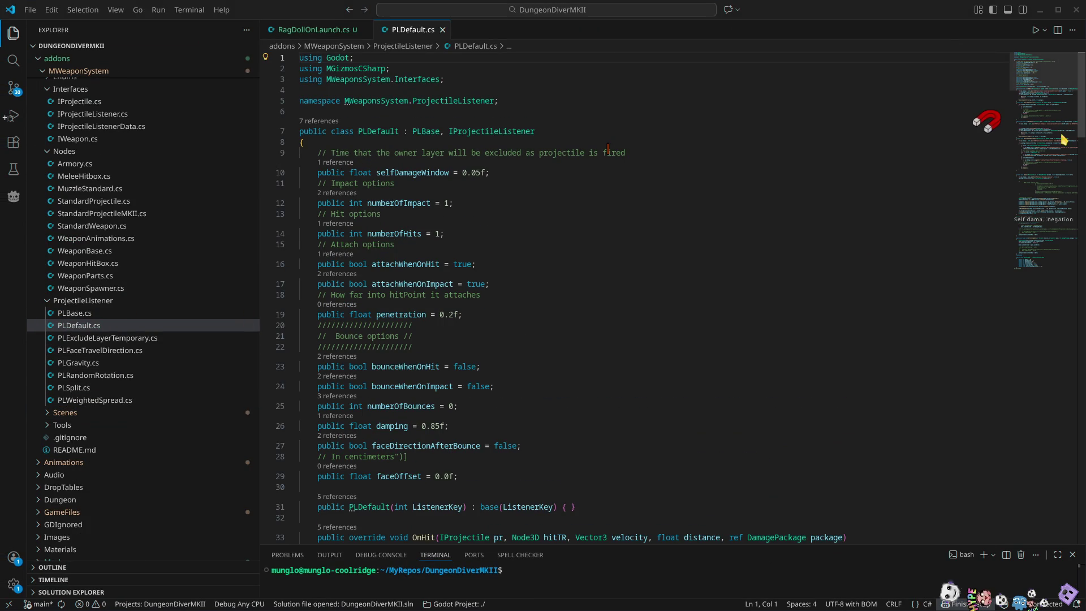
left_click(1062, 213)
scroll(473, 417, "up", 8)
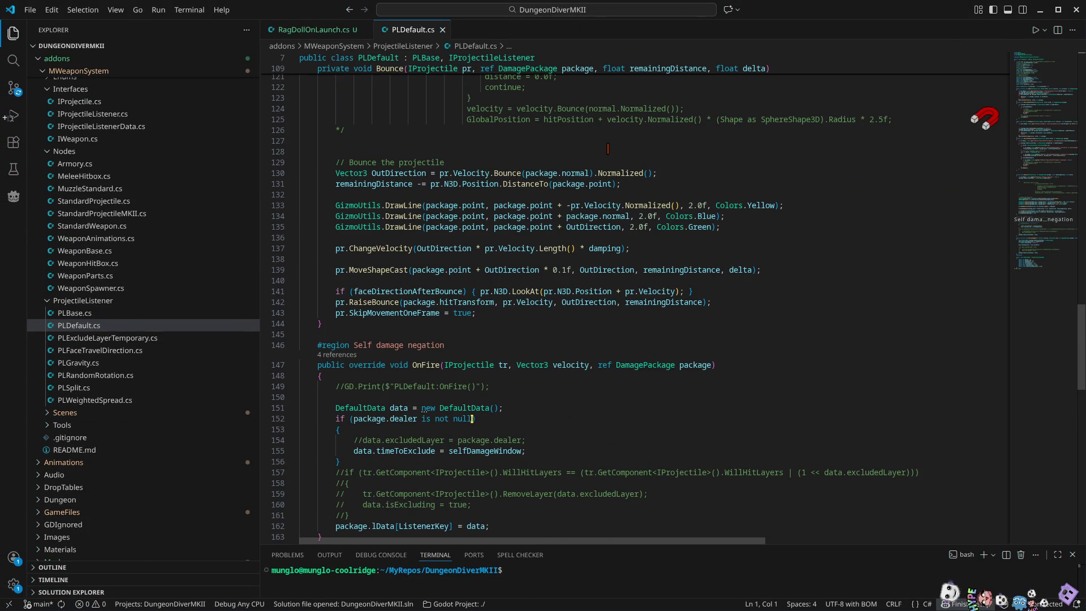
scroll(473, 417, "up", 14)
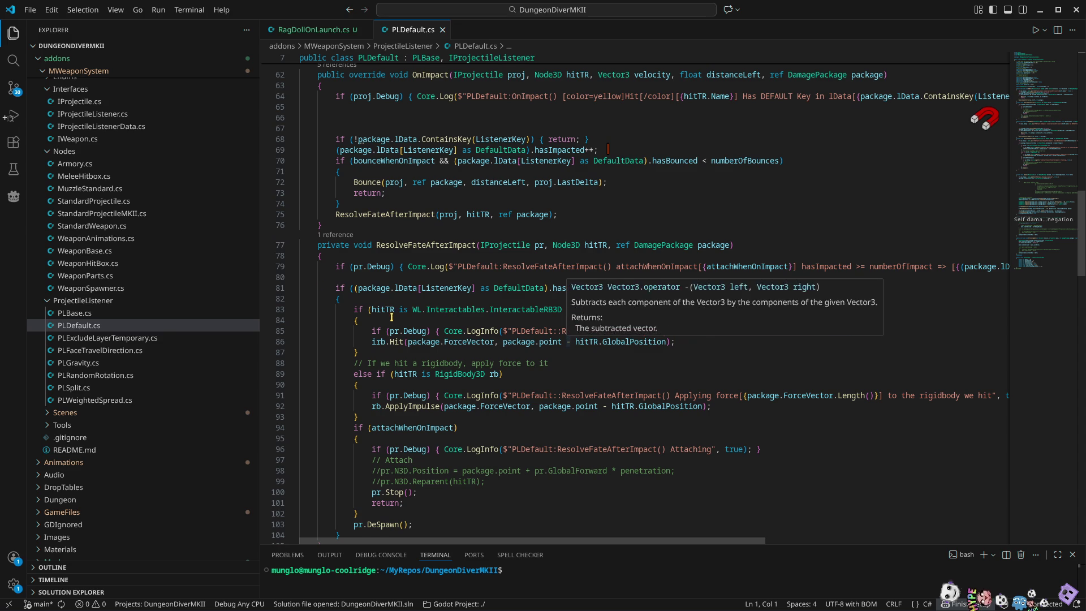
scroll(574, 337, "up", 6)
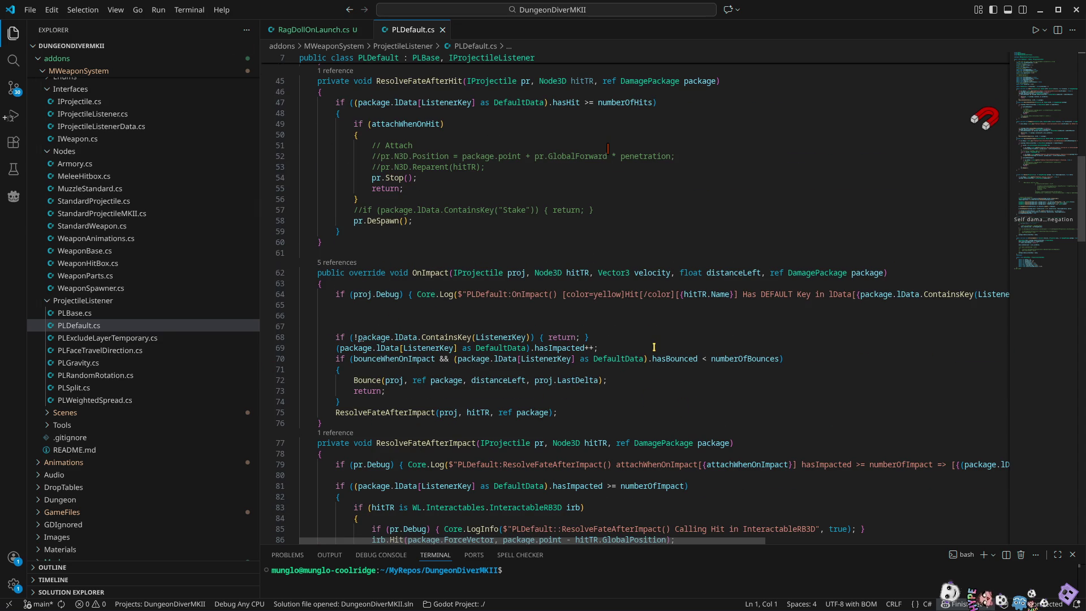
scroll(653, 346, "down", 8)
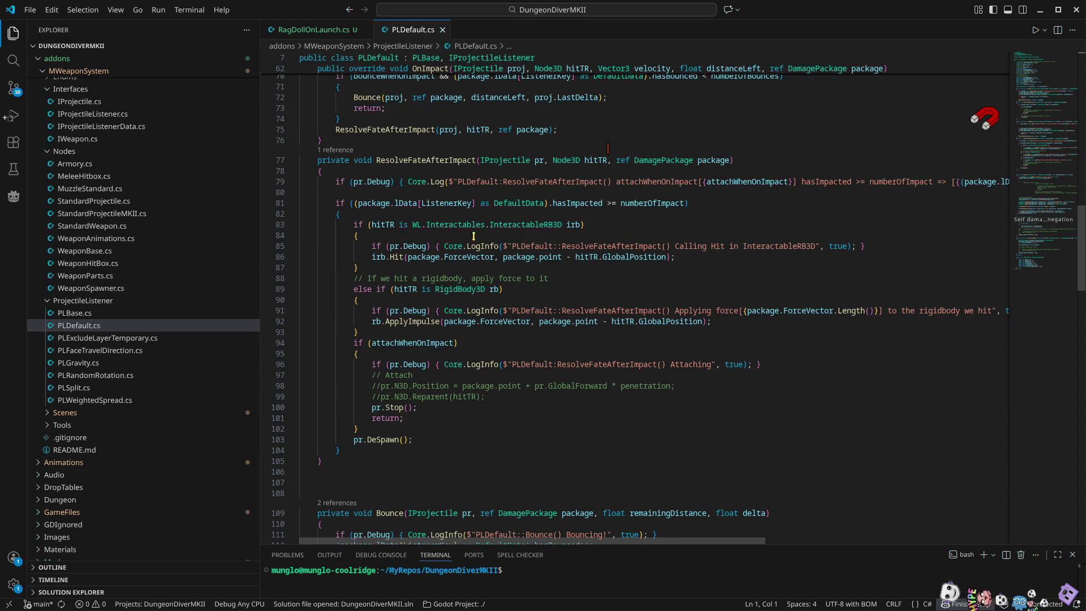
double_click(519, 225)
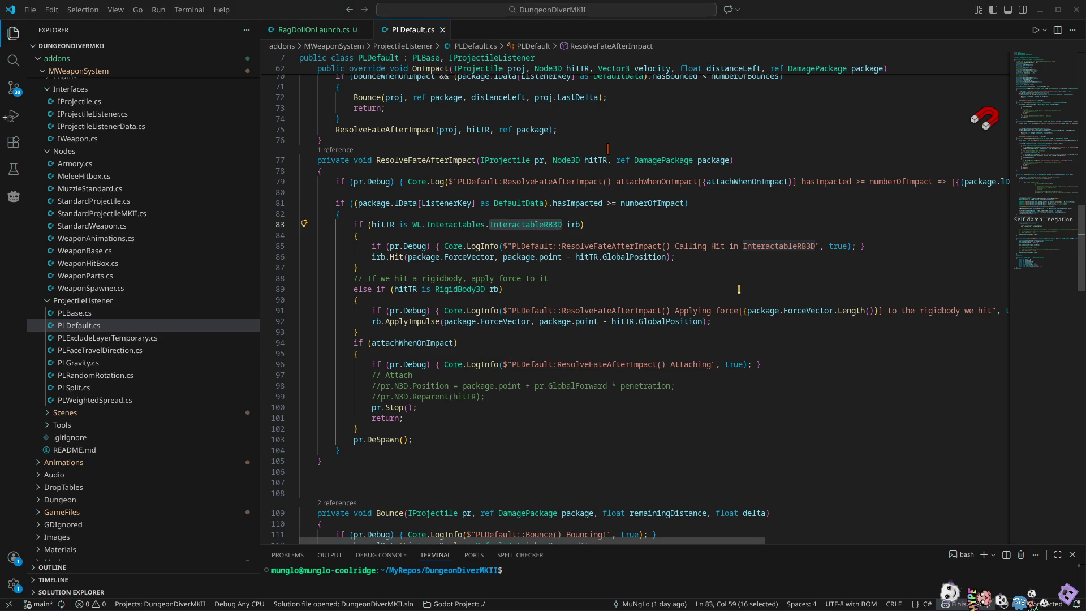
left_click(300, 29)
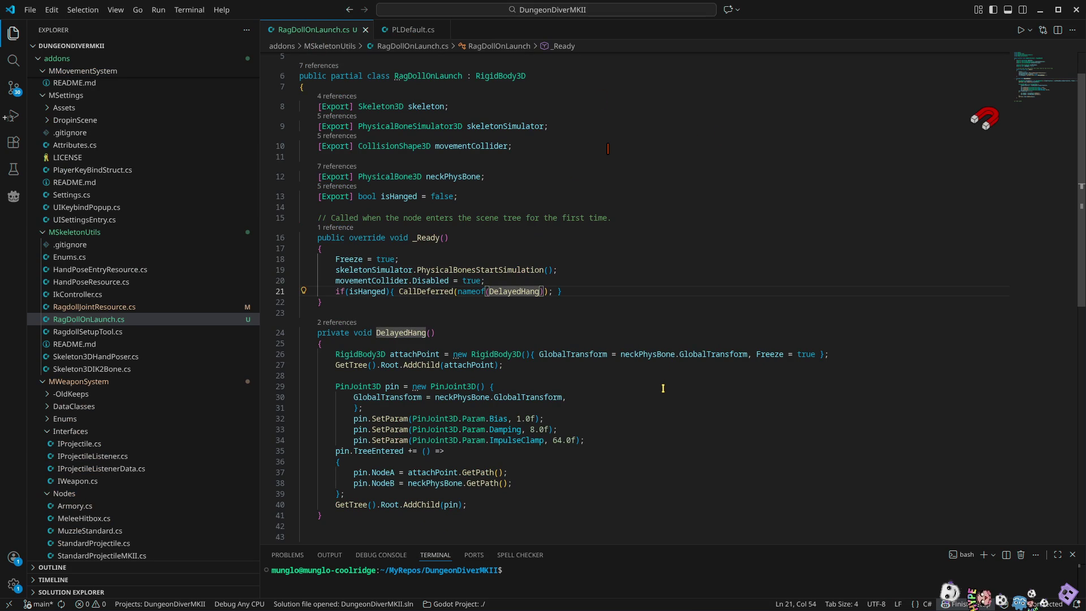
double_click(411, 176)
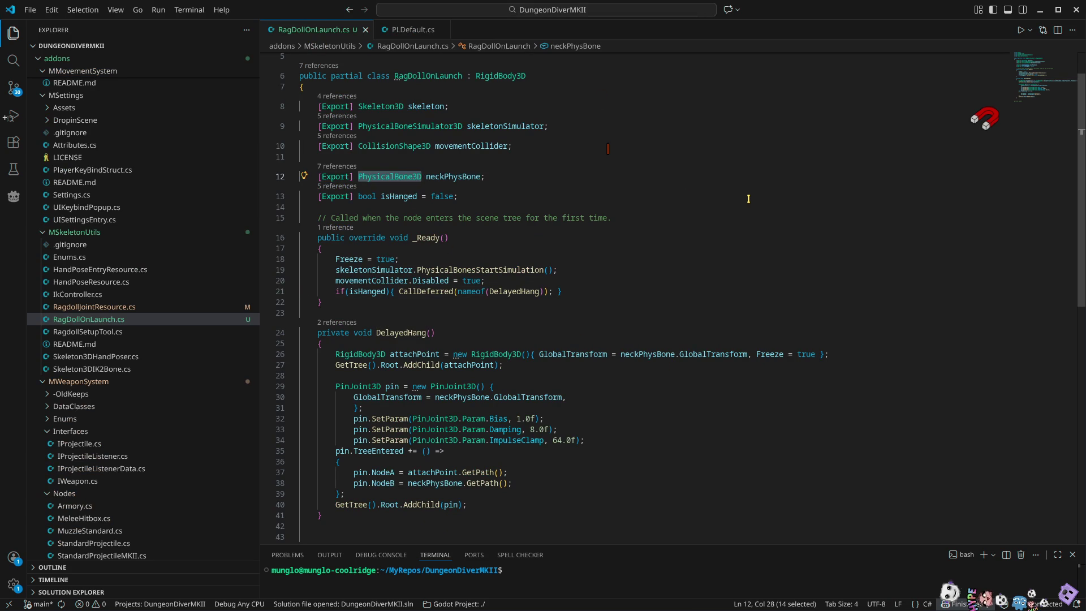
left_click(415, 29)
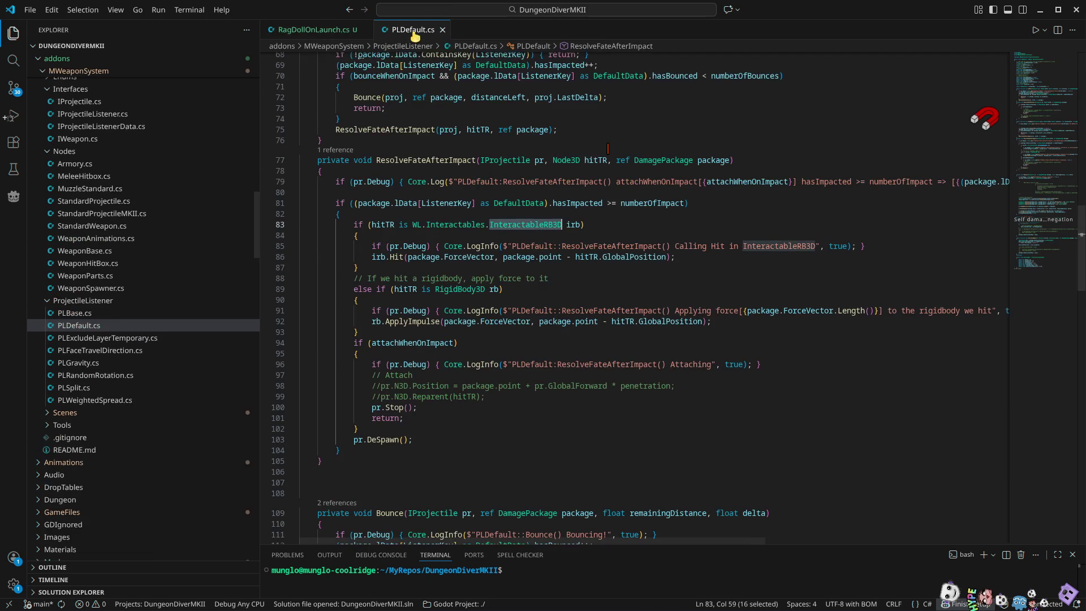
left_click(408, 216)
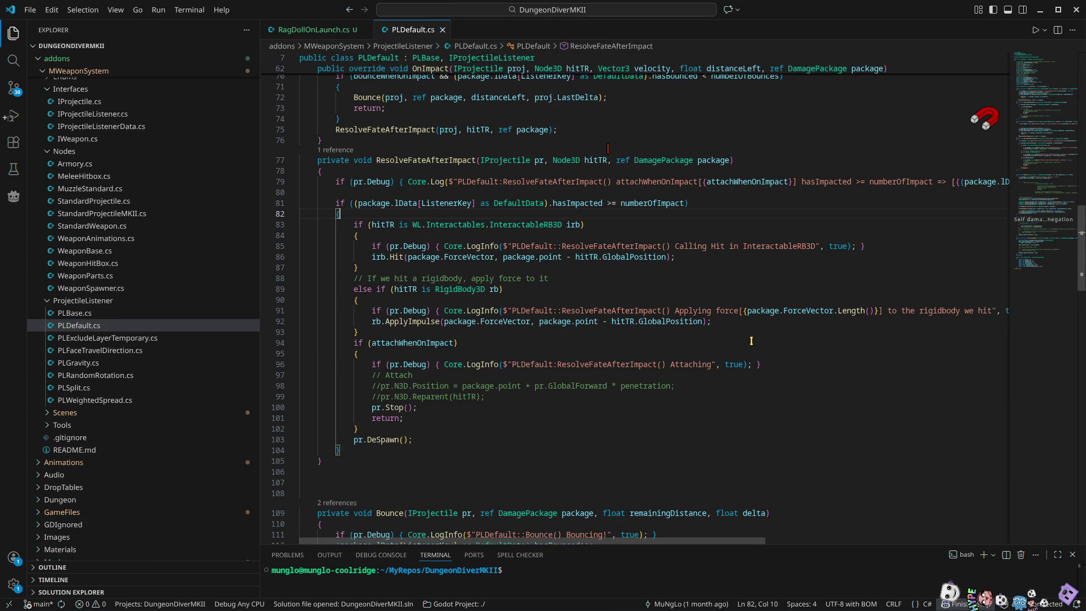
Add an empty 'if(hitTR is PhysicalBone3D pb)' block, chained by else to the following if
key("Return")
type("if")
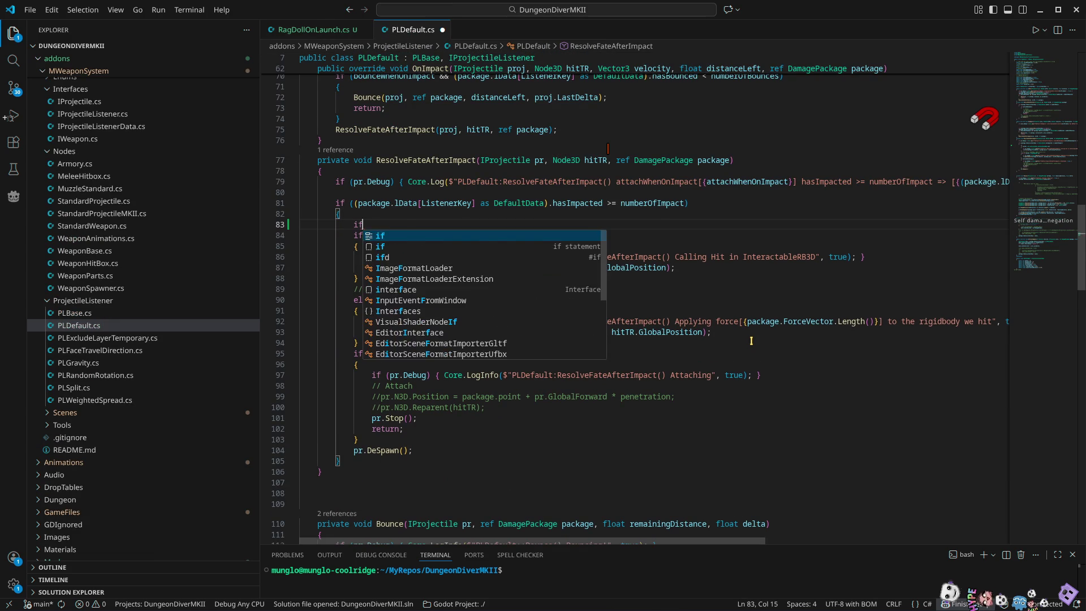
type("(hitTR ")
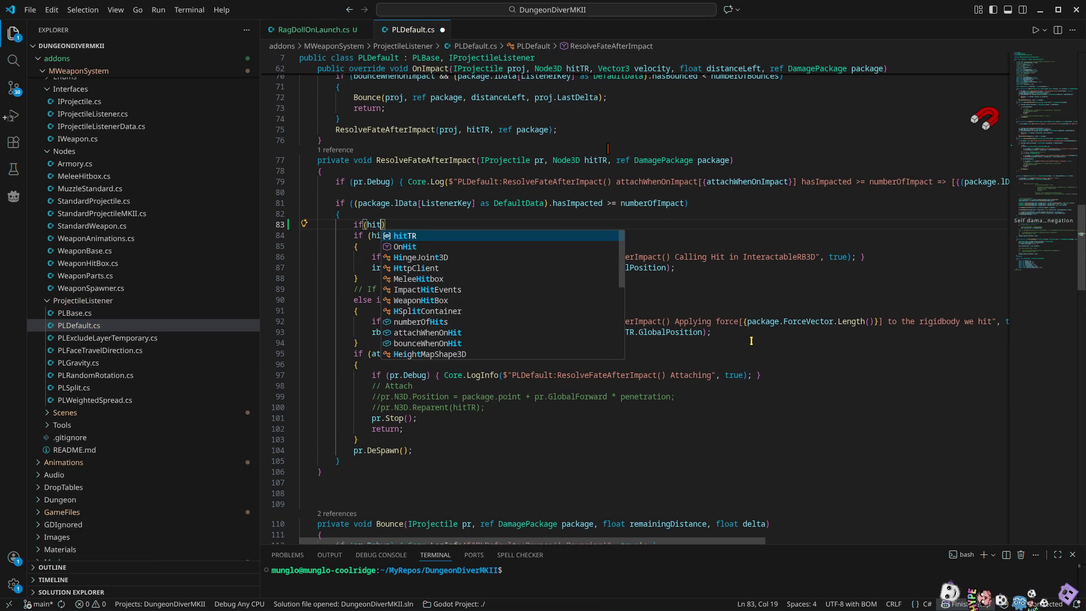
type("is PhysicalBone3D ")
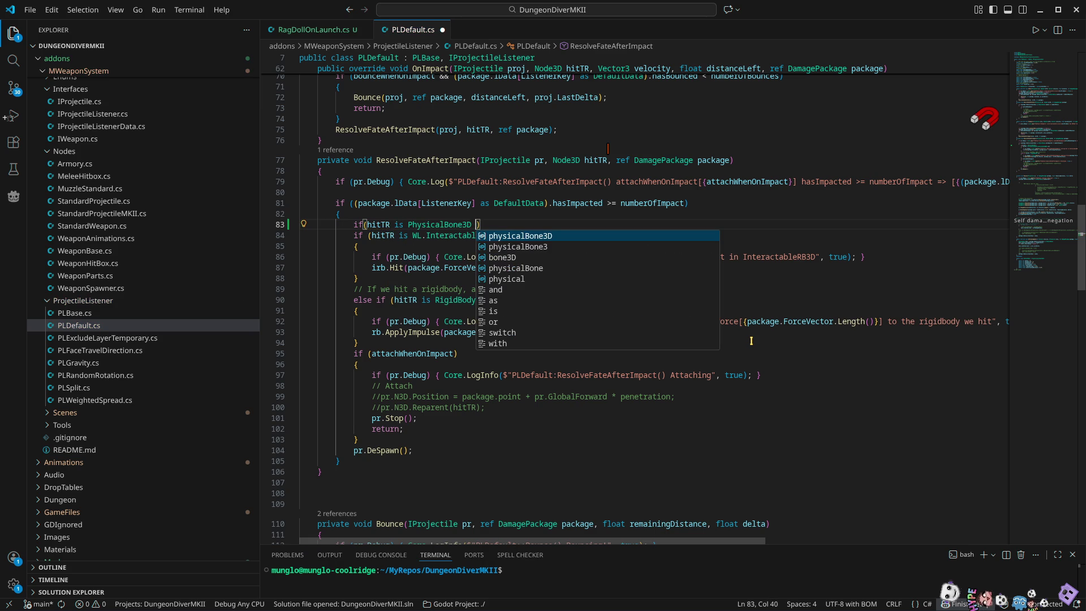
type("pb)")
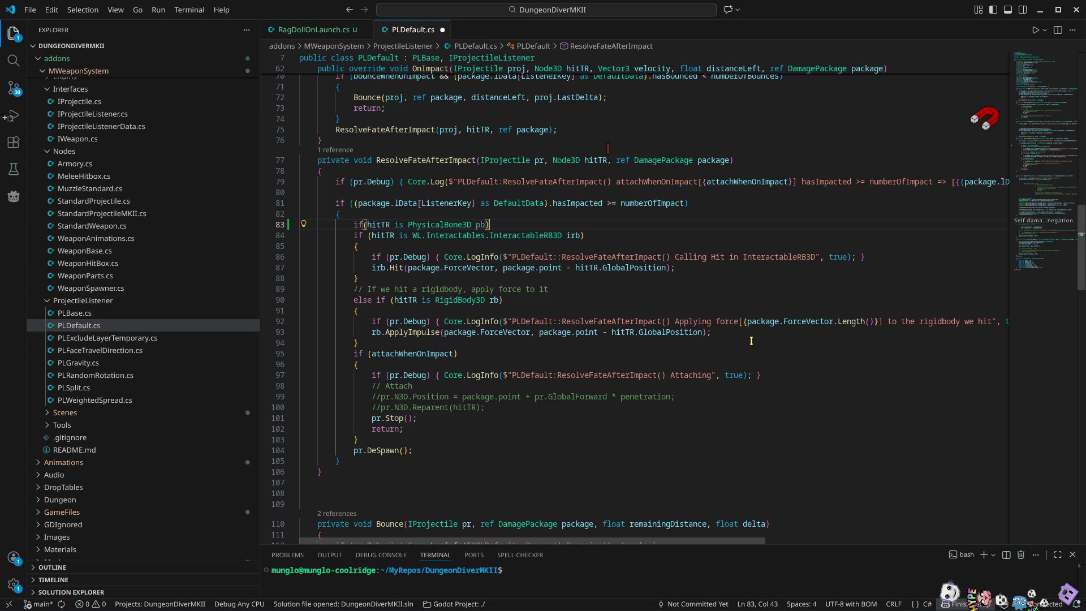
key("Return")
type("{")
key("Return")
key("Return")
type("}")
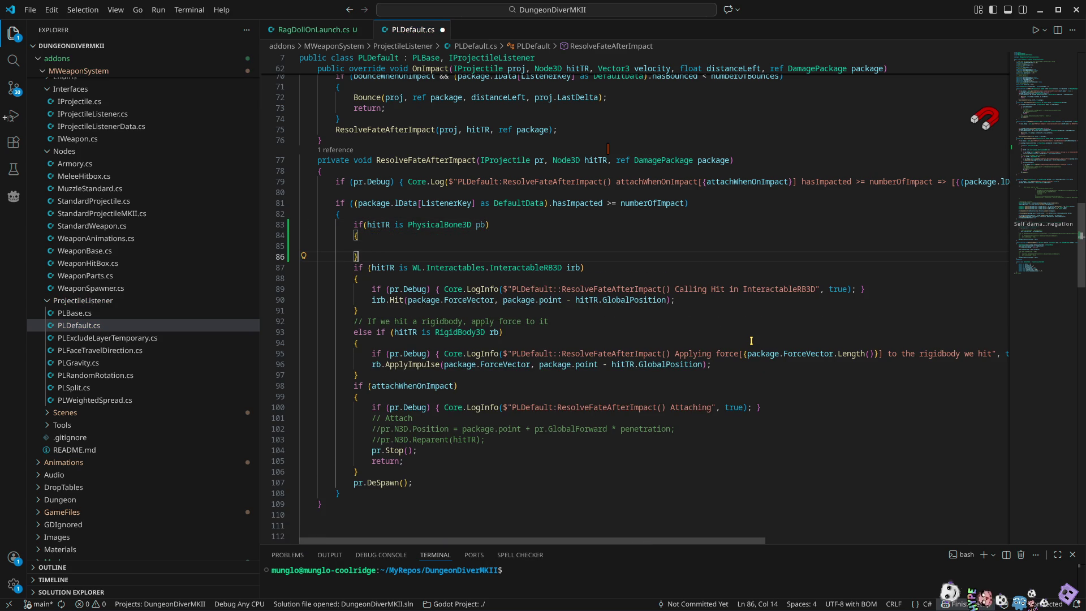
key("Return")
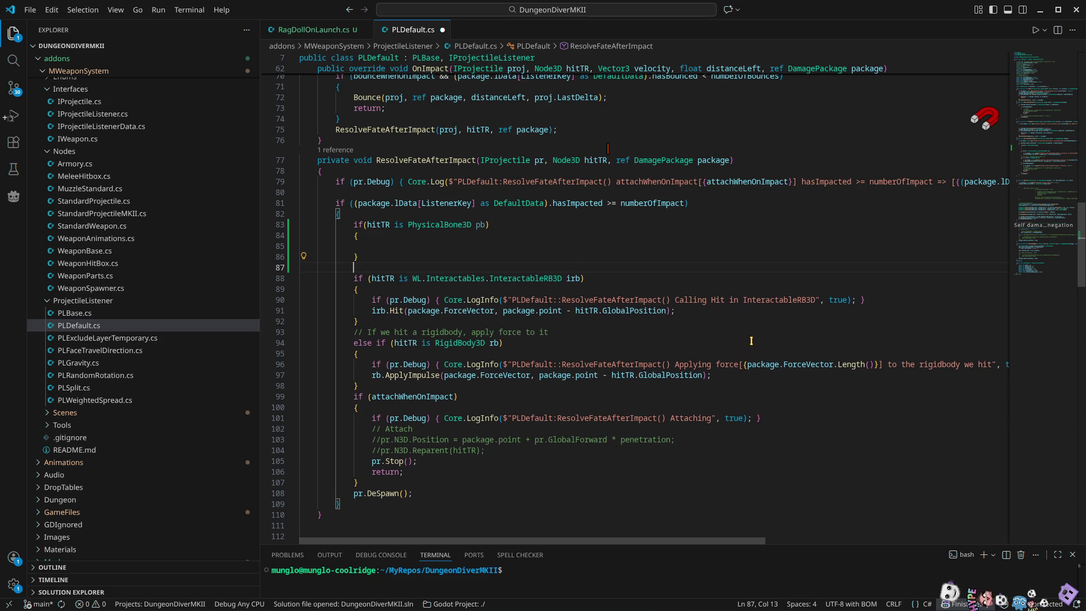
key("ctrl+shift+k")
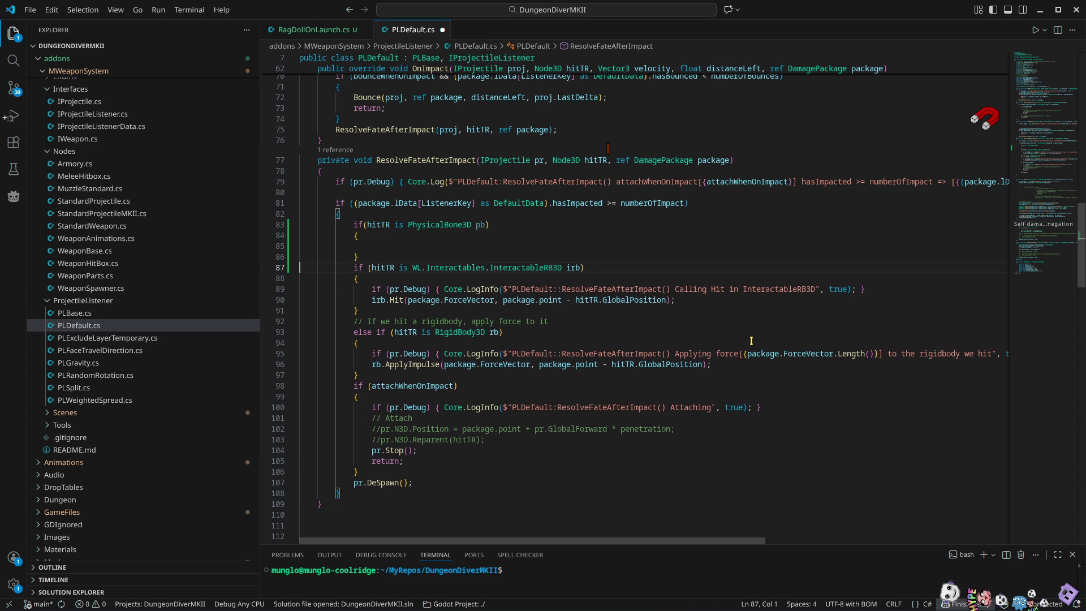
key("ctrl+shift+Right")
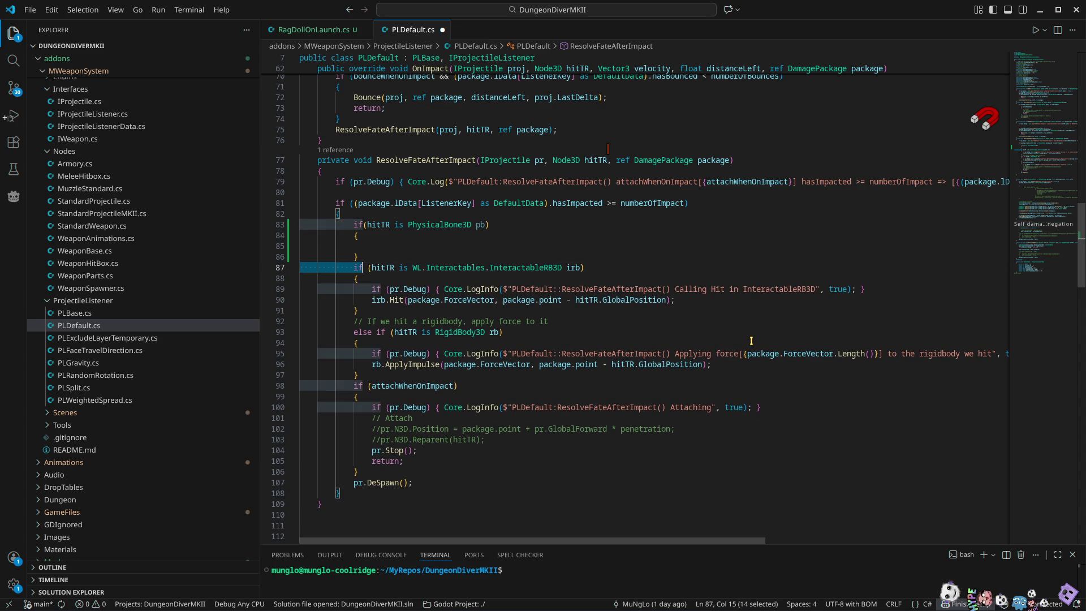
key("Right")
type("else")
key("Up")
key("Up")
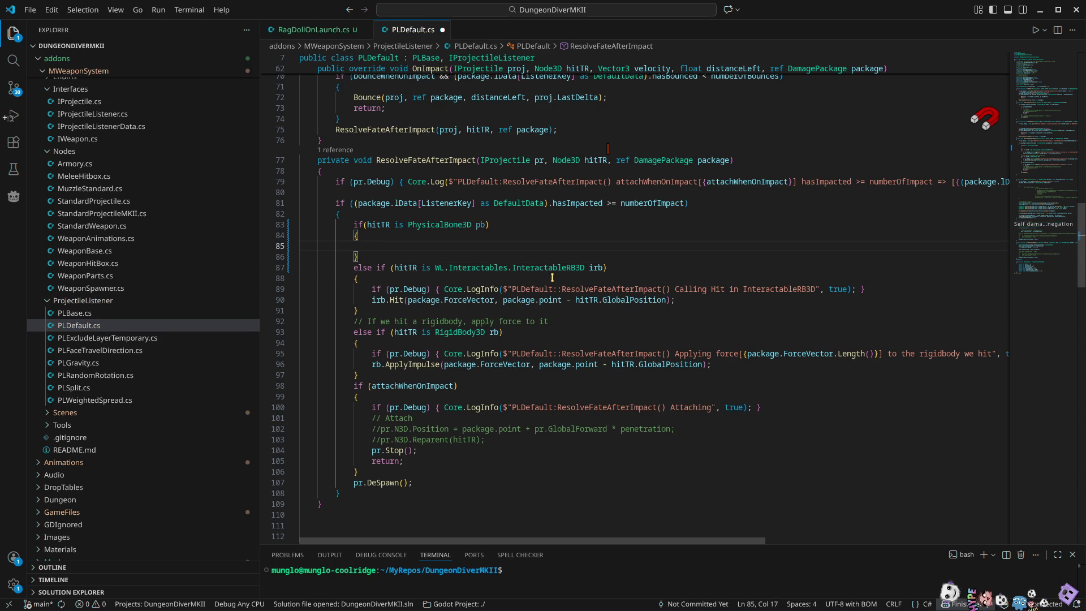
Paste the ApplyImpulse call into the new branch and select rb on line 85 for replacement
left_click(727, 364)
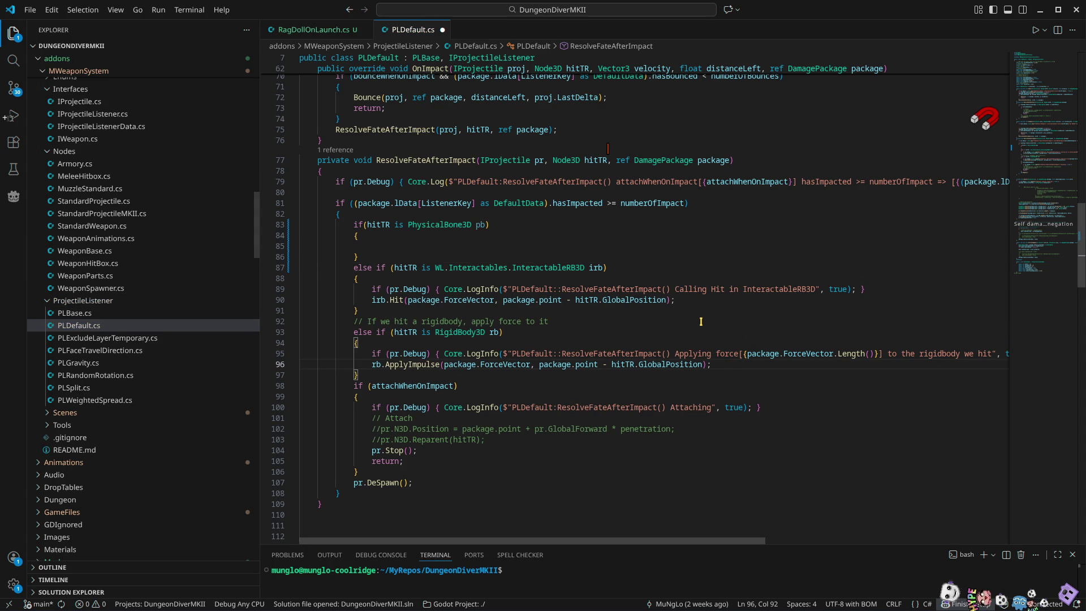
left_click(380, 236)
key("Down")
type("rb.ApplyImpulse(package.ForceVector, package.point - hitTR.GlobalPosition);")
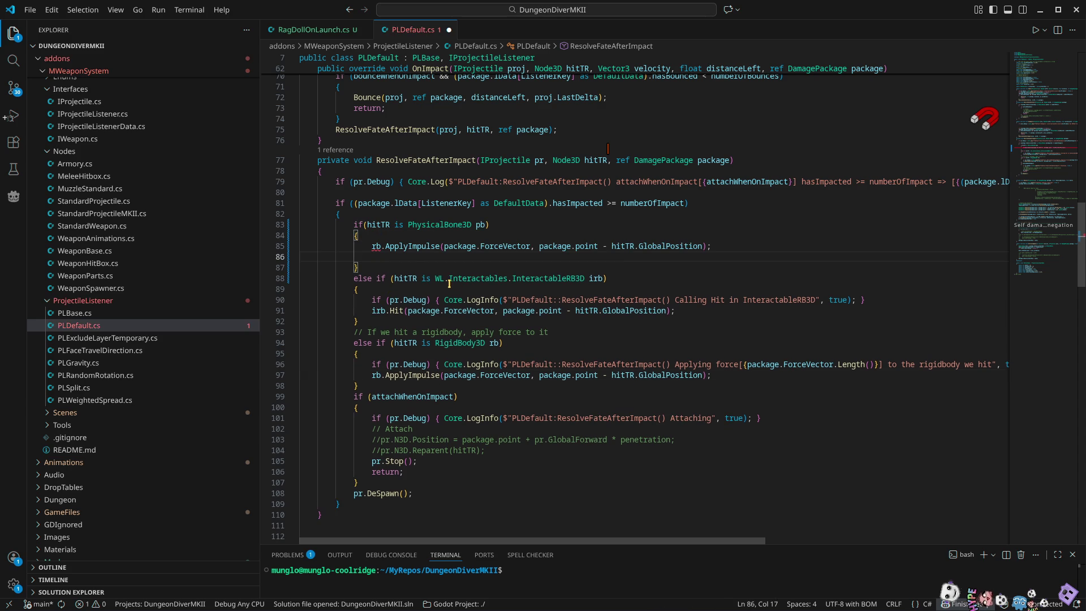
double_click(479, 225)
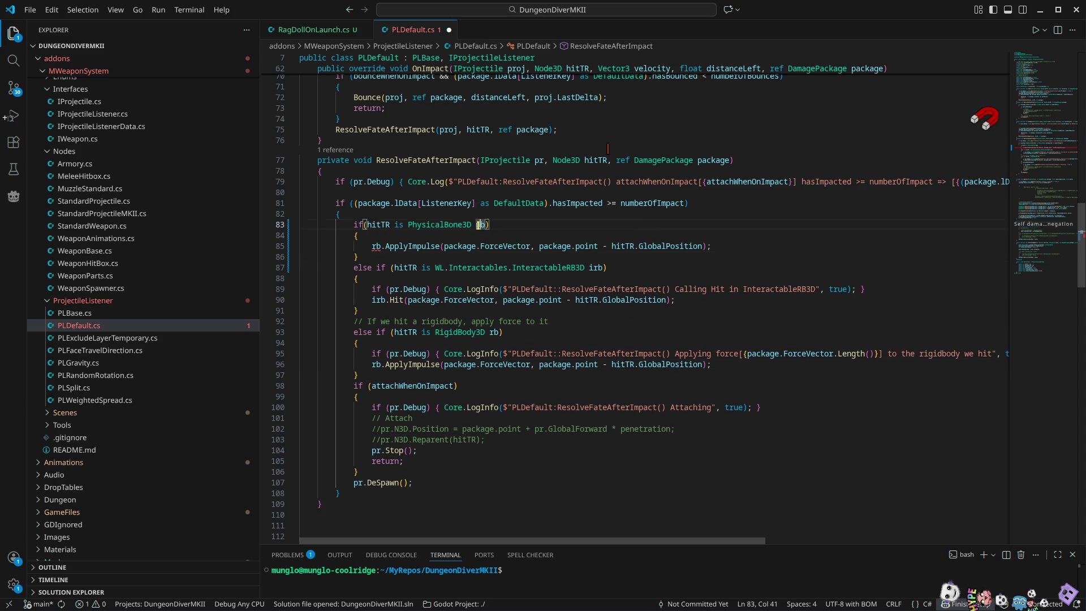
double_click(376, 247)
Change rb to pb, then copy the LogInfo debug line into the PhysicalBone3D branch on its own lines
type("pb")
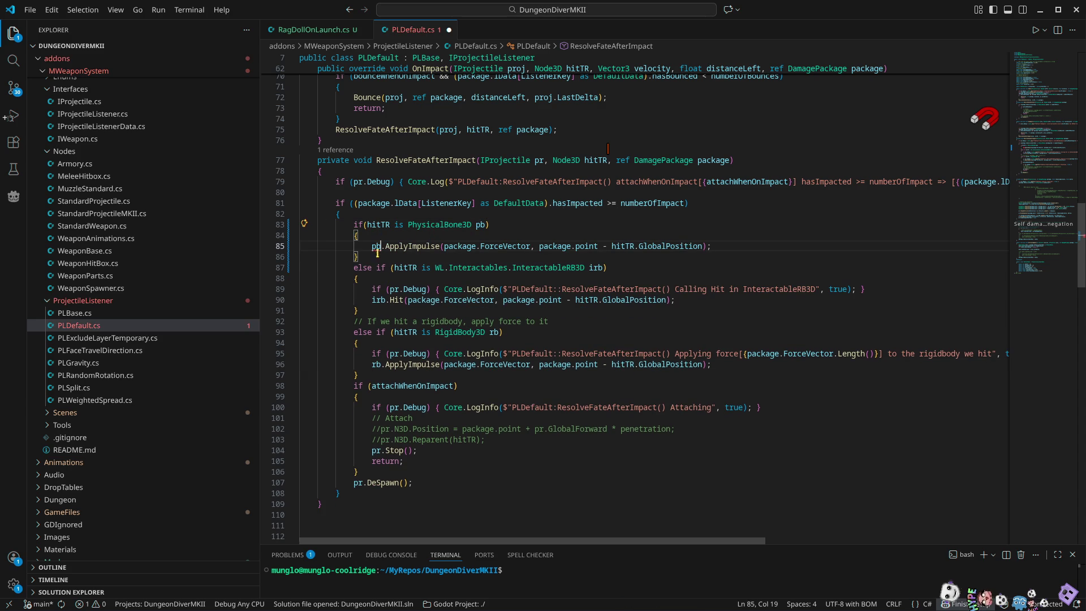
left_click(902, 289)
key("ctrl+c")
left_click(418, 237)
key("ctrl+v")
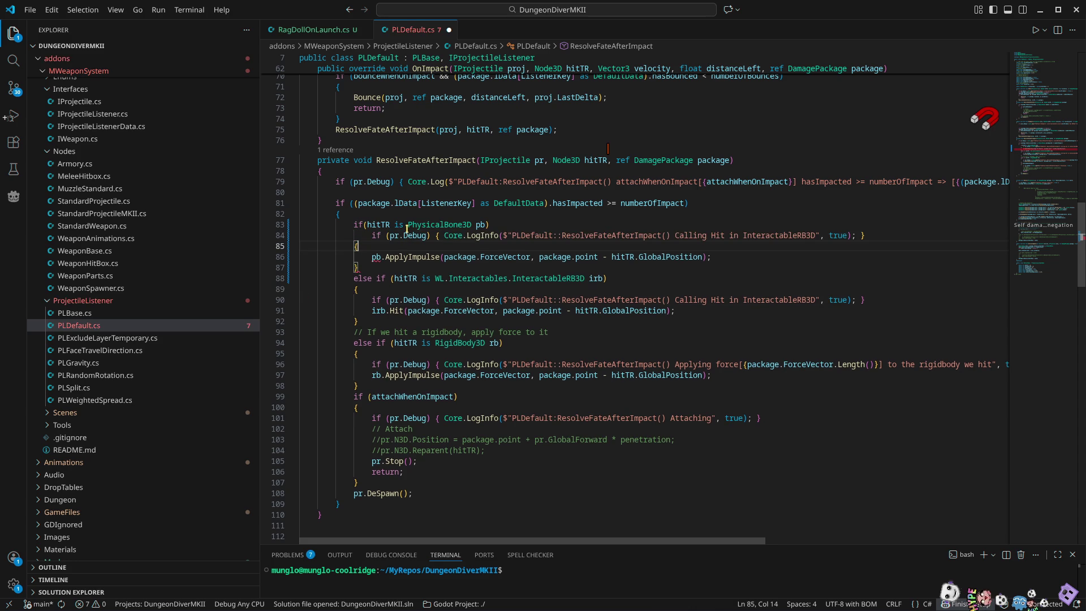
key("alt+Up")
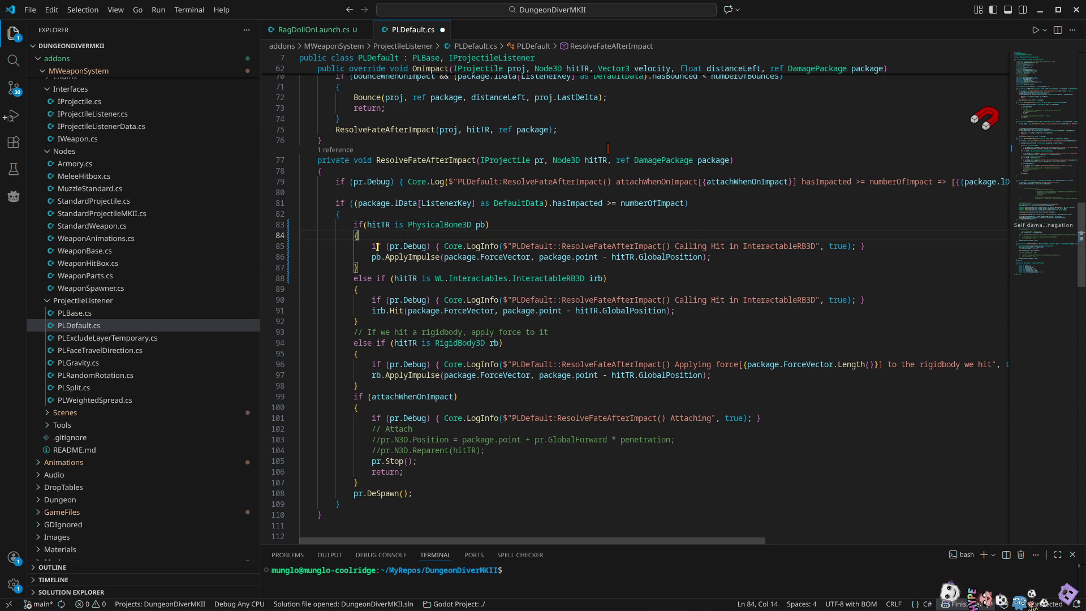
left_click(444, 246)
key("Return")
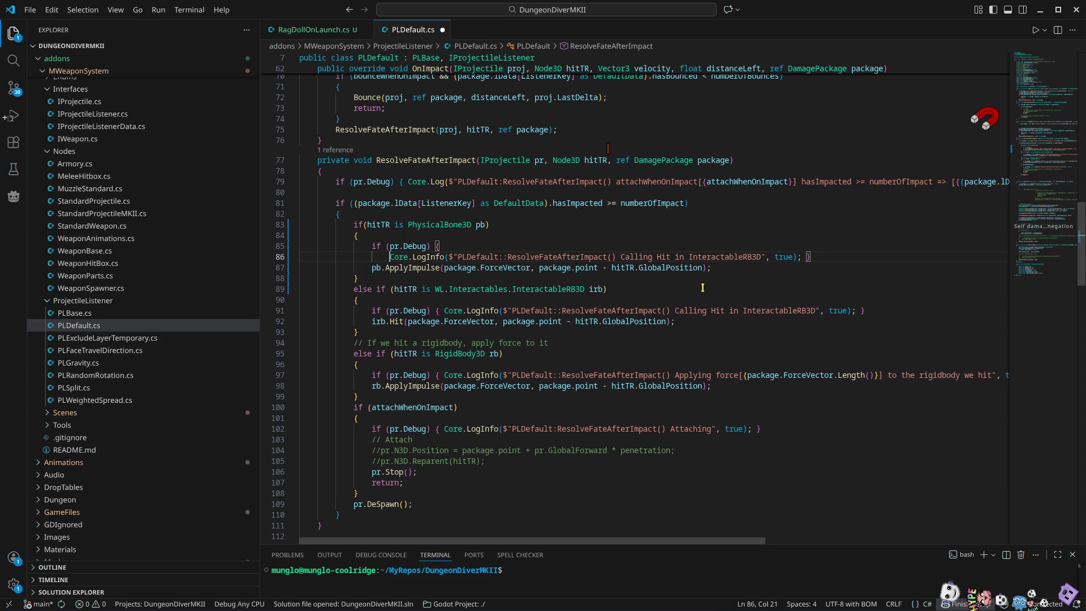
key("End")
key("Left")
key("Return")
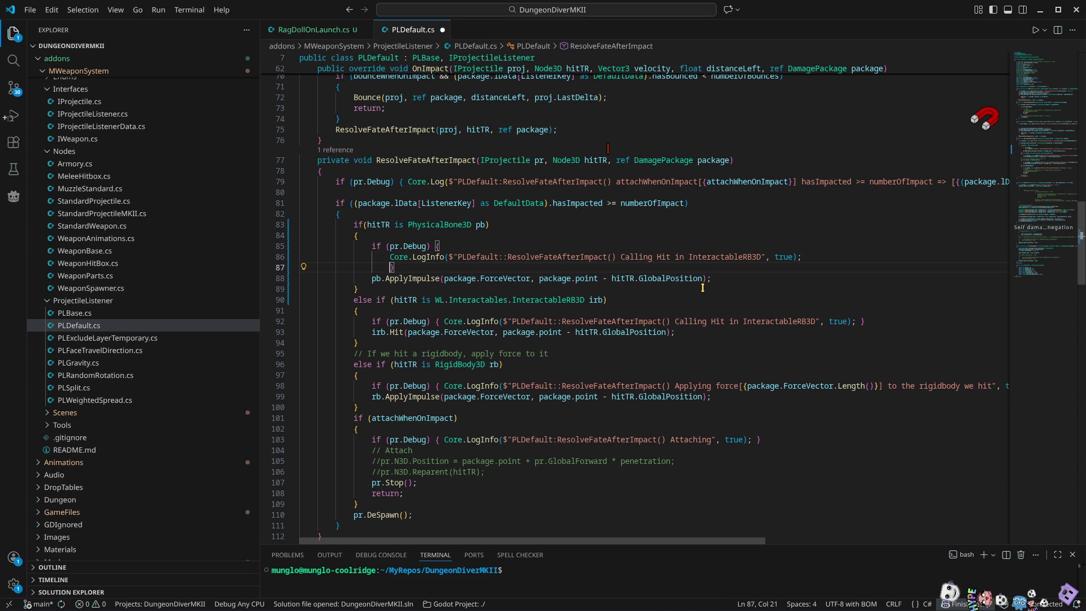
Comment out the debug check, change the log message to 'Hit a PhysicalBone3D', and save PLDefault.cs
type("//")
key("Up")
key("Up")
key("Home")
type("//")
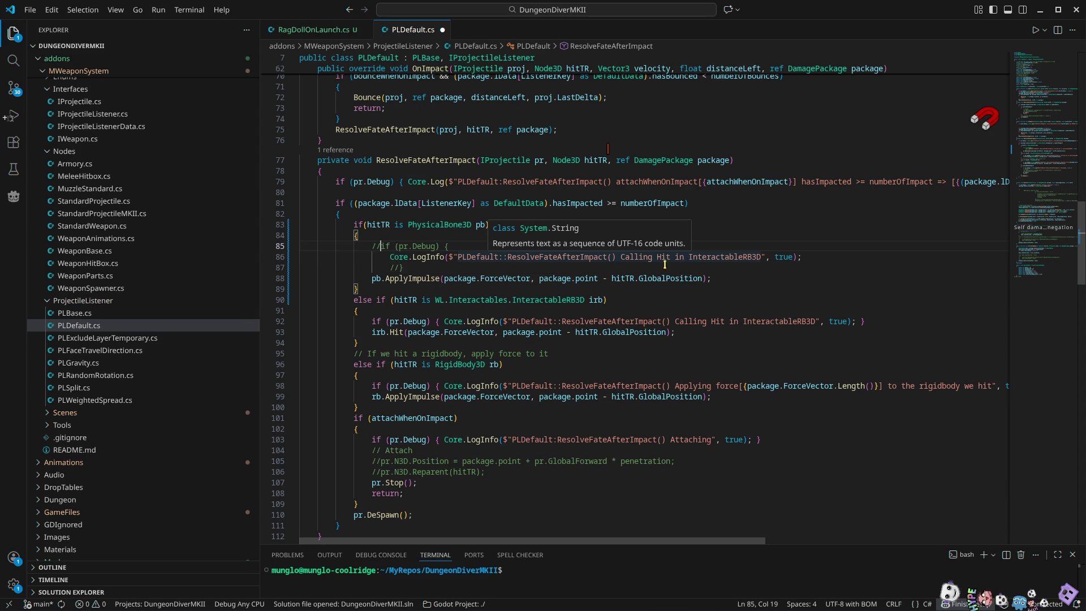
double_click(439, 225)
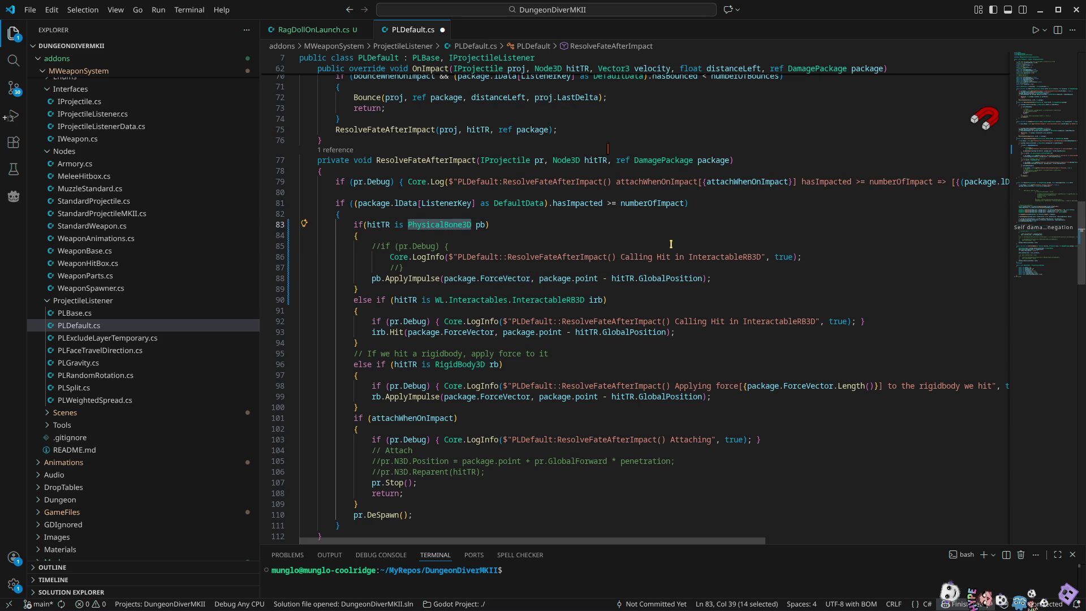
left_click_drag(623, 256, 761, 257)
type("Hit a")
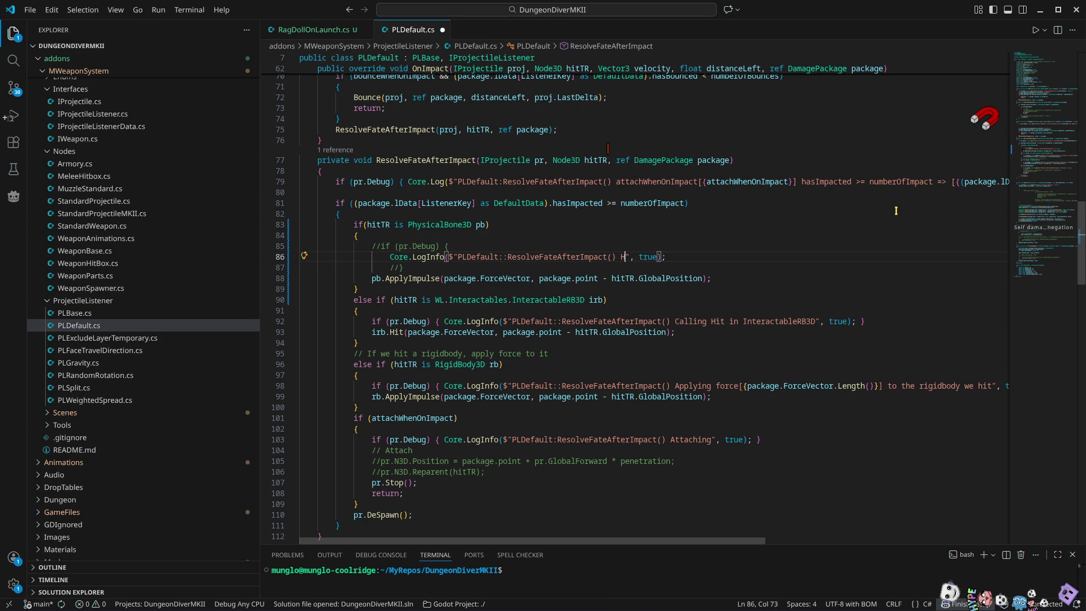
key("ctrl+v")
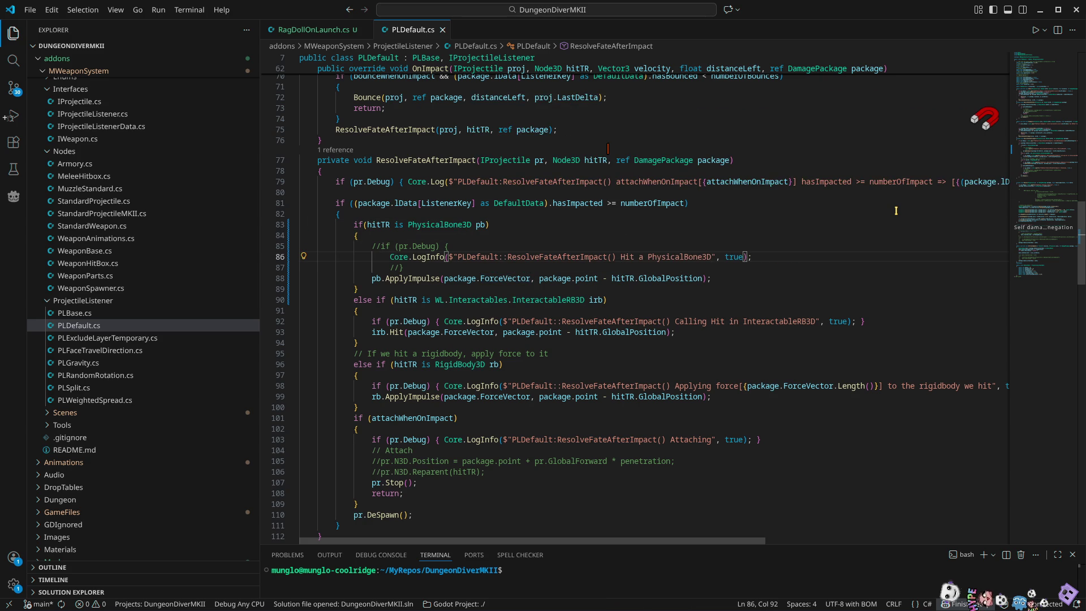
key("ctrl+s")
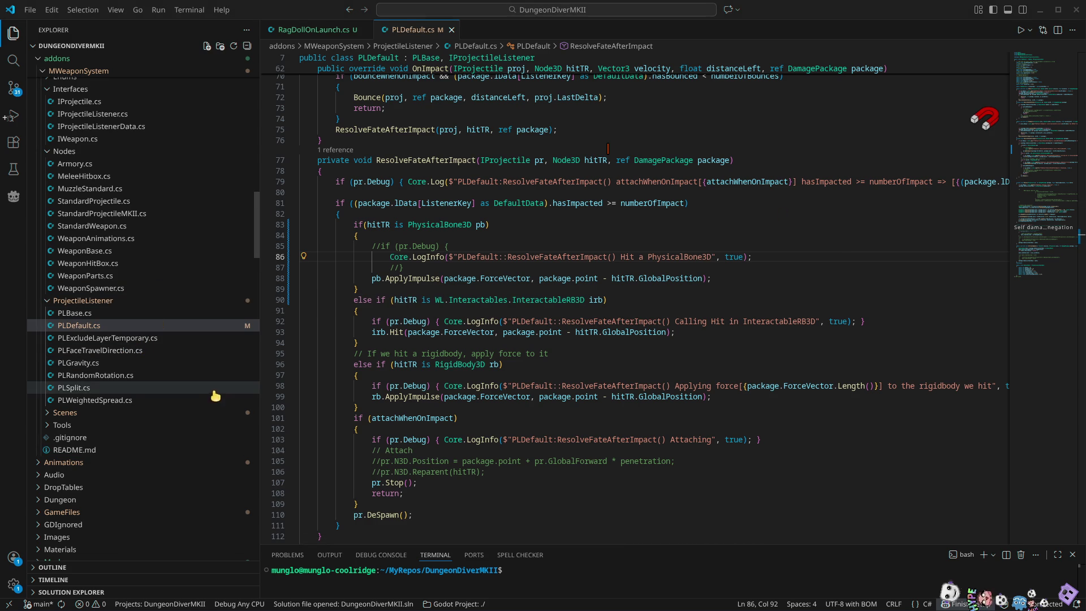
key("alt+Tab")
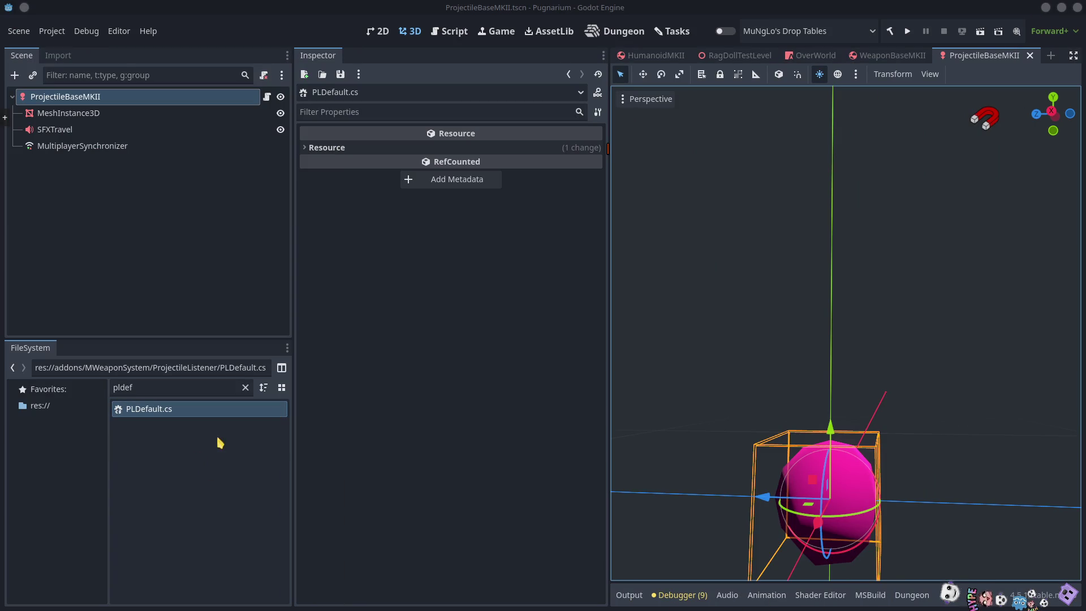
Search the FileSystem for 'hitbox' and select WeaponHitBox.cs
left_click(140, 386)
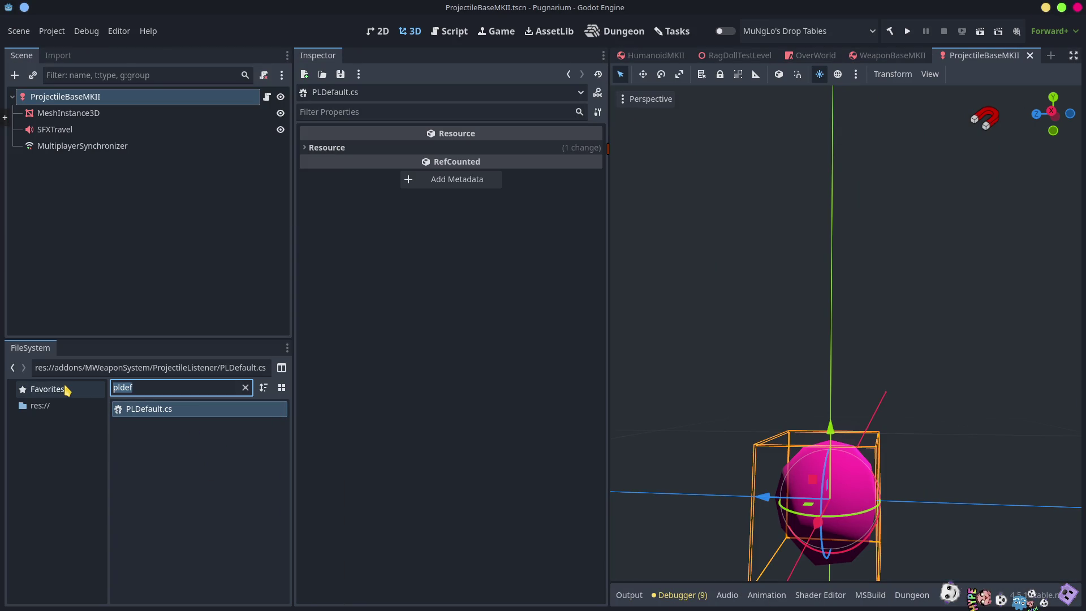
type("hitbox")
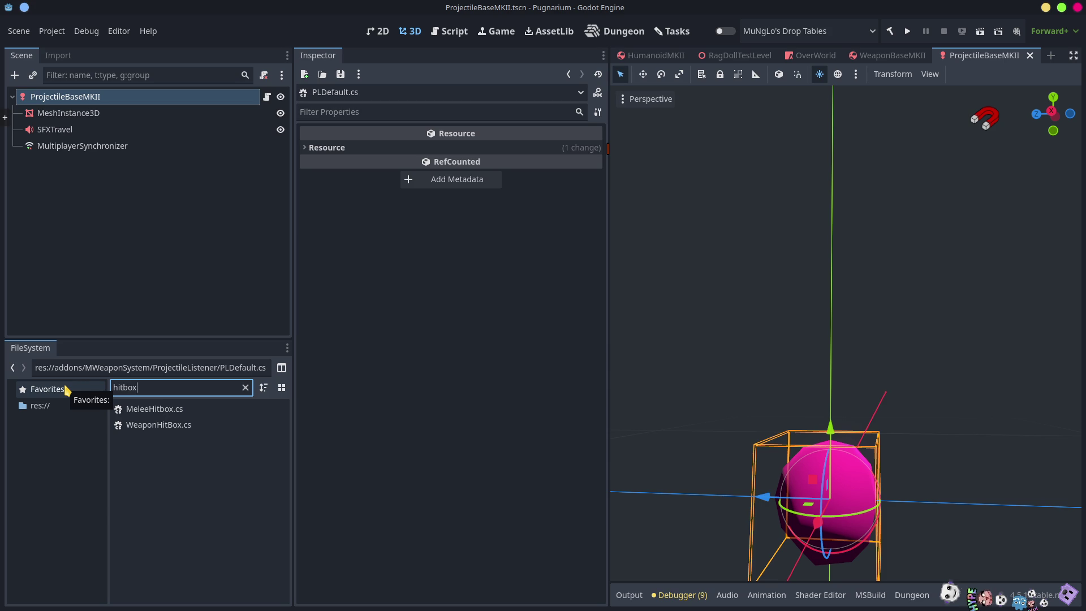
left_click(153, 449)
left_click(147, 432)
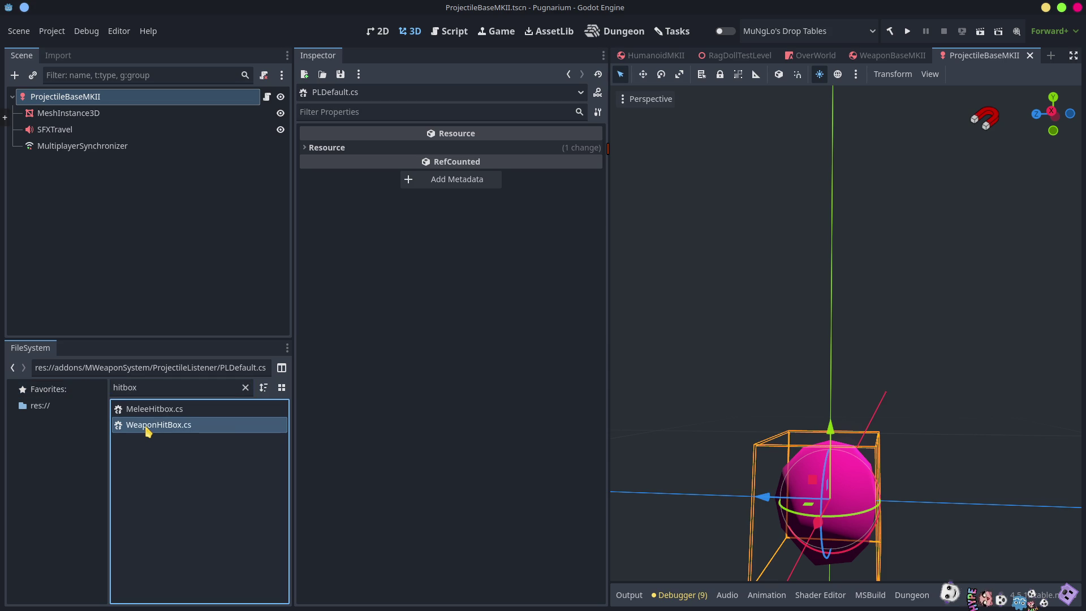
Open the WeaponBaseMKII scene via a 'weaponb' search and open its HitBox node's script
double_click(150, 390)
type("weapon")
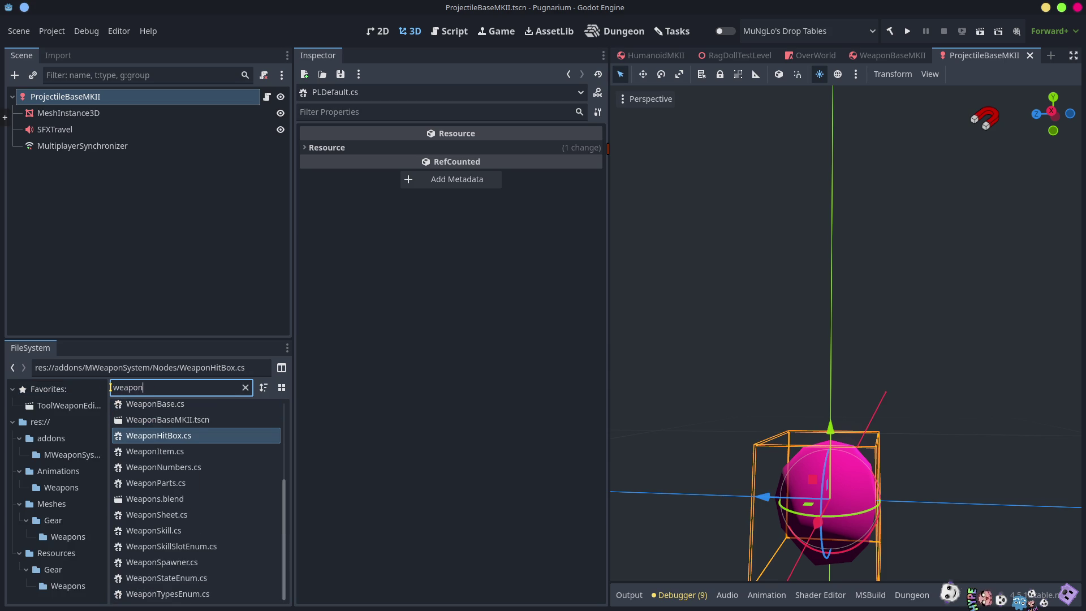
type("b")
double_click(177, 424)
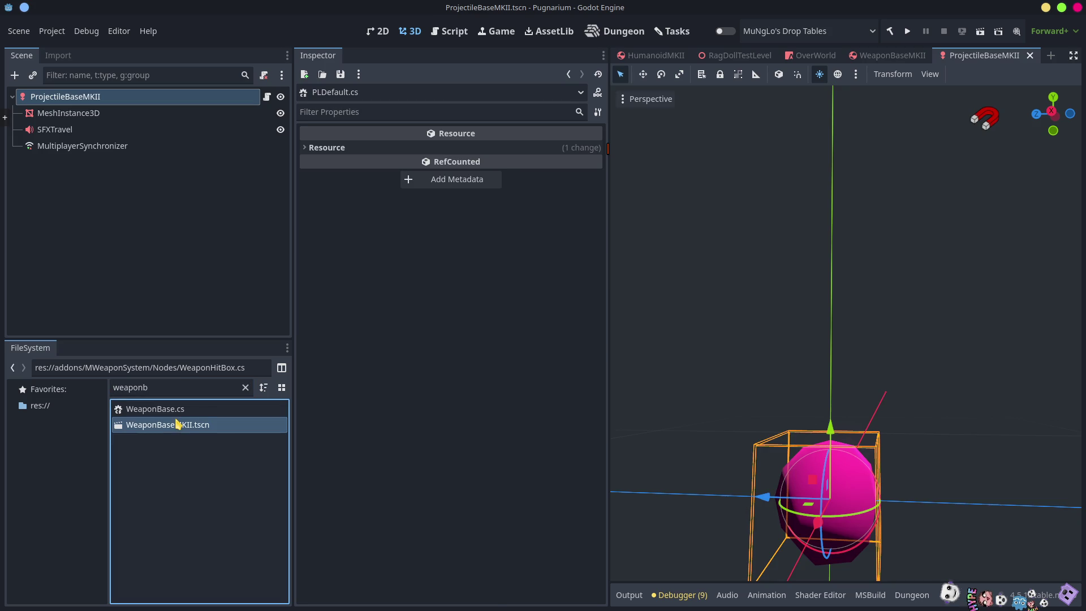
left_click(60, 244)
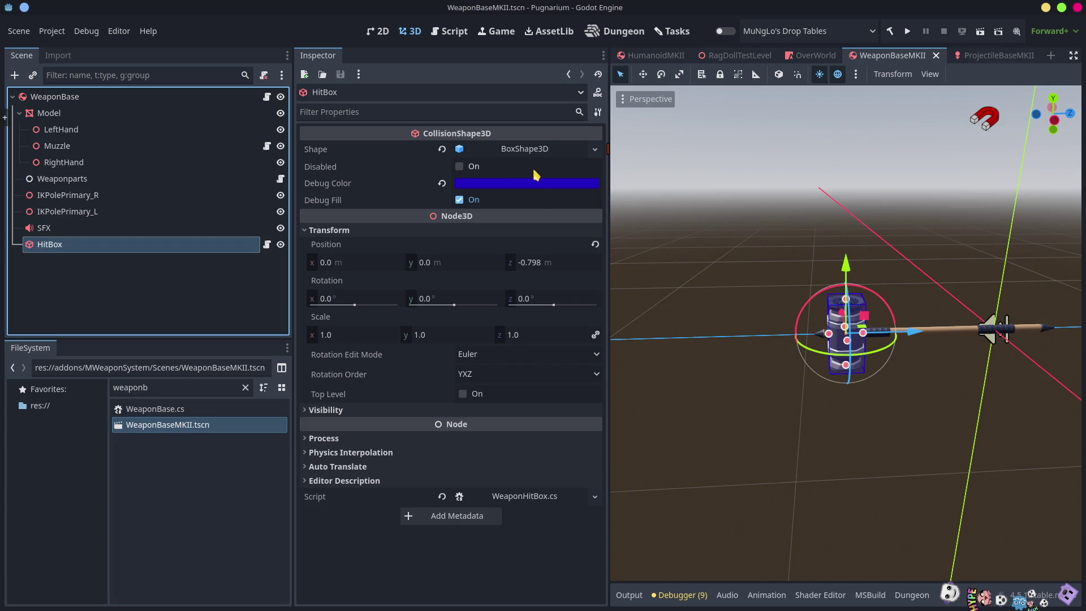
left_click(539, 497)
left_click(539, 498)
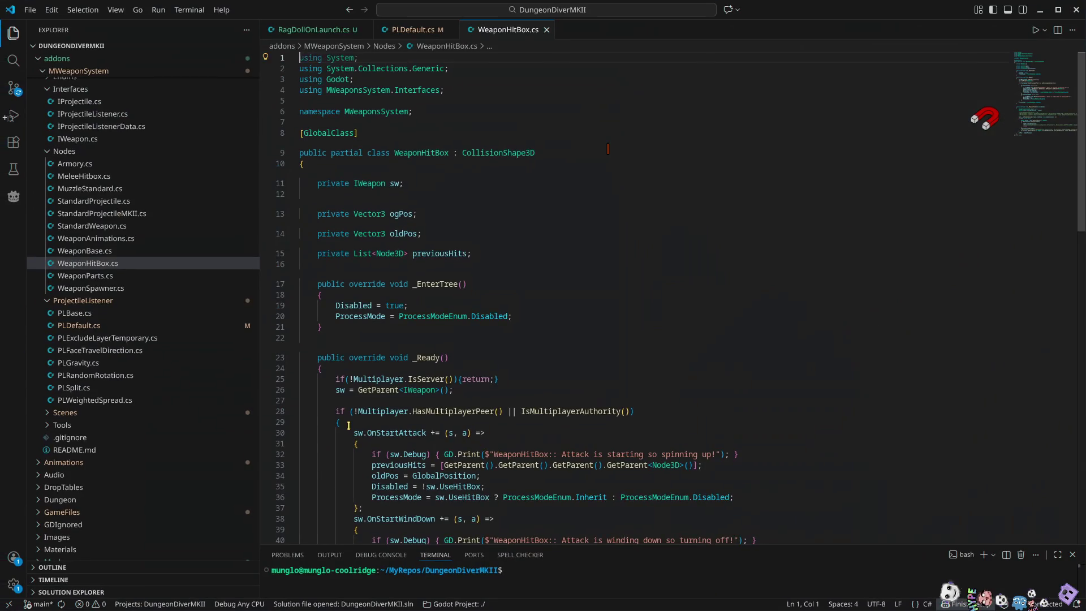
Follow sw.Hit to IWeapon's Hit definition and locate WeaponBase.cs's implementation through Find All References
scroll(702, 439, "down", 5)
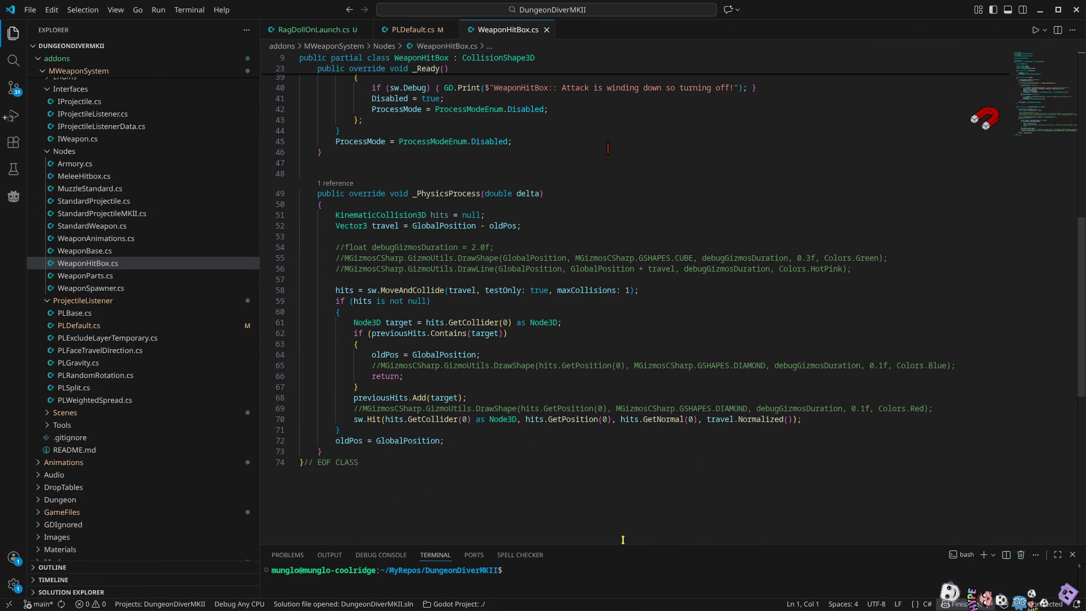
double_click(357, 421)
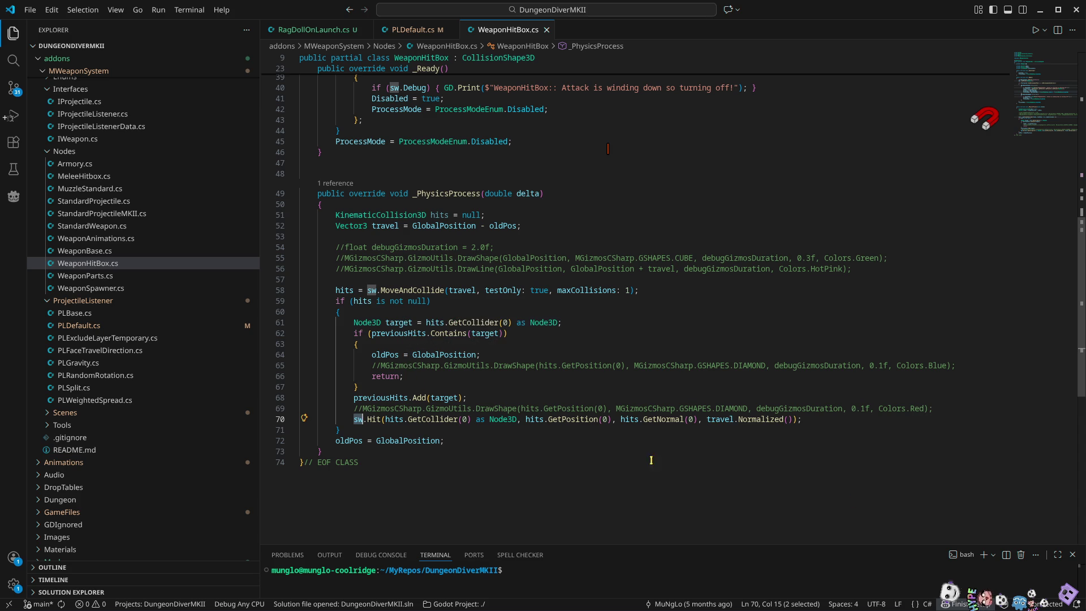
left_click(374, 419, "ctrl")
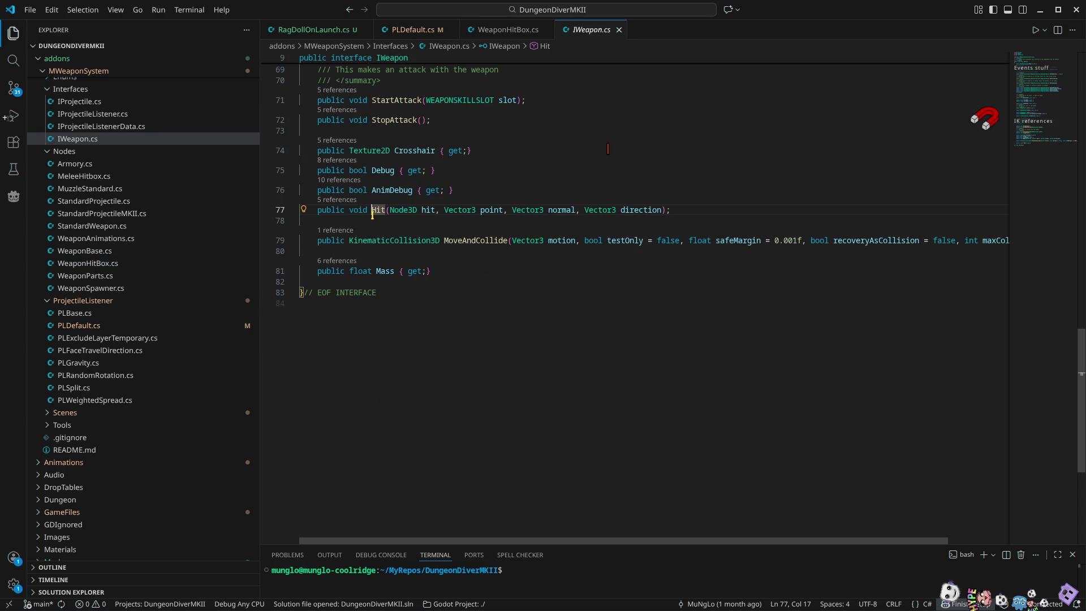
left_click(339, 201)
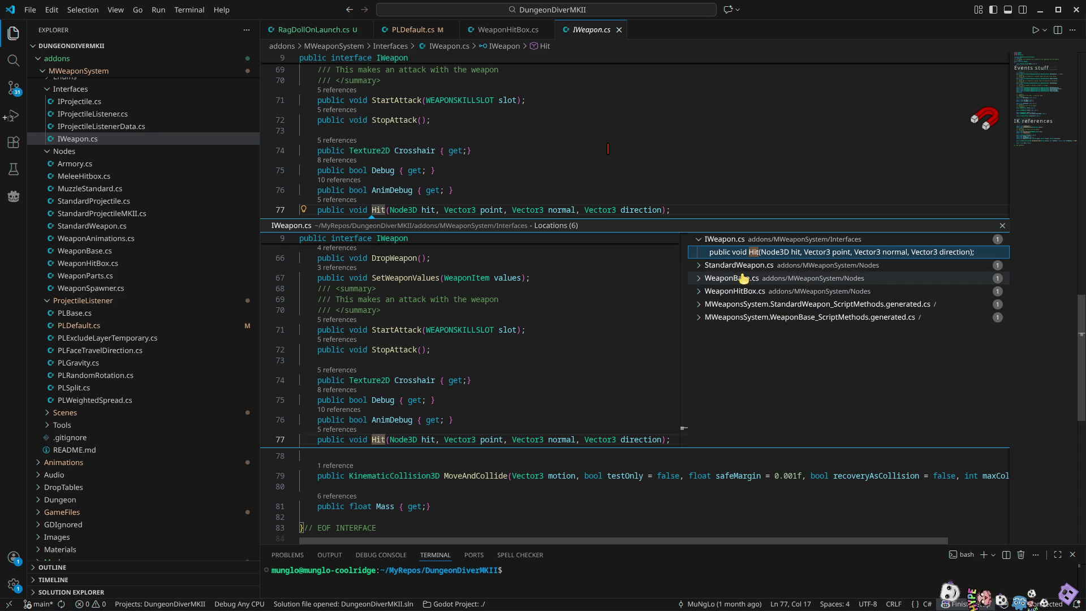
left_click(739, 278)
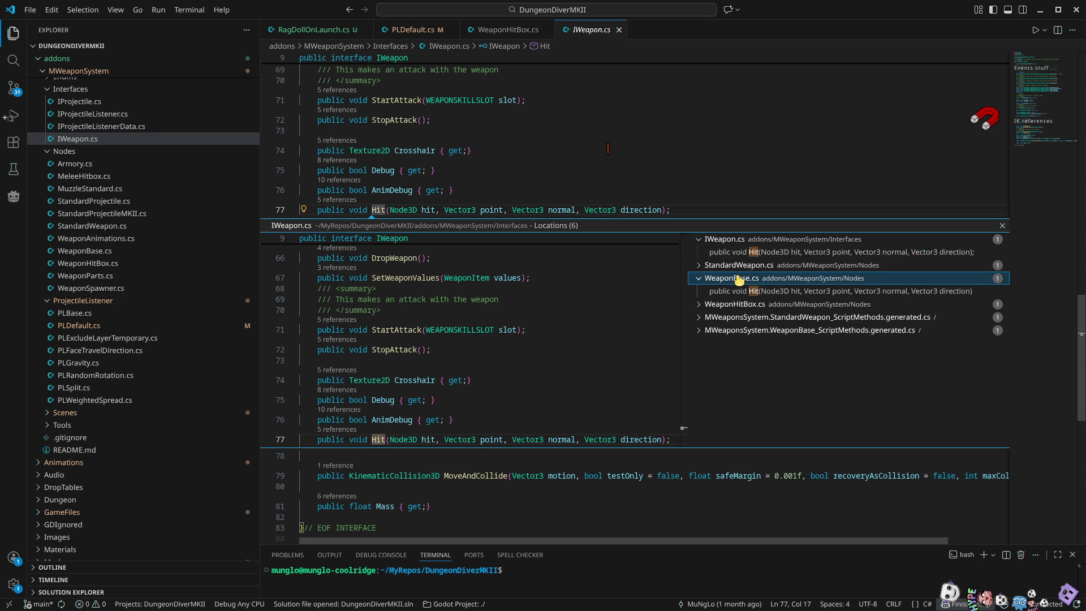
left_click(748, 291)
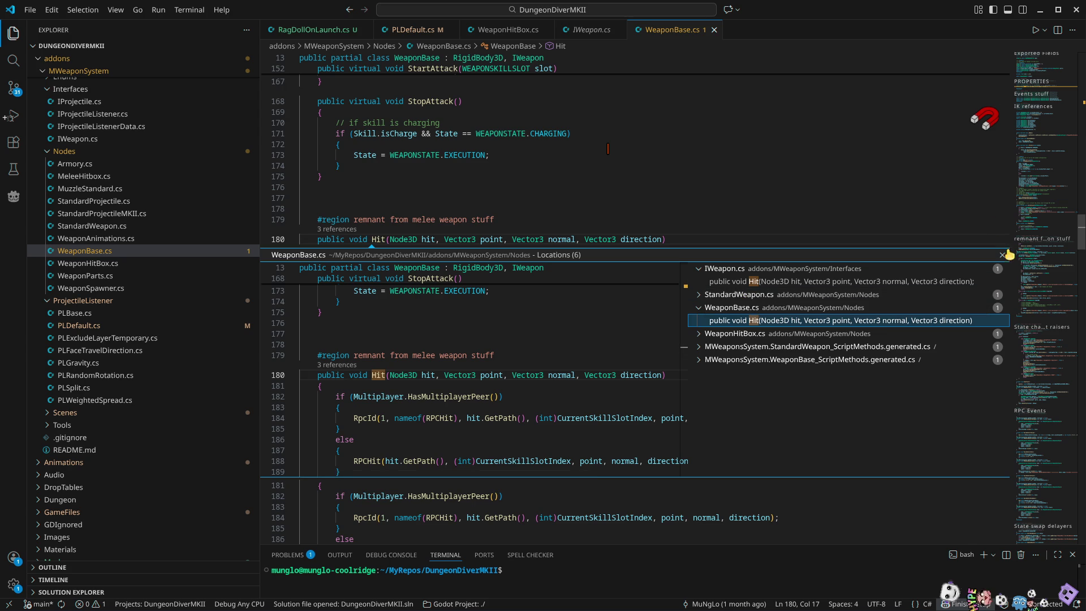
Open WeaponBase.cs at Hit, trace RPCHit, and view the WhenHitHappens definition
key("Return")
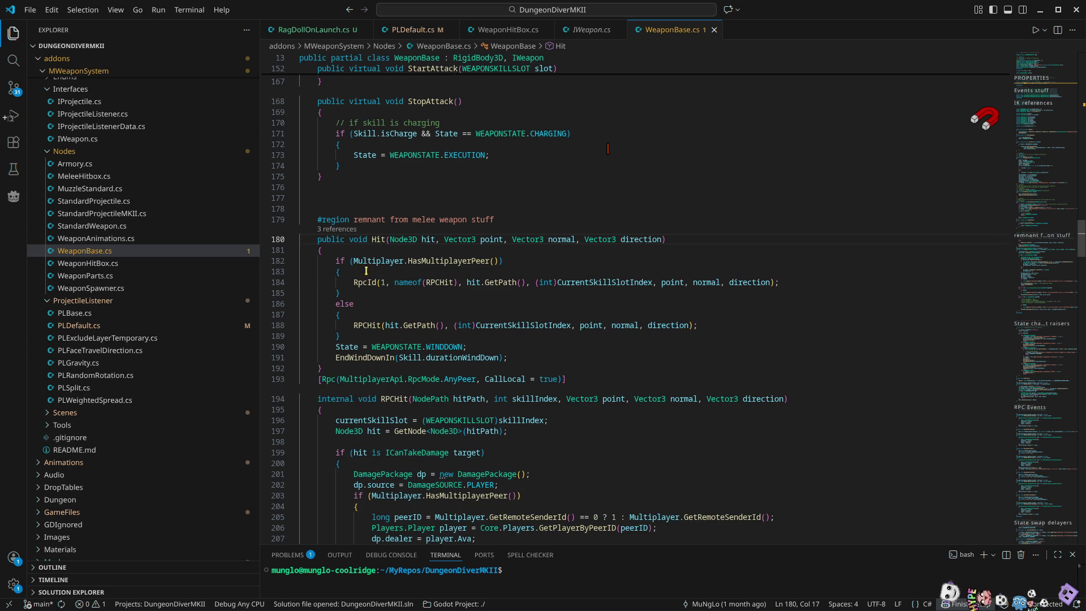
double_click(440, 278)
scroll(564, 422, "down", 5)
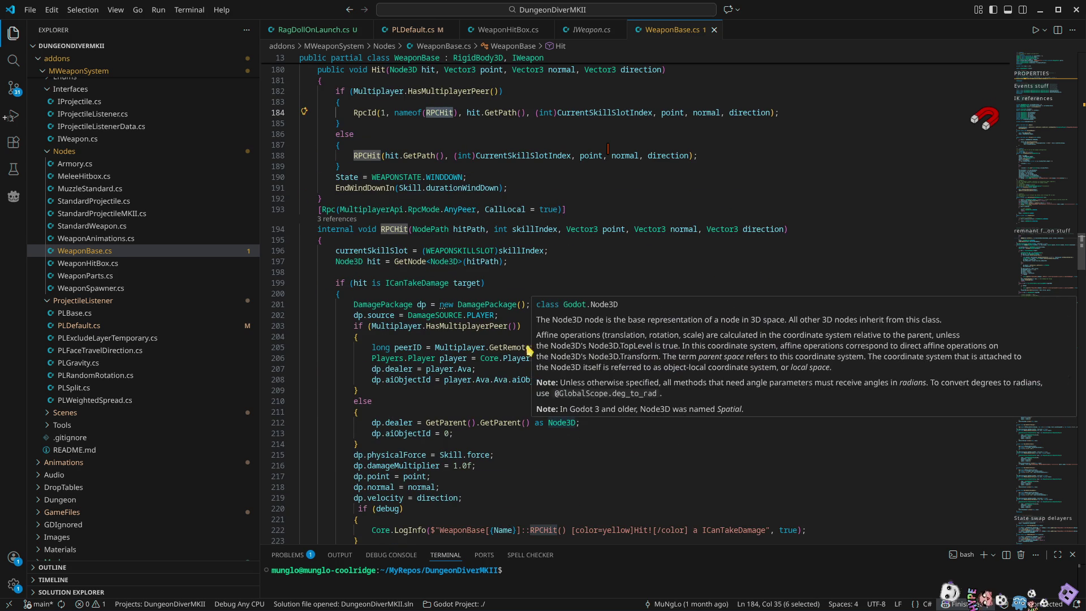
left_click(544, 261)
scroll(542, 319, "down", 5)
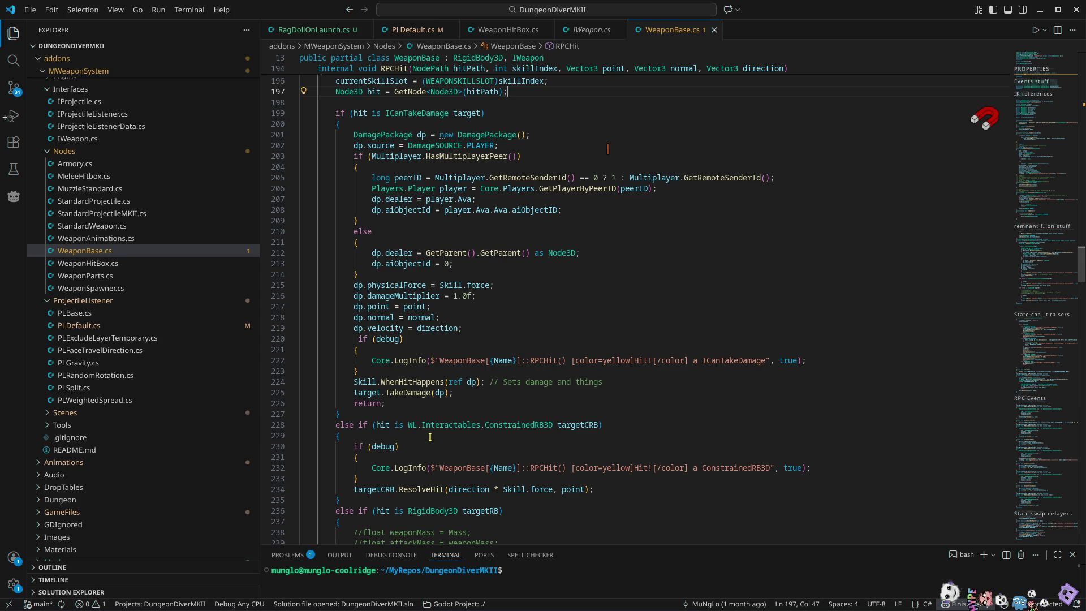
mouse_move(498, 465)
double_click(429, 383)
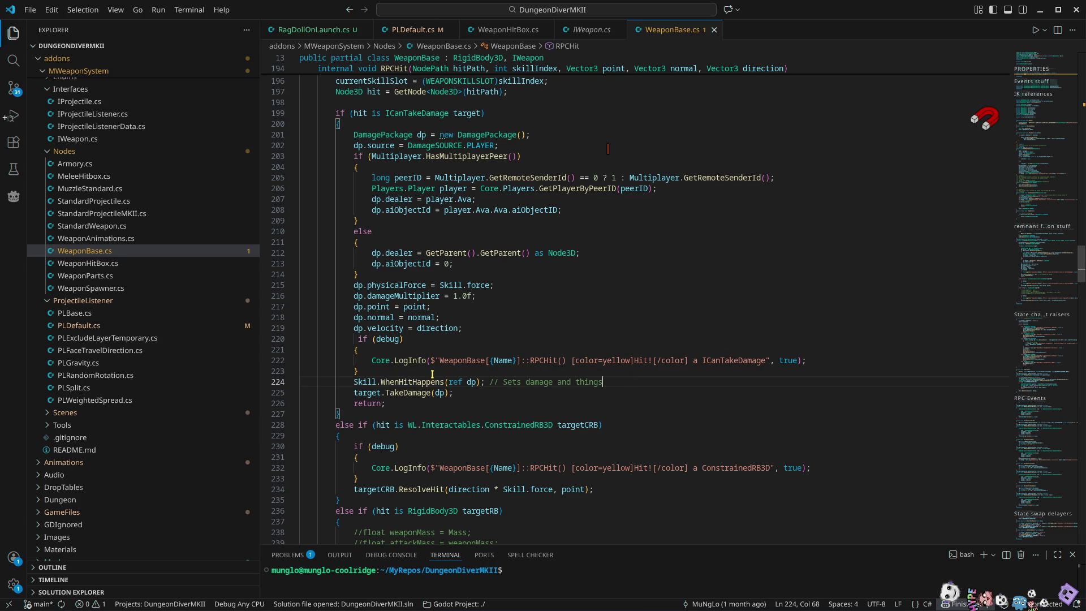
left_click(432, 380, "ctrl")
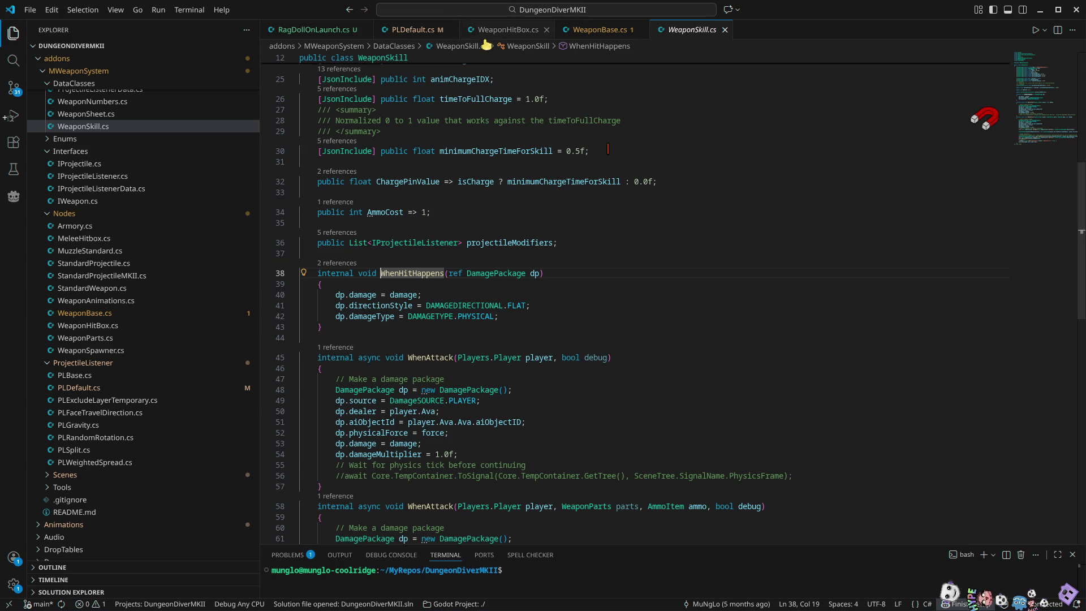
Back in WeaponBase.cs, review the TakeDamage call and the ICanTakeDamage branch
left_click(622, 30)
left_click(408, 405)
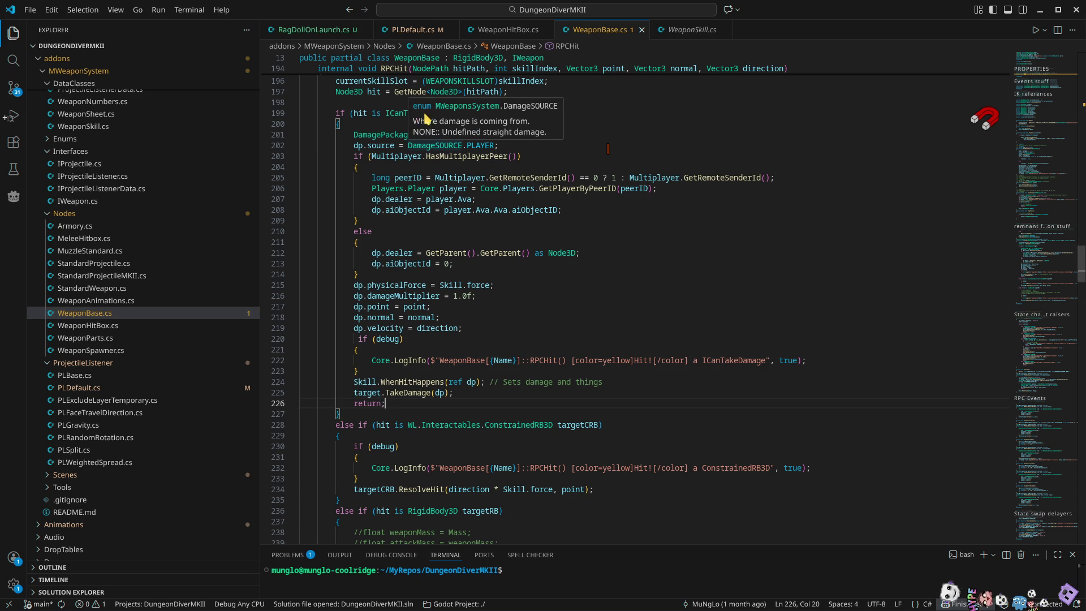
left_click(334, 123)
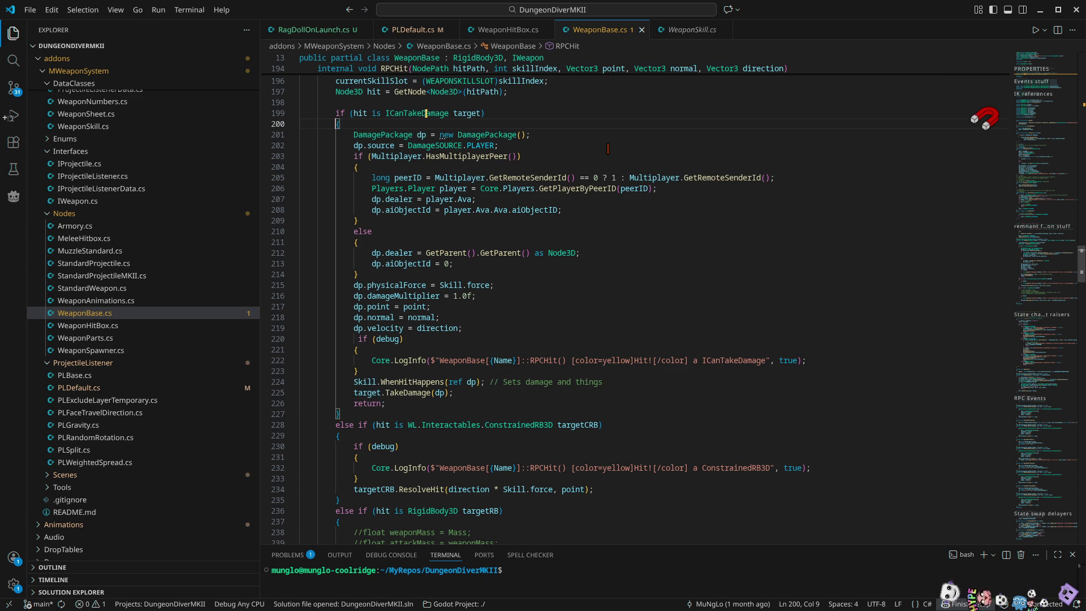
double_click(423, 113)
mouse_move(386, 393)
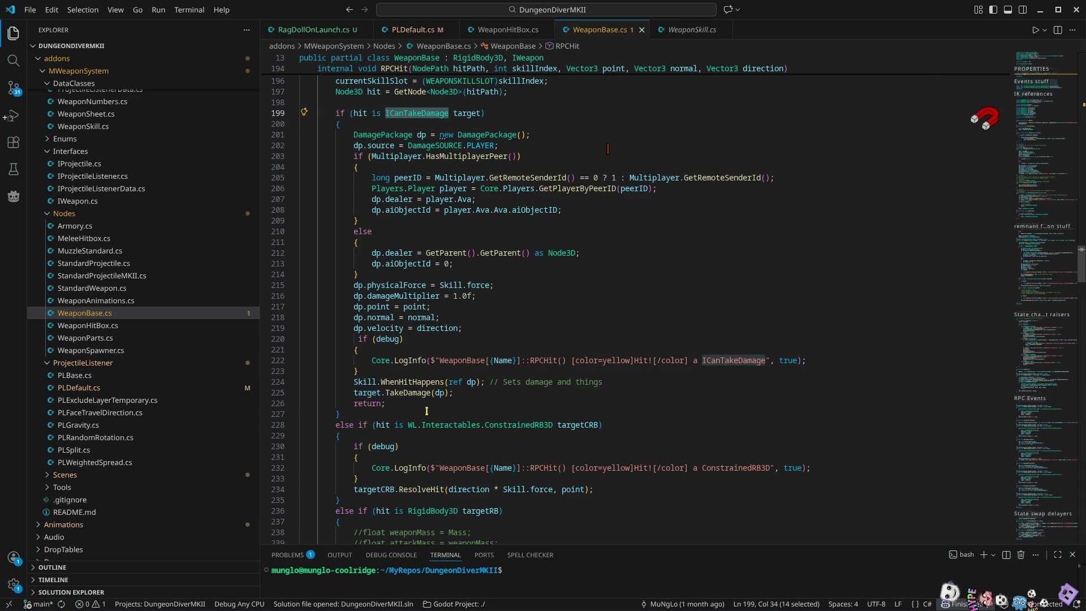
mouse_move(461, 357)
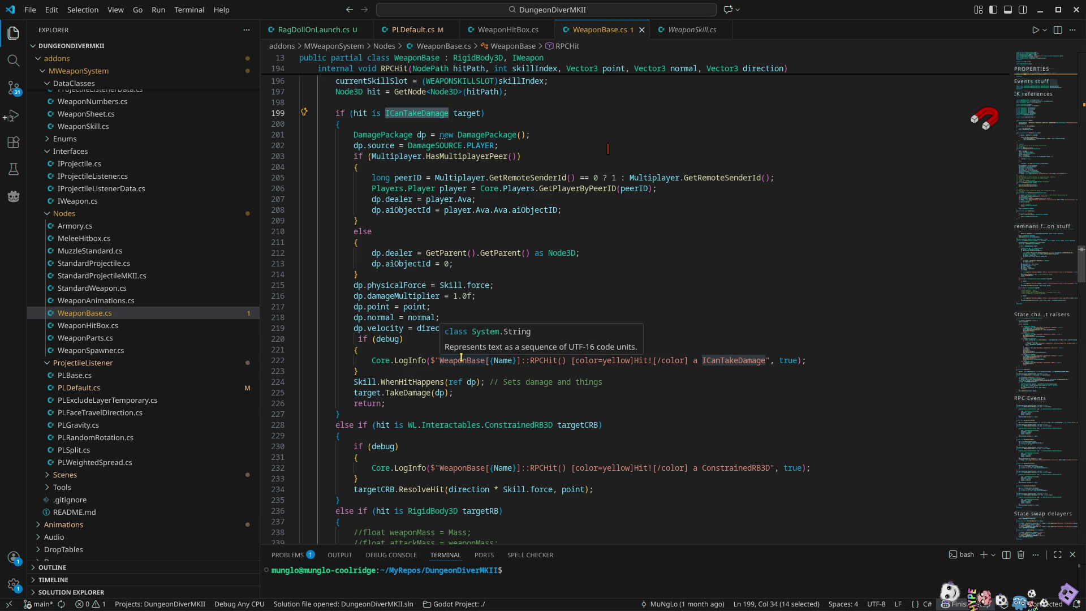
scroll(502, 408, "down", 3)
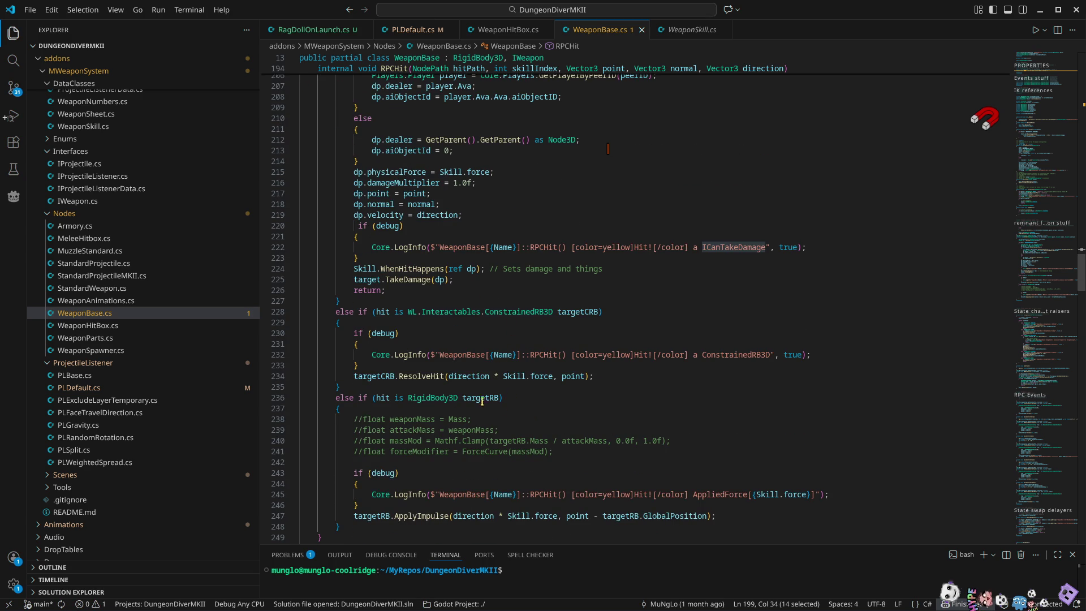
scroll(465, 410, "down", 4)
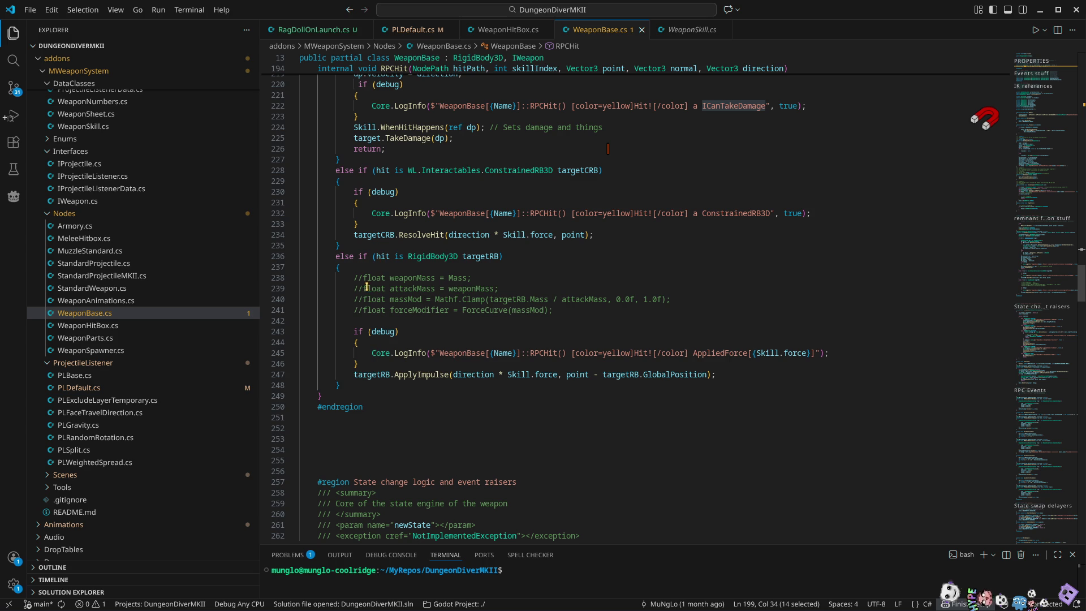
Duplicate the RigidBody3D targetRB else-if branch directly below the original
left_click(346, 383)
left_click_drag(346, 383, 334, 257)
key("ctrl+c")
left_click(348, 384)
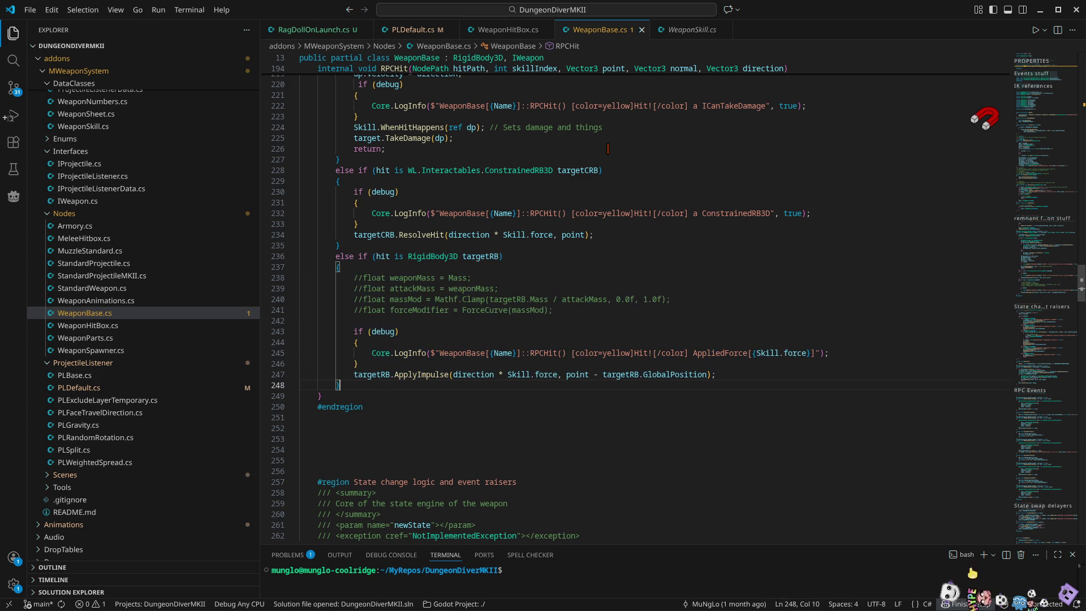
key("Return")
key("ctrl+v")
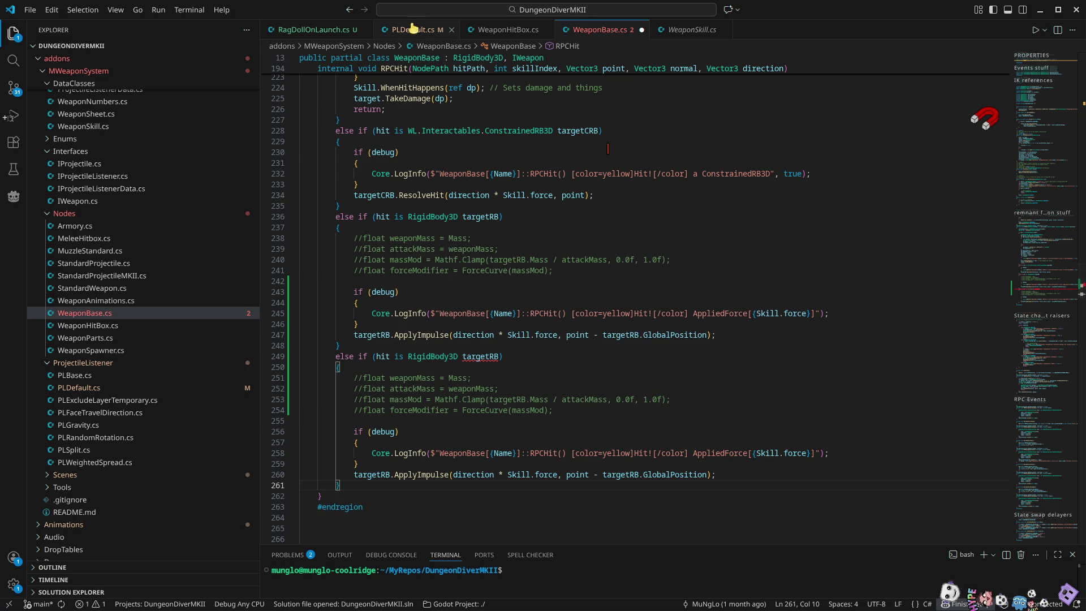
Change the copied branch's condition to test for PhysicalBone3D pb instead of RigidBody3D targetRB
left_click(412, 29)
double_click(439, 225)
key("ctrl+c")
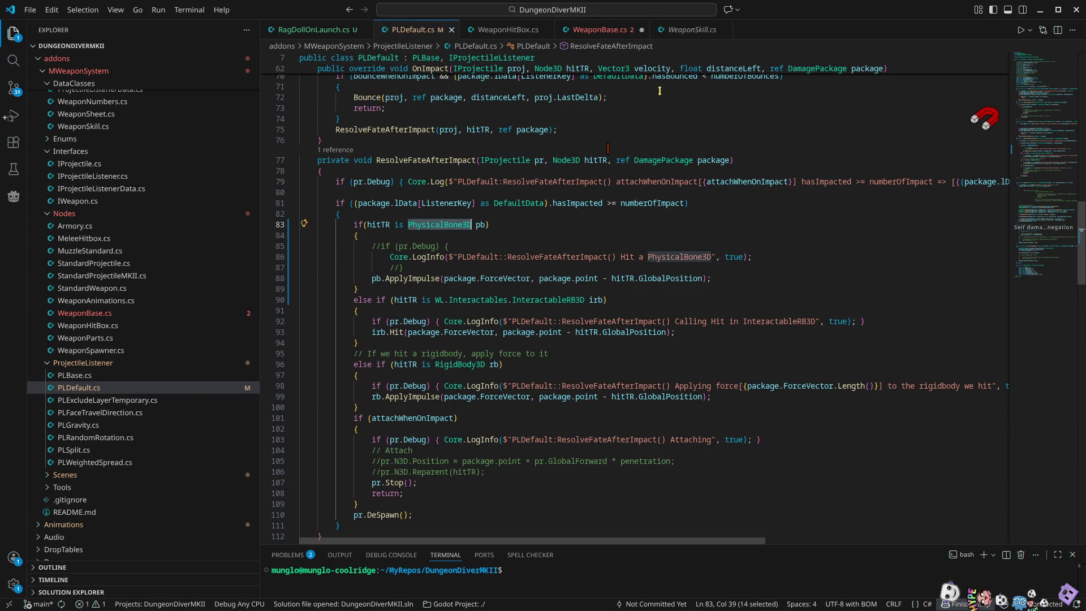
left_click(605, 30)
double_click(433, 357)
key("ctrl+v")
left_click(497, 357)
double_click(497, 357)
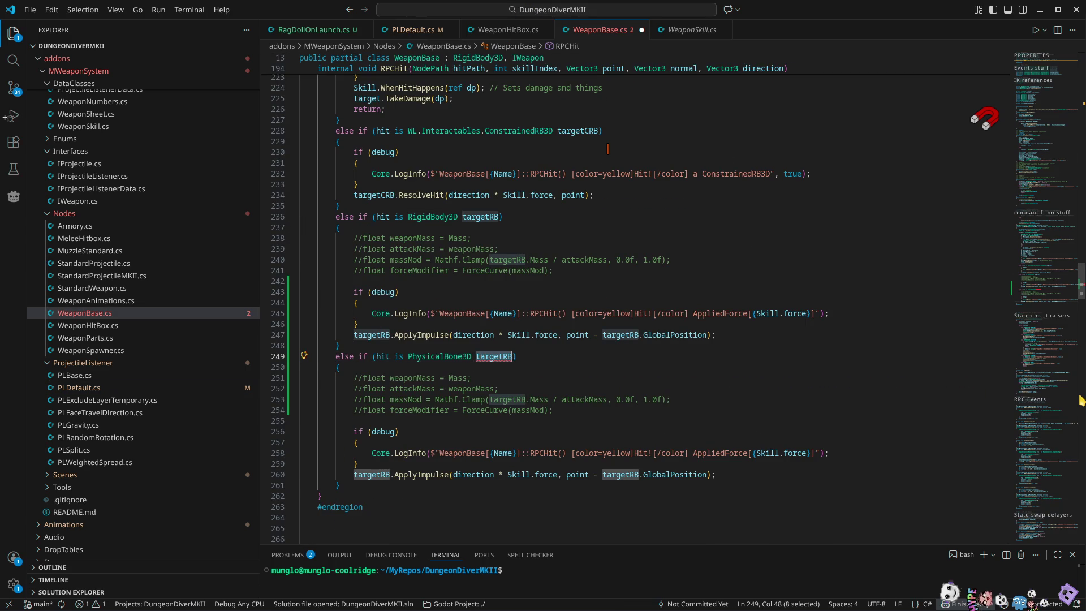
type("pb")
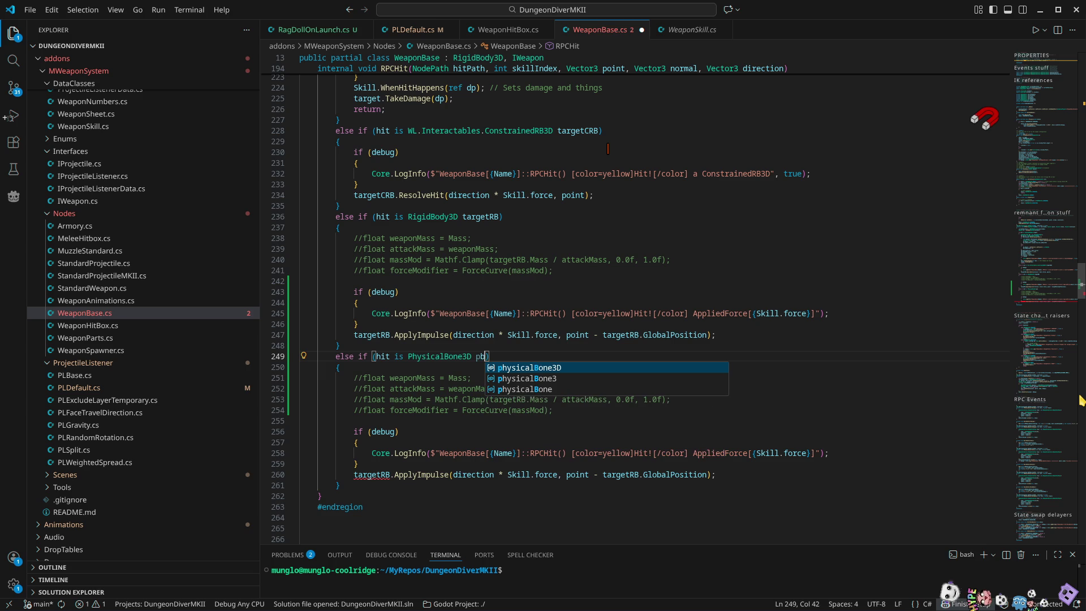
Delete the commented mass-calculation lines and comment out the if (debug) line and its braces
left_click(407, 376)
key("Home")
key("Home")
key("shift+Down")
key("shift+Down")
key("shift+Down")
key("Delete")
key("shift+Down")
key("shift+Down")
key("Delete")
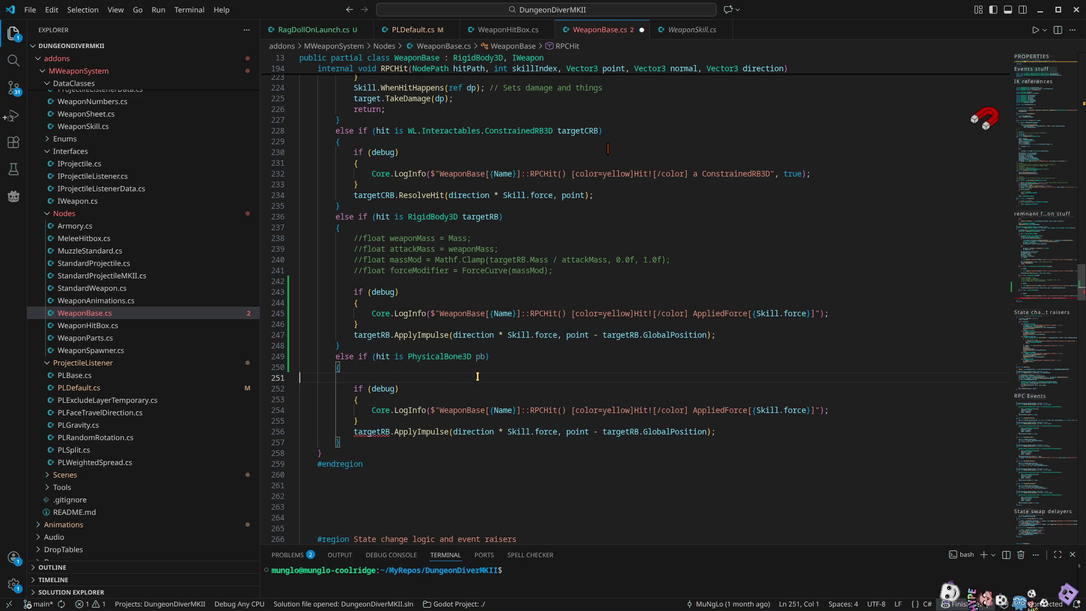
key("shift+alt+Down")
key("Home")
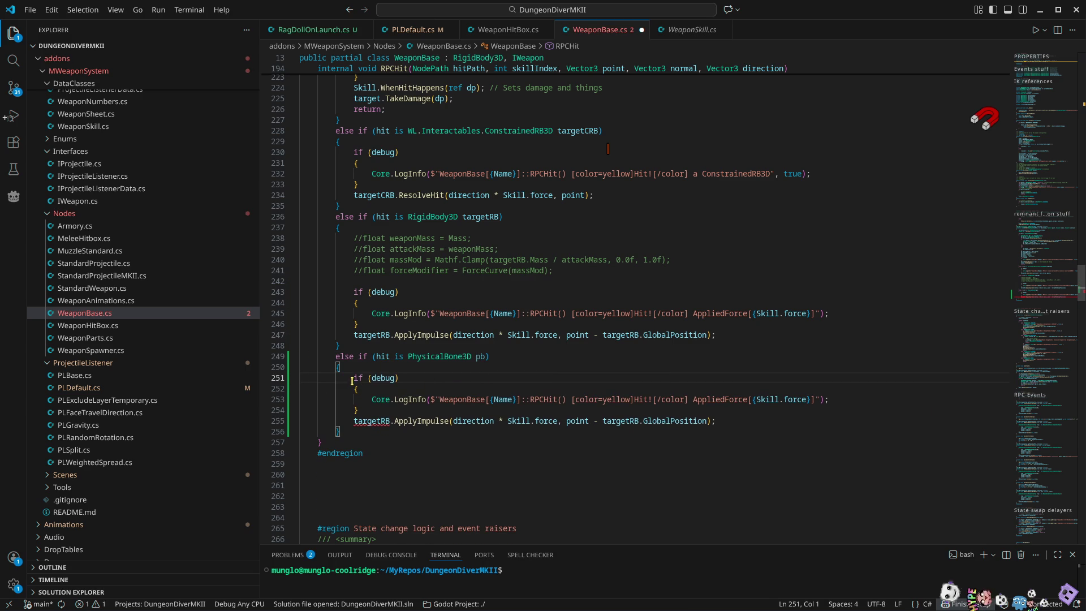
type("//")
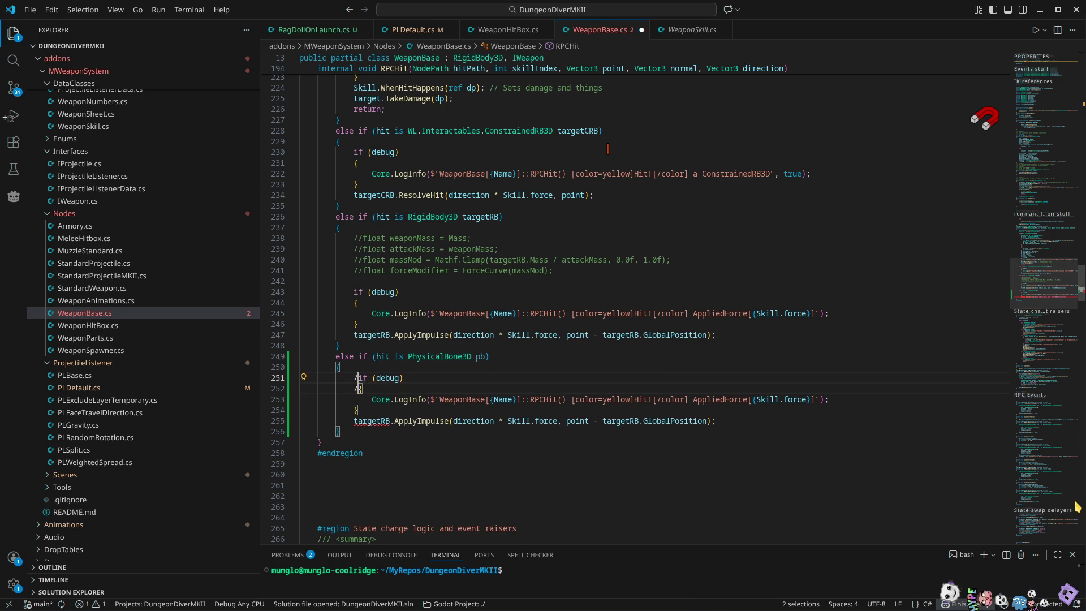
key("Escape")
key("Down")
key("Down")
key("Down")
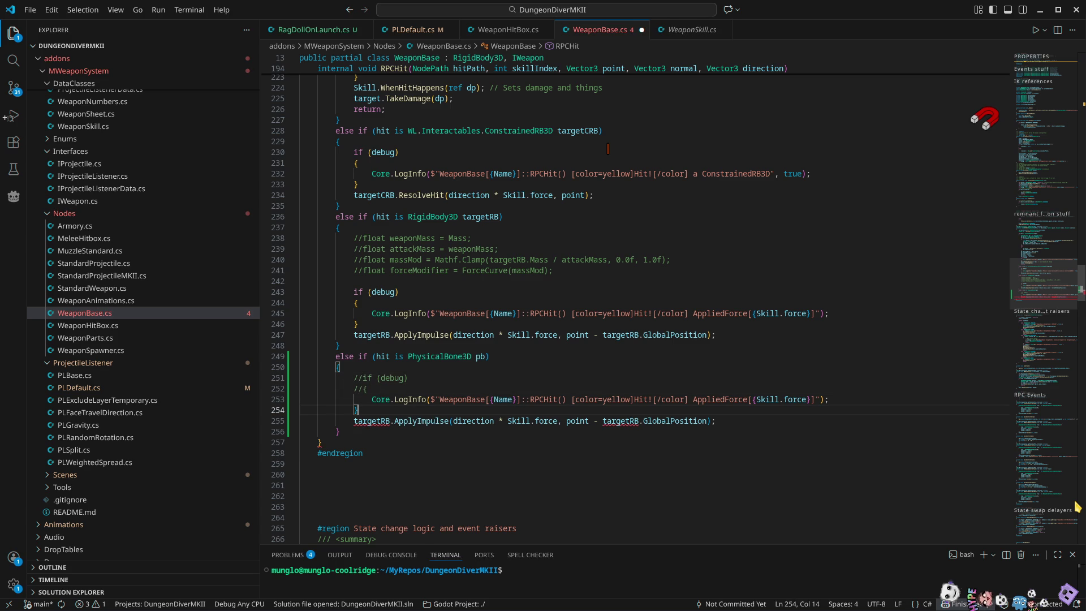
type("//")
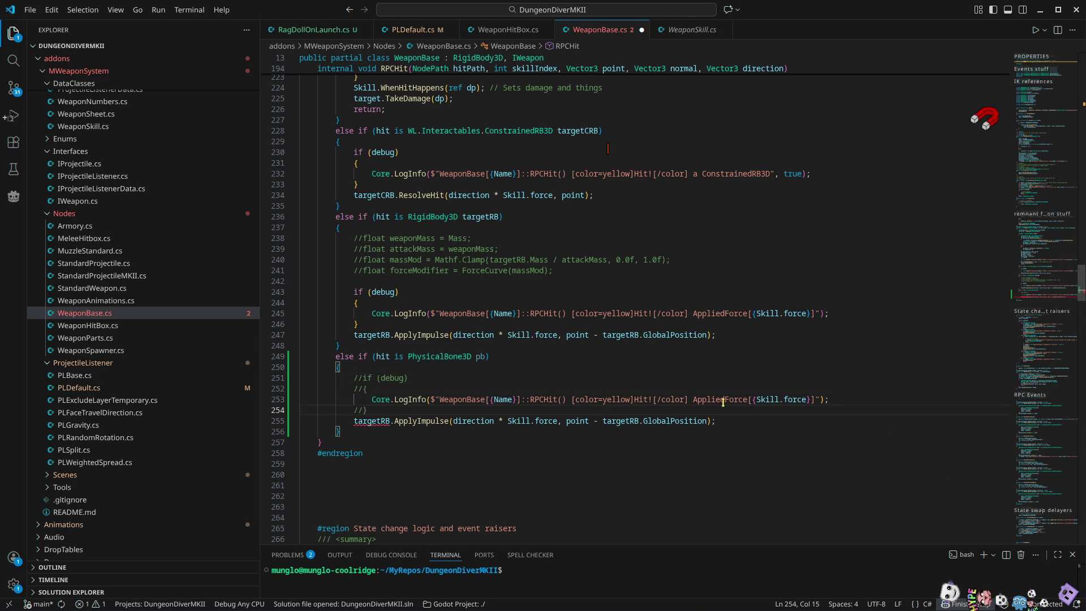
Log 'a PhysicalBone3D', impulse pb at pb.GlobalPosition, save WeaponBase.cs, and run the game
double_click(450, 356)
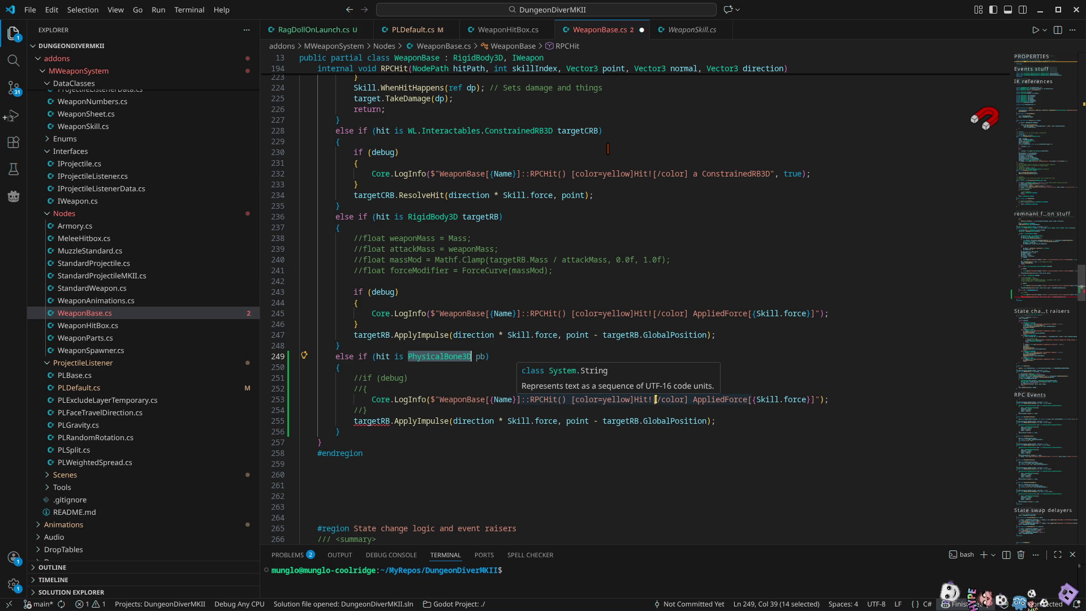
left_click(694, 398)
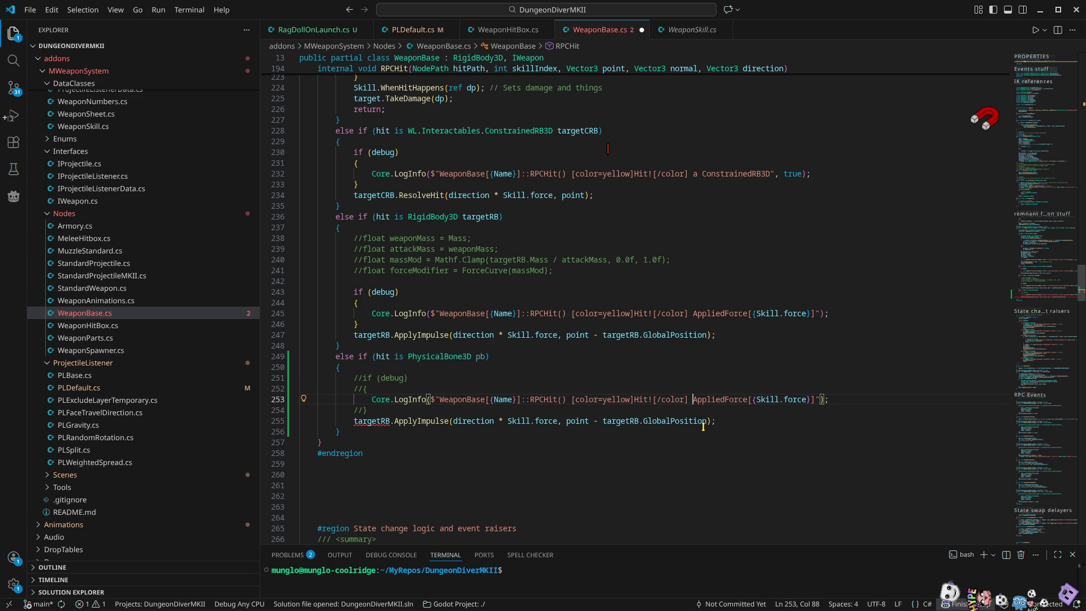
type("a PhysicalBone3D")
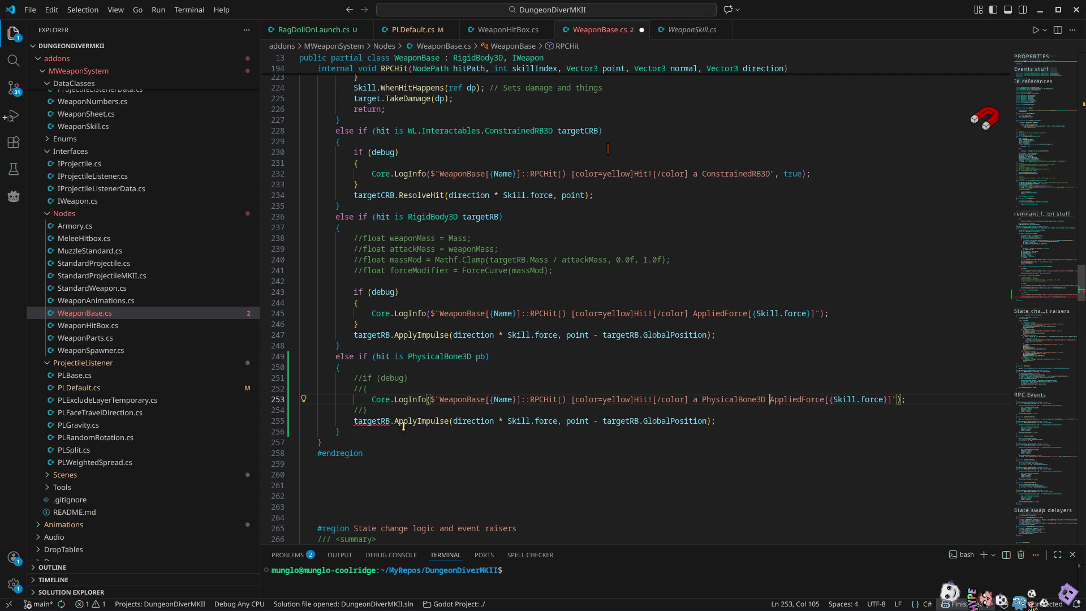
double_click(480, 357)
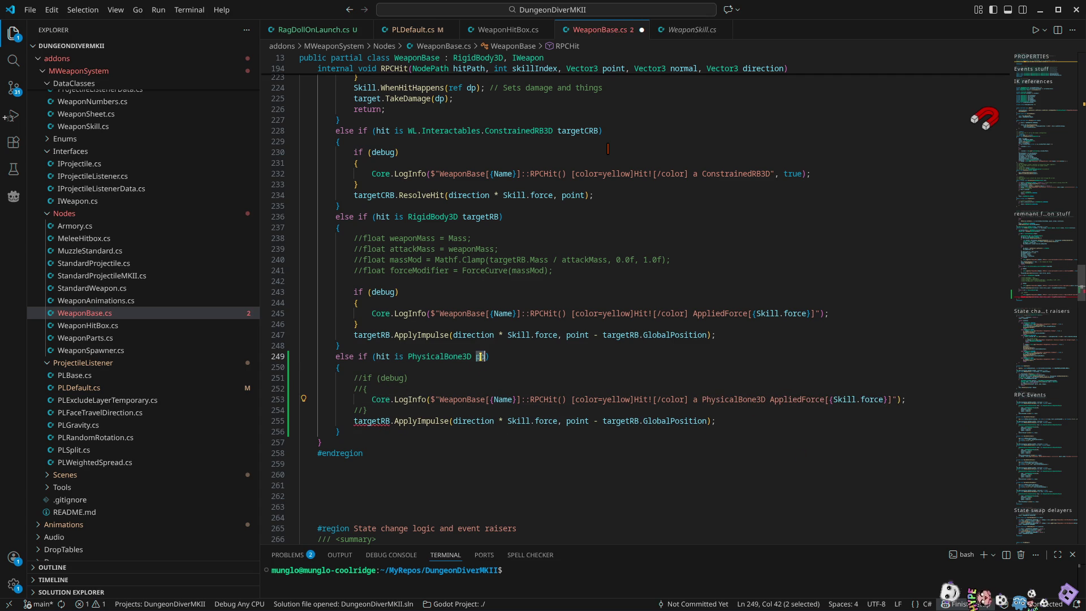
double_click(376, 421)
type("pb")
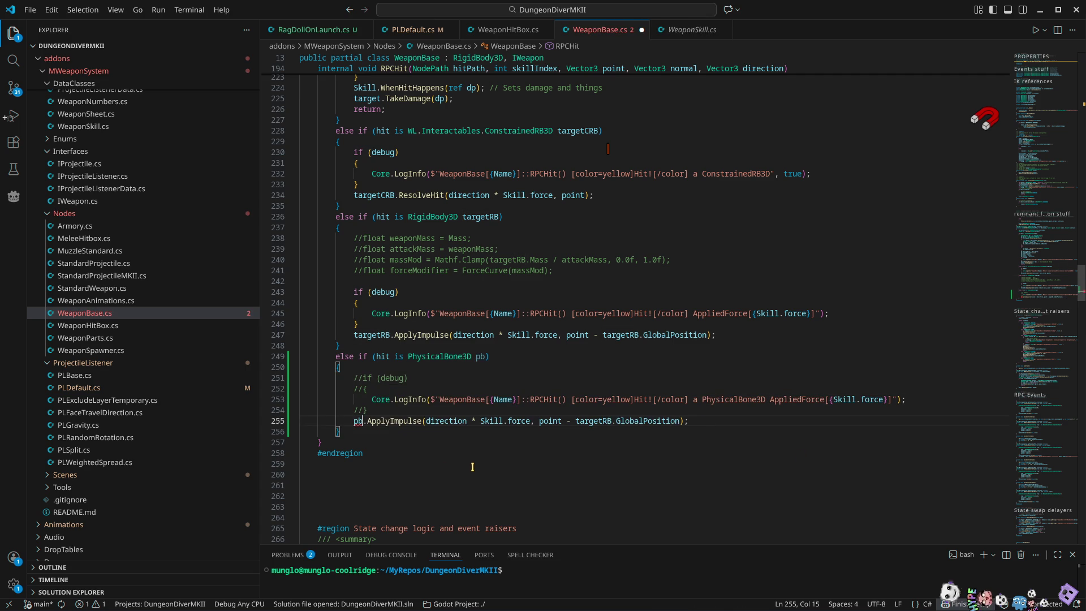
double_click(603, 420)
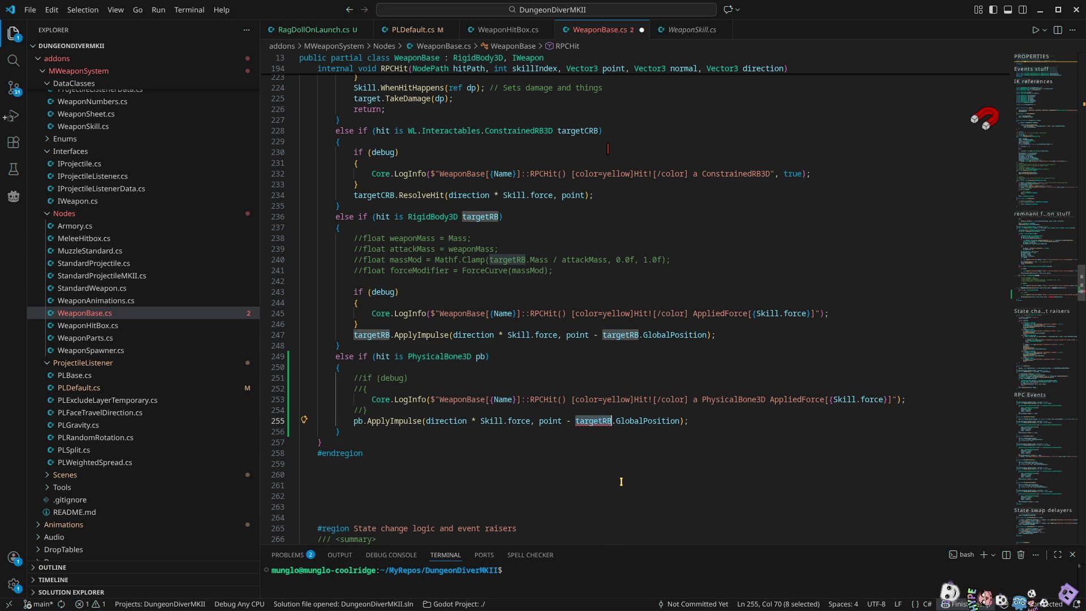
type("pb")
key("ctrl+s")
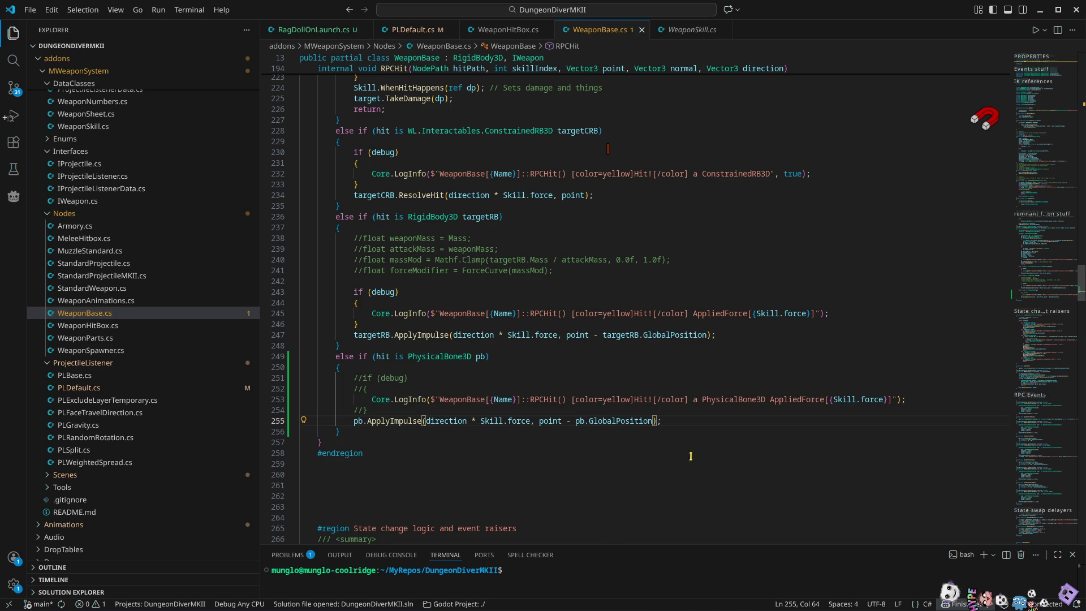
left_click(1039, 10)
left_click(907, 32)
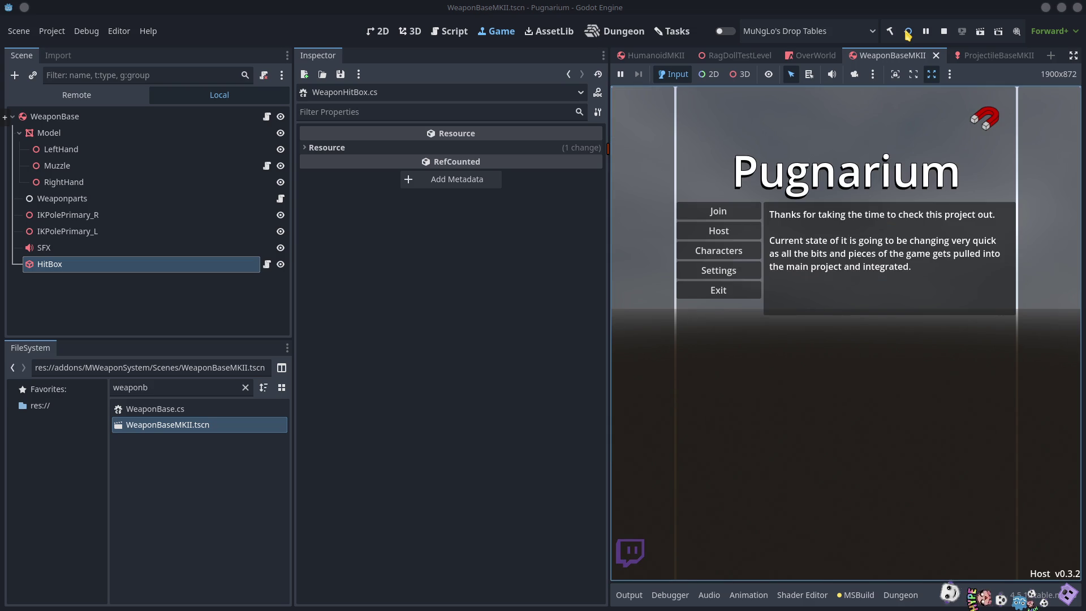
Enlarge the game view, host a session, and enter the game with the Root character
left_click(1073, 56)
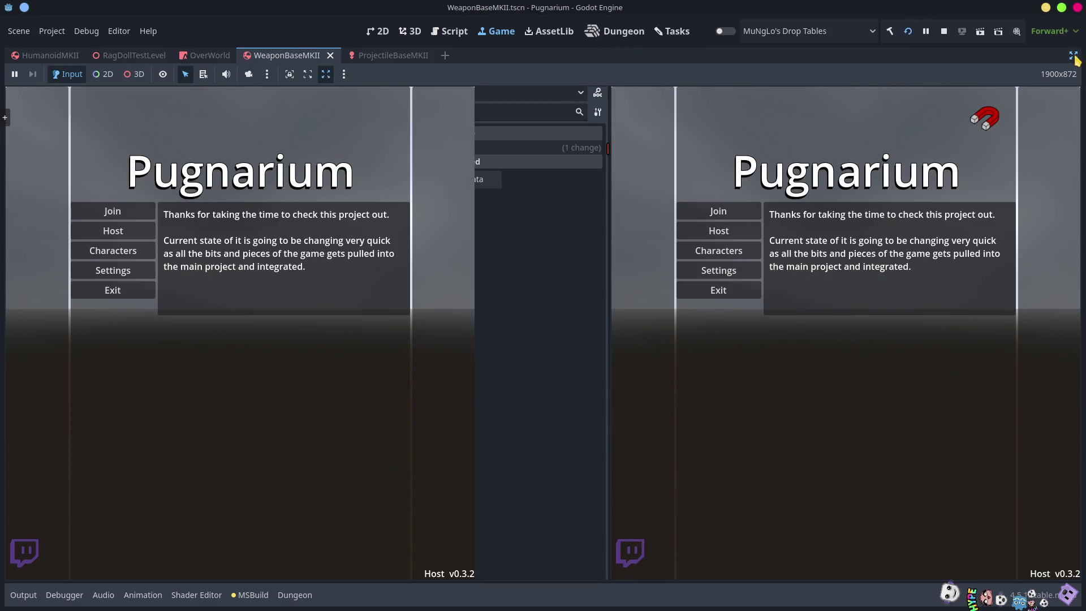
left_click(436, 316)
left_click(481, 293)
left_click(447, 314)
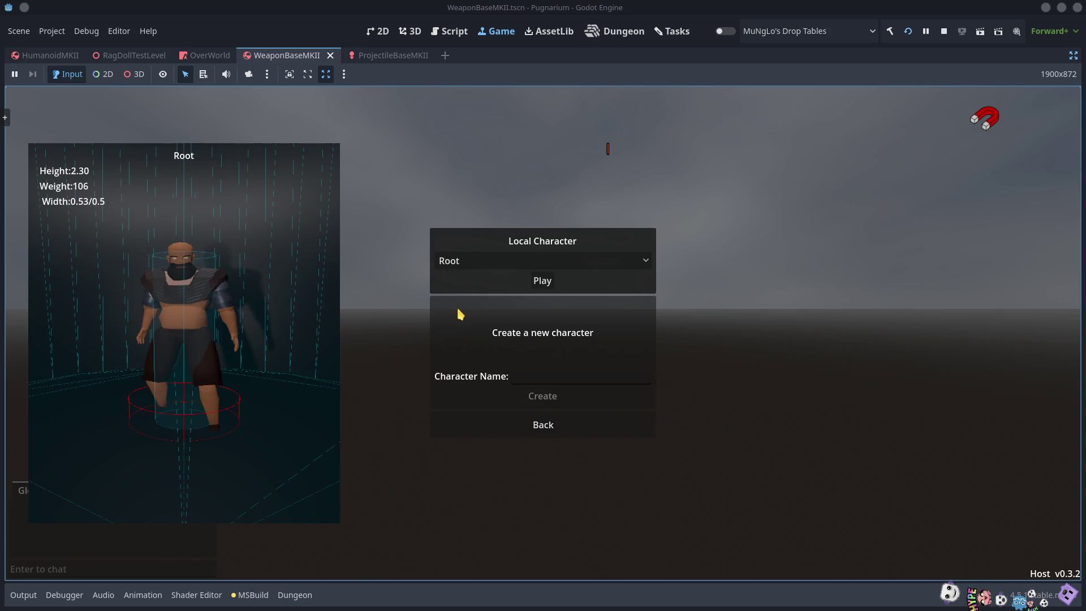
left_click(532, 282)
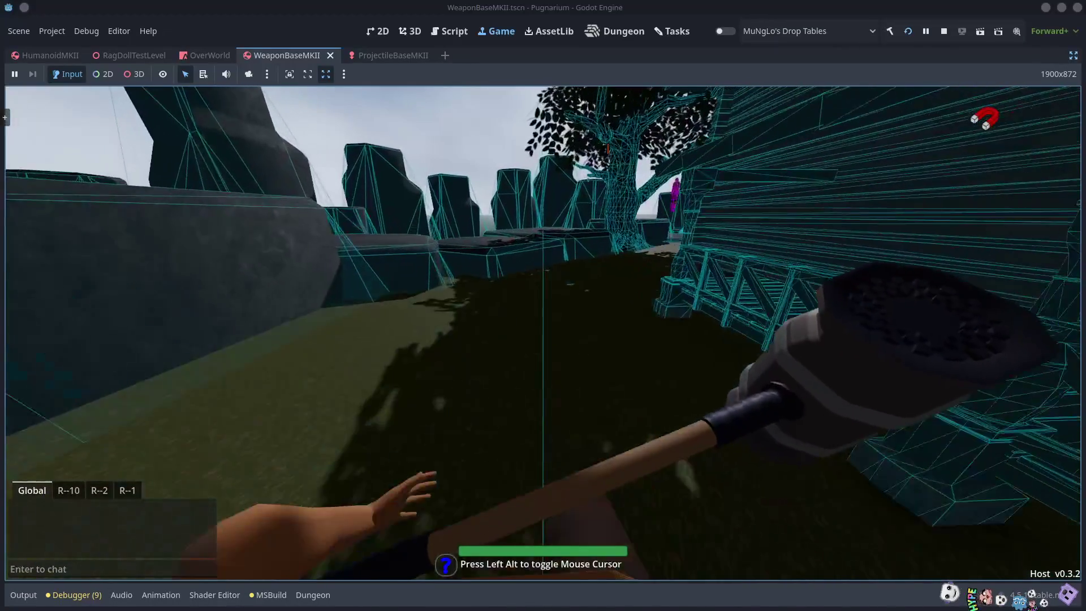
Walk the character around, release the mouse, and stop the playtest
key("w")
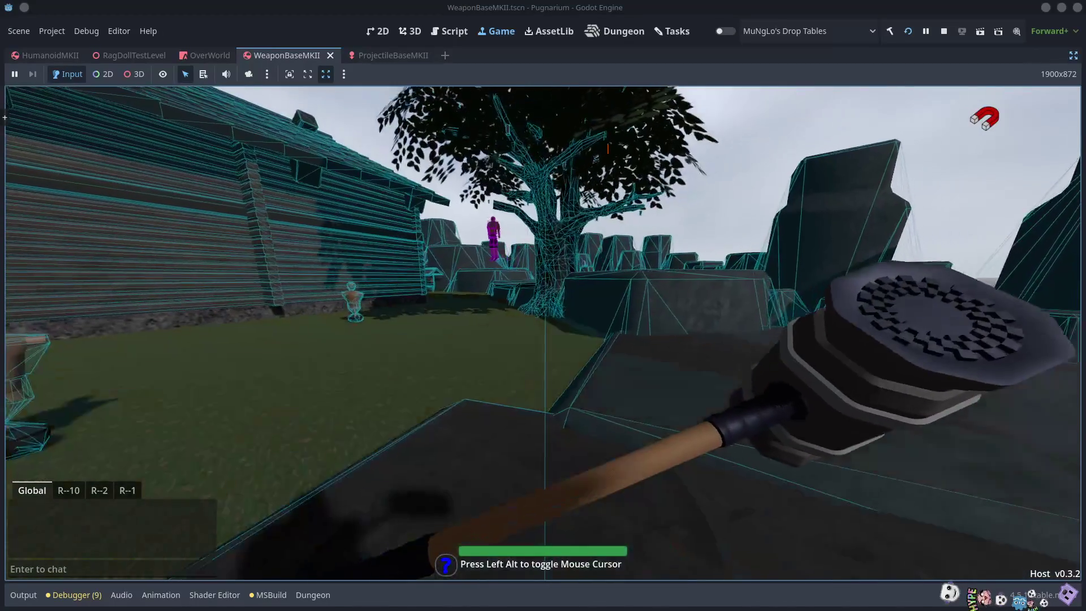
key("alt")
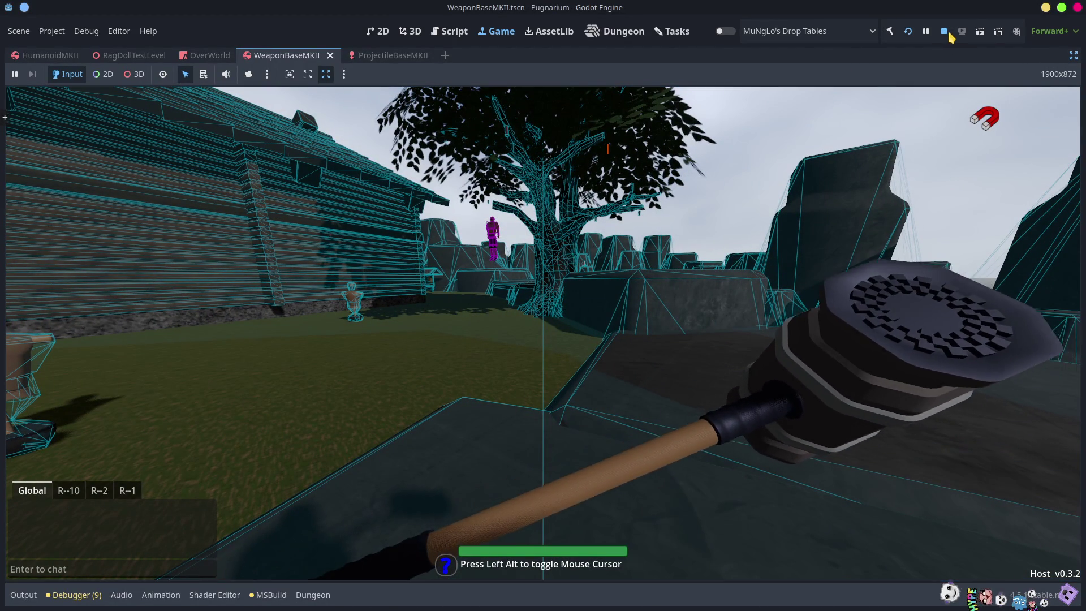
left_click(944, 32)
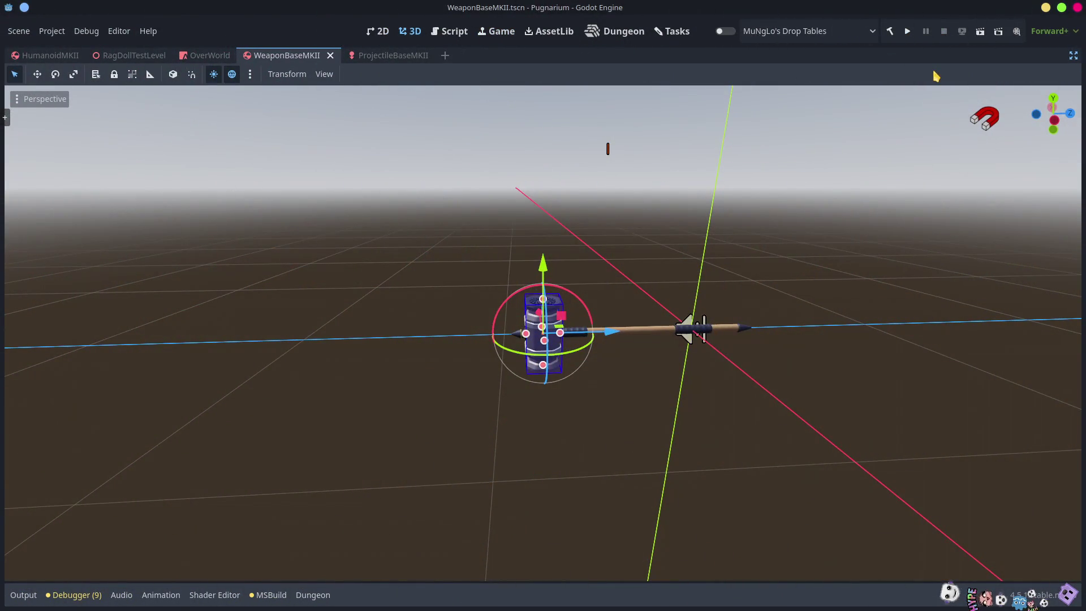
Stop the game, restore the editor docks, and make the FileSystem panel taller
left_click(1073, 56)
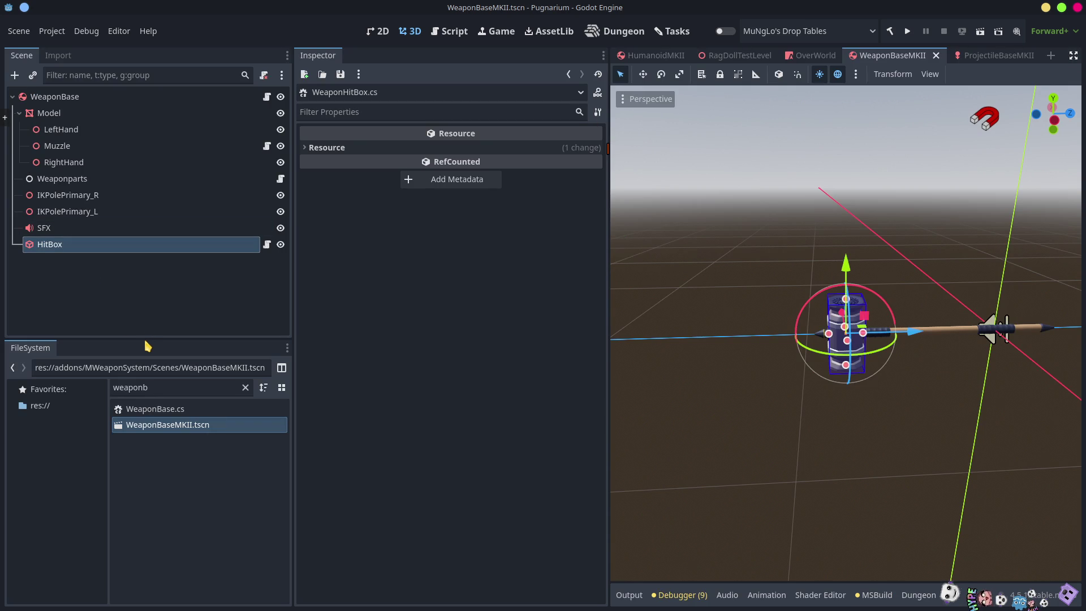
left_click_drag(148, 339, 148, 270)
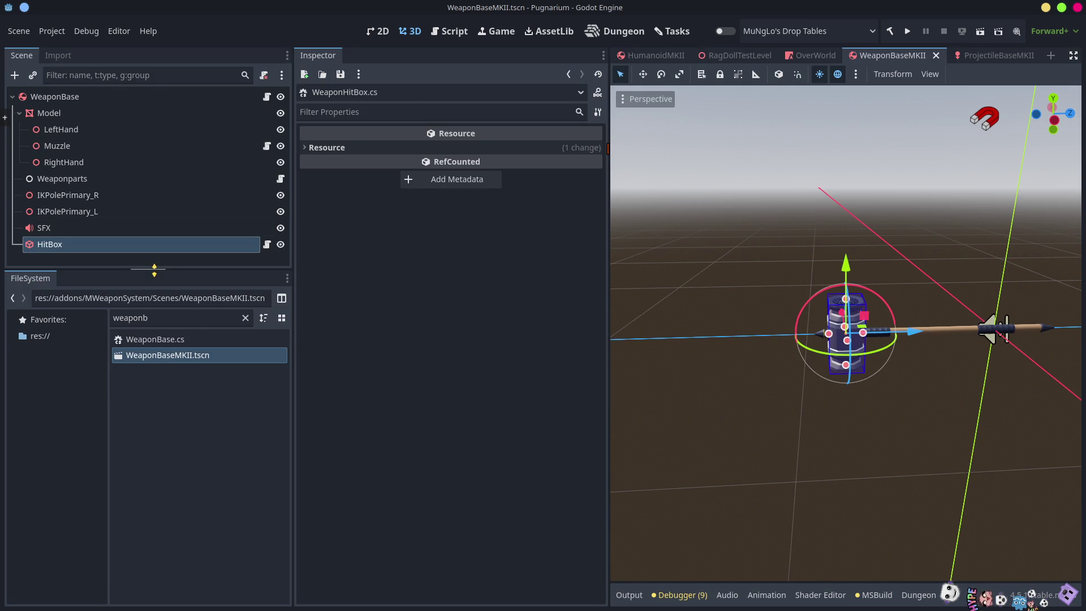
left_click(398, 328)
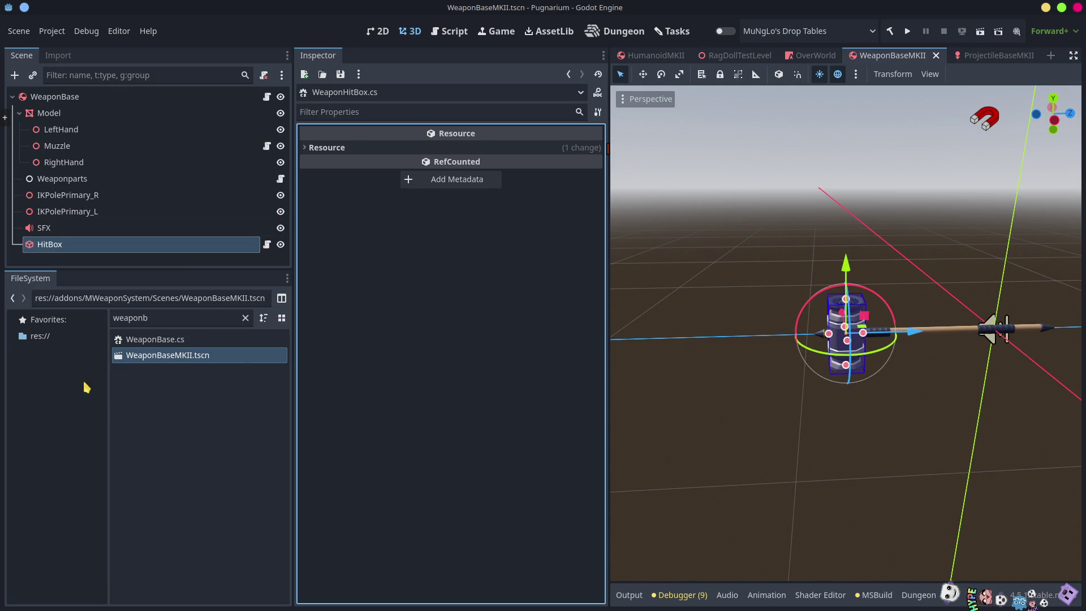
Clear the 'weaponb' file filter and collapse the MWeaponSystem, addons, Interactibles and Scenes folders
left_click(245, 318)
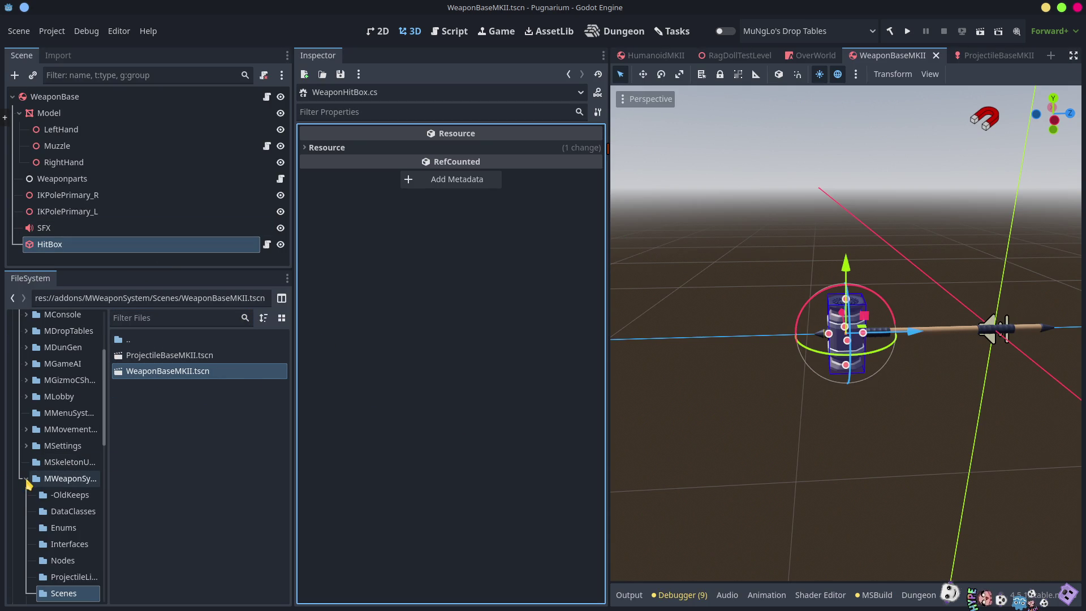
left_click(26, 478)
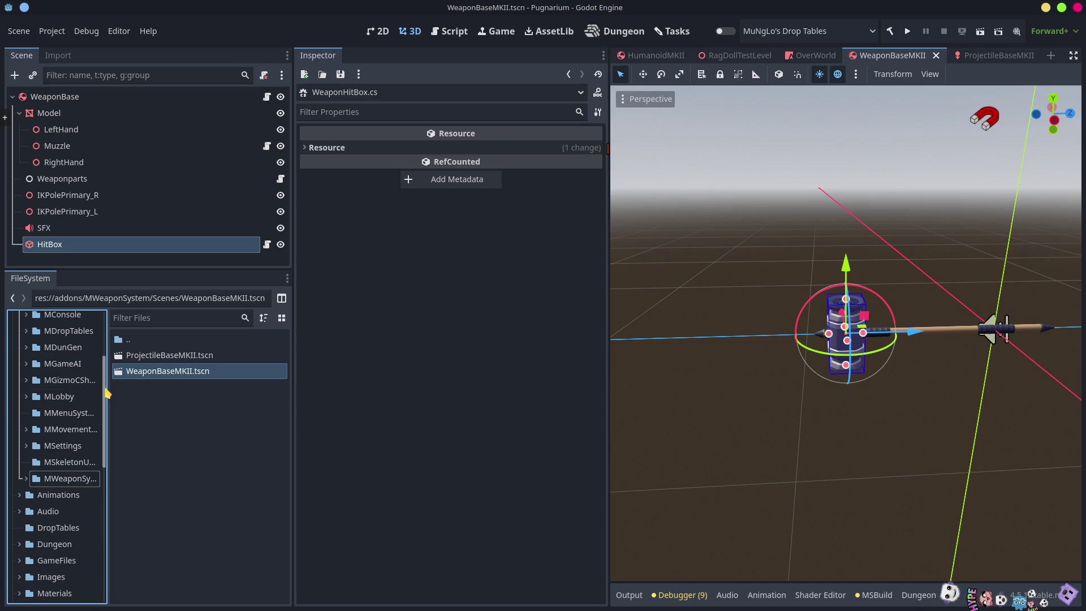
scroll(107, 396, "up", 4)
left_click(20, 352)
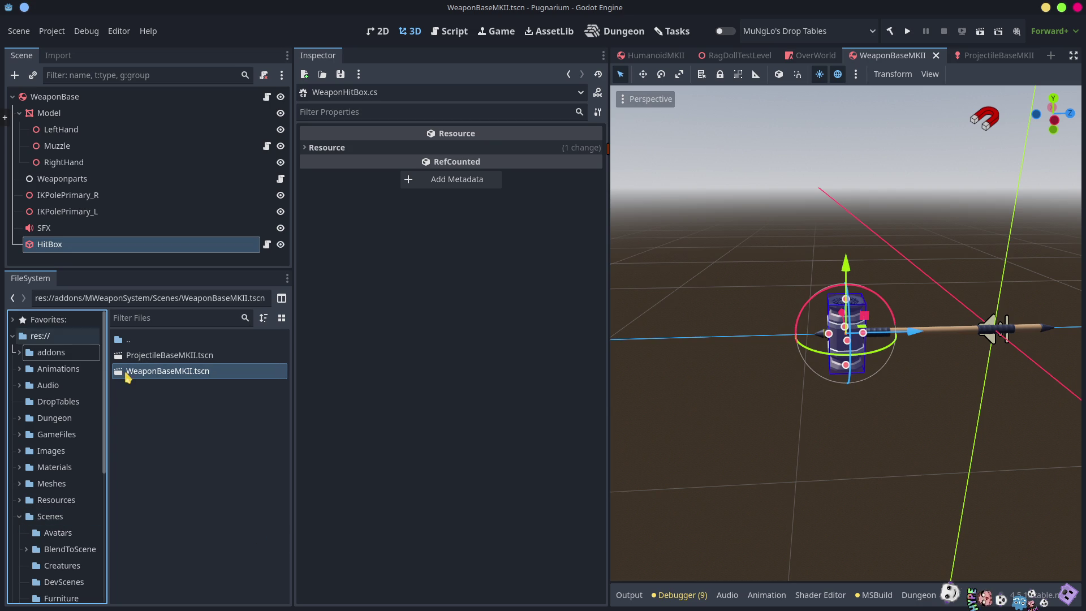
scroll(106, 375, "down", 4)
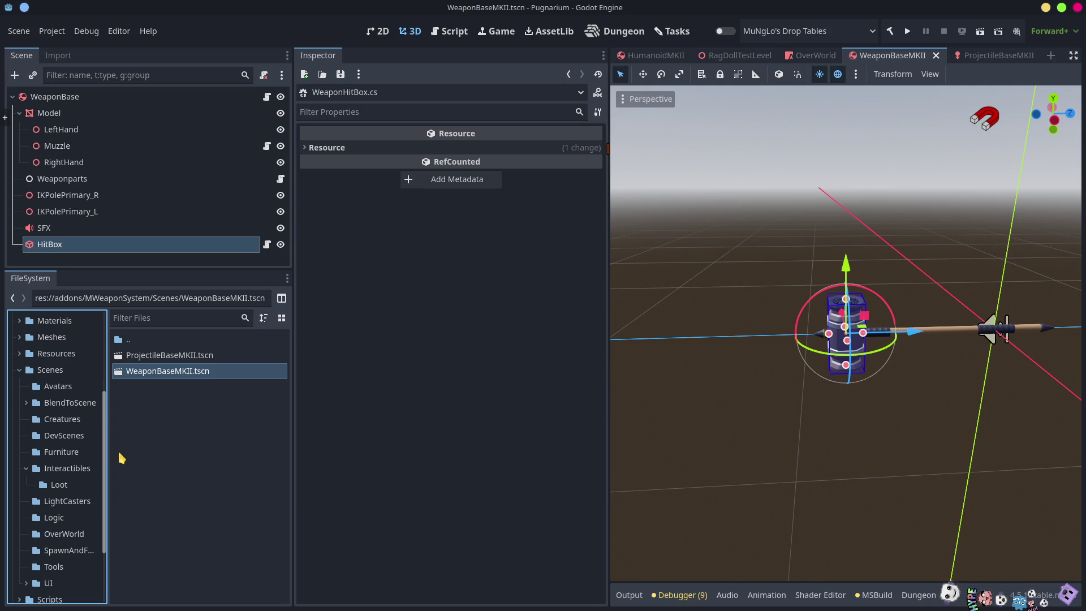
left_click(26, 468)
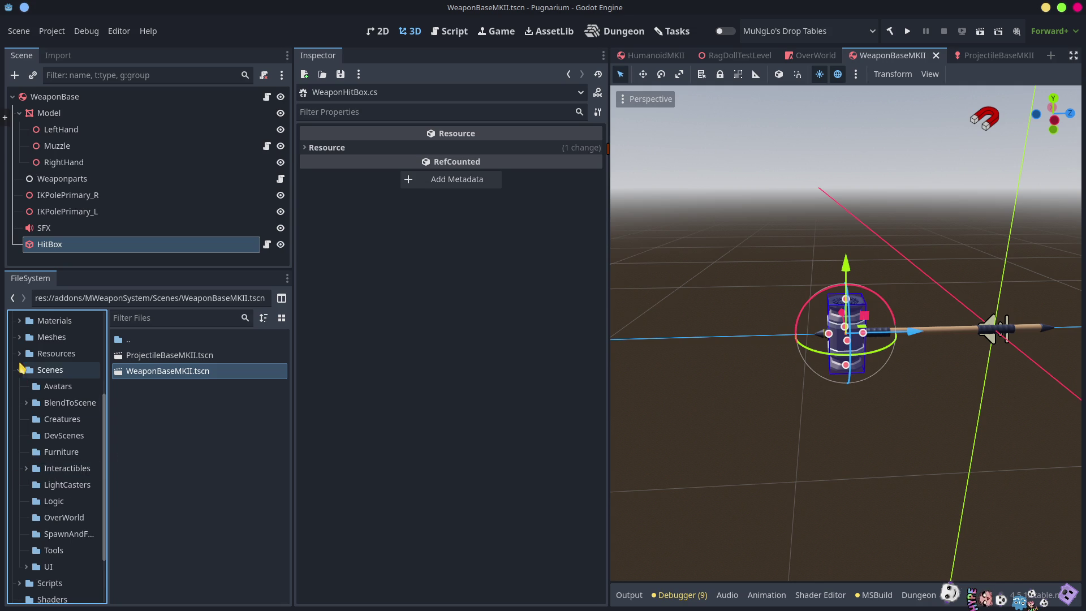
left_click(20, 370)
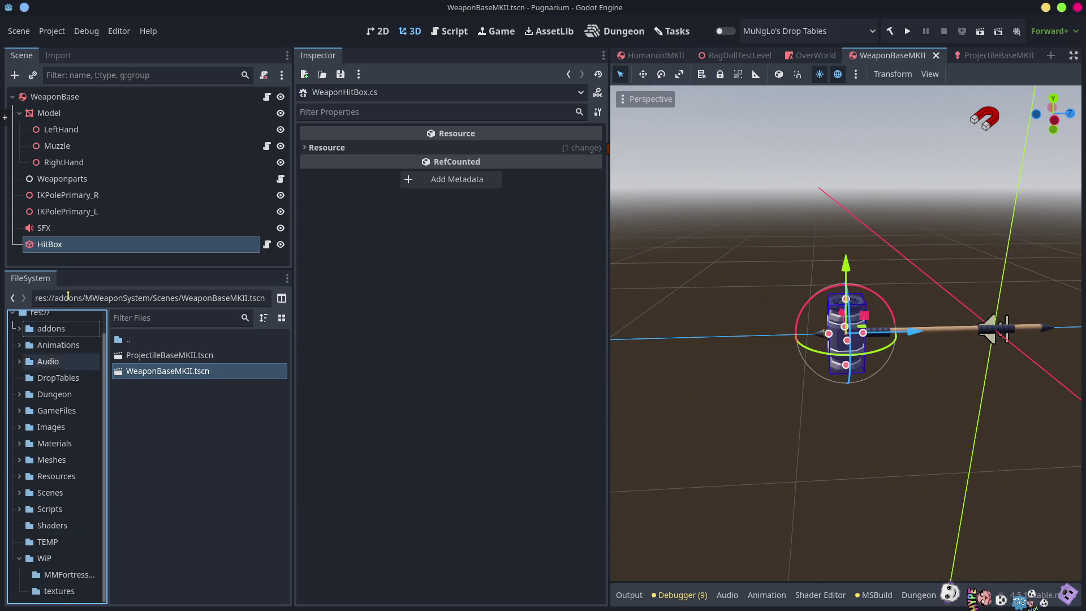
Browse into Scripts > Systems and open RulesSystem.cs
left_click(49, 532)
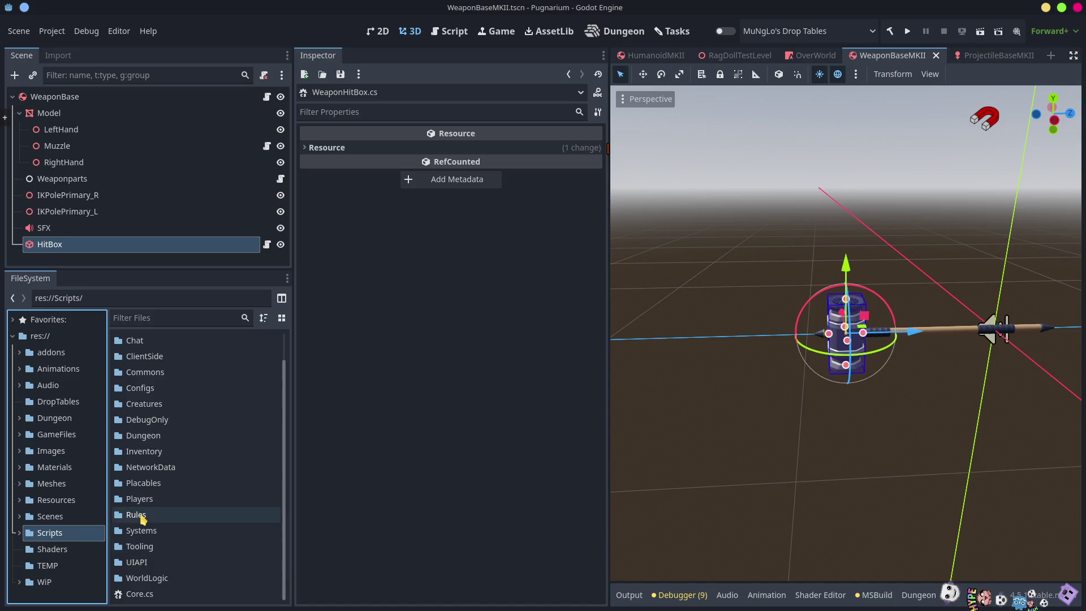
double_click(140, 516)
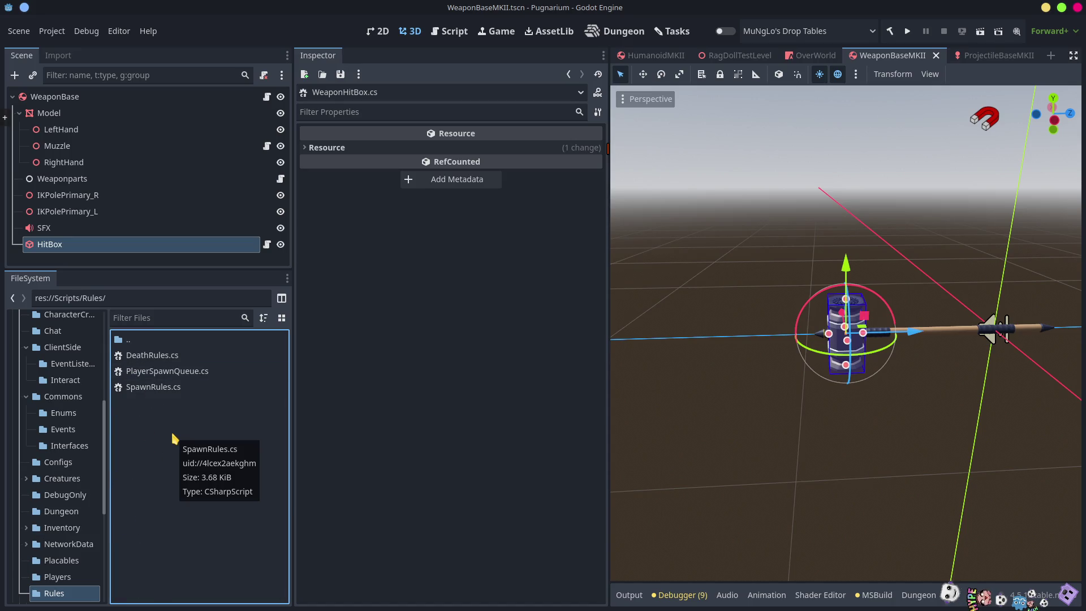
scroll(62, 566, "down", 5)
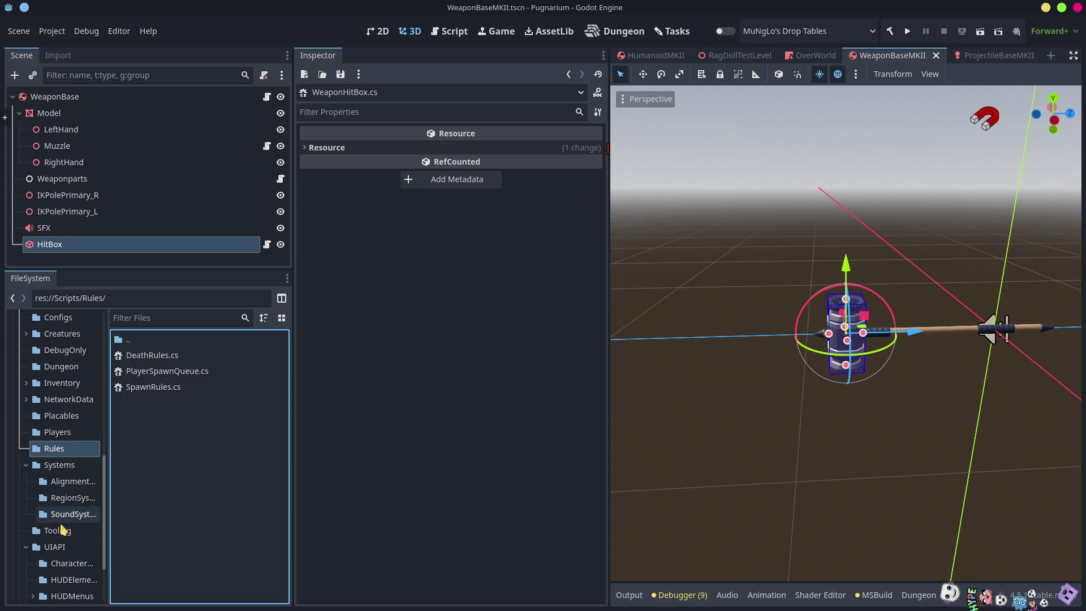
left_click(54, 466)
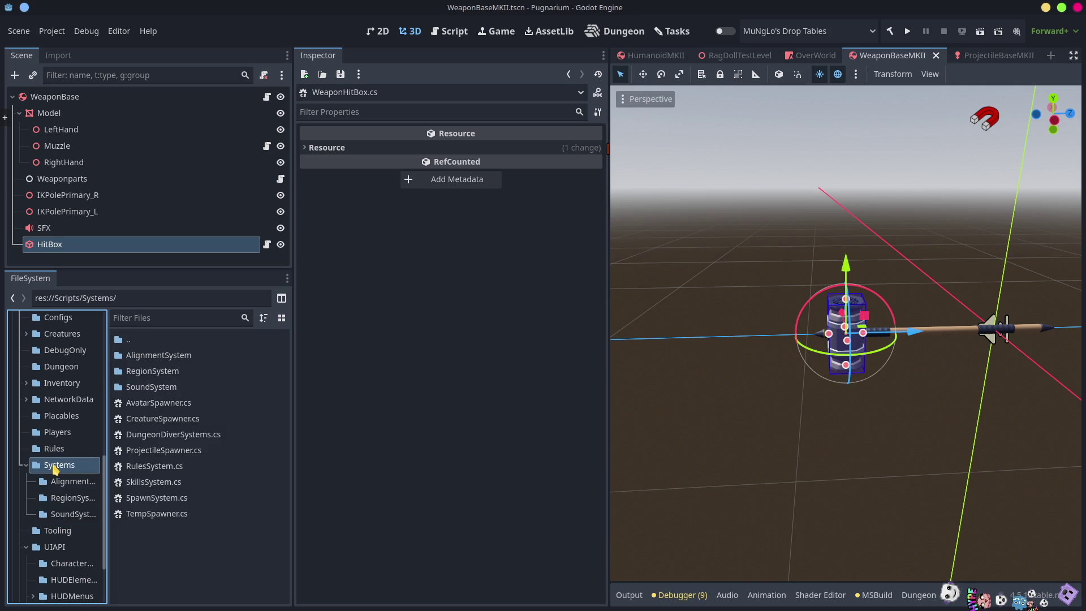
double_click(183, 471)
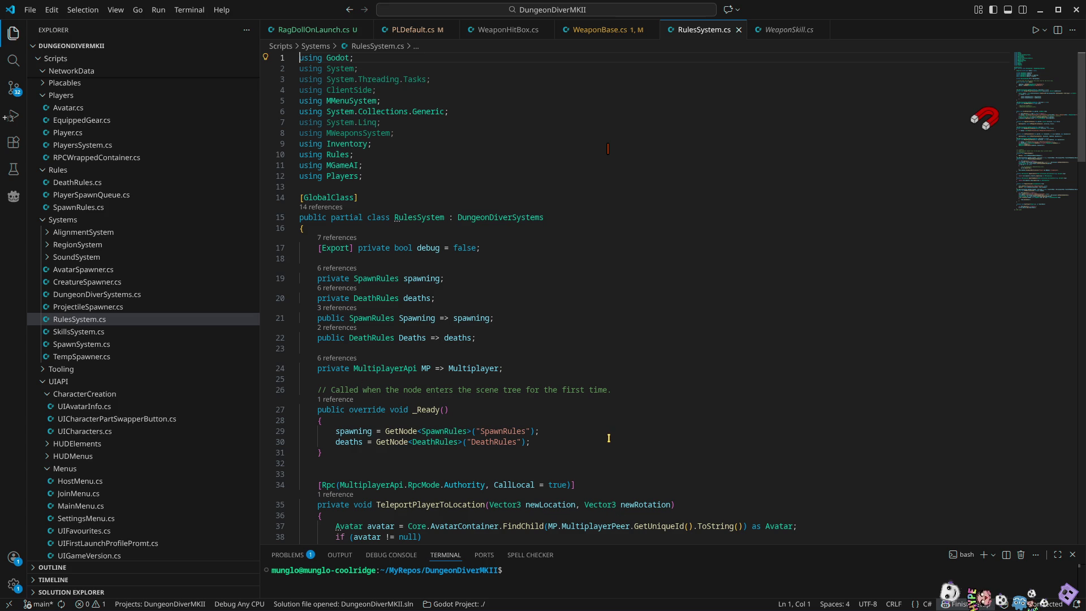
Reopen RulesSystem.cs from Godot in VS Code and scroll through its spawn and despawn code
key("alt+Tab")
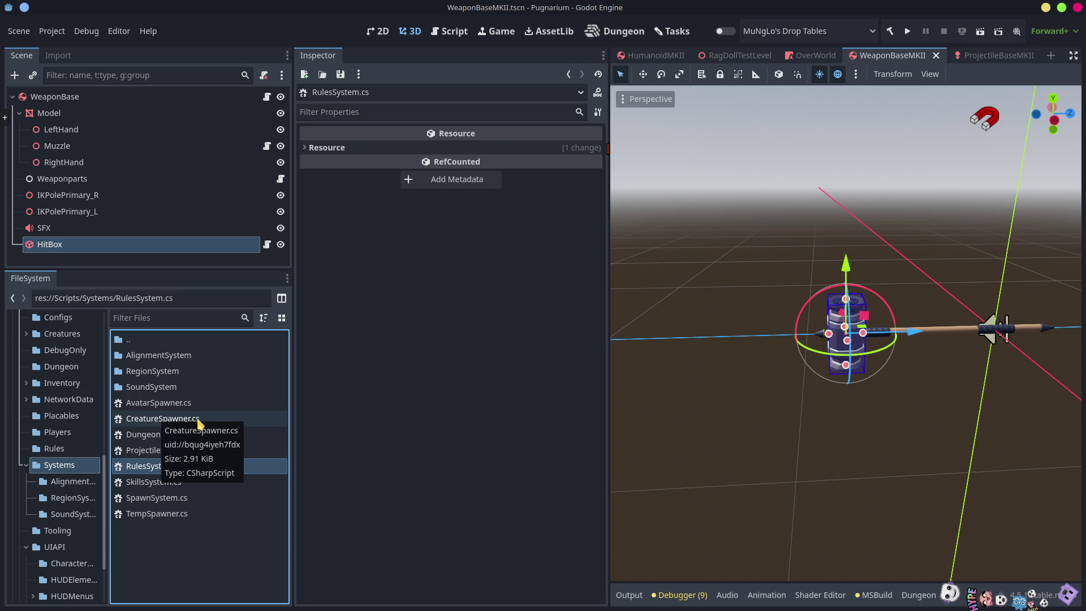
left_click(424, 457)
double_click(163, 468)
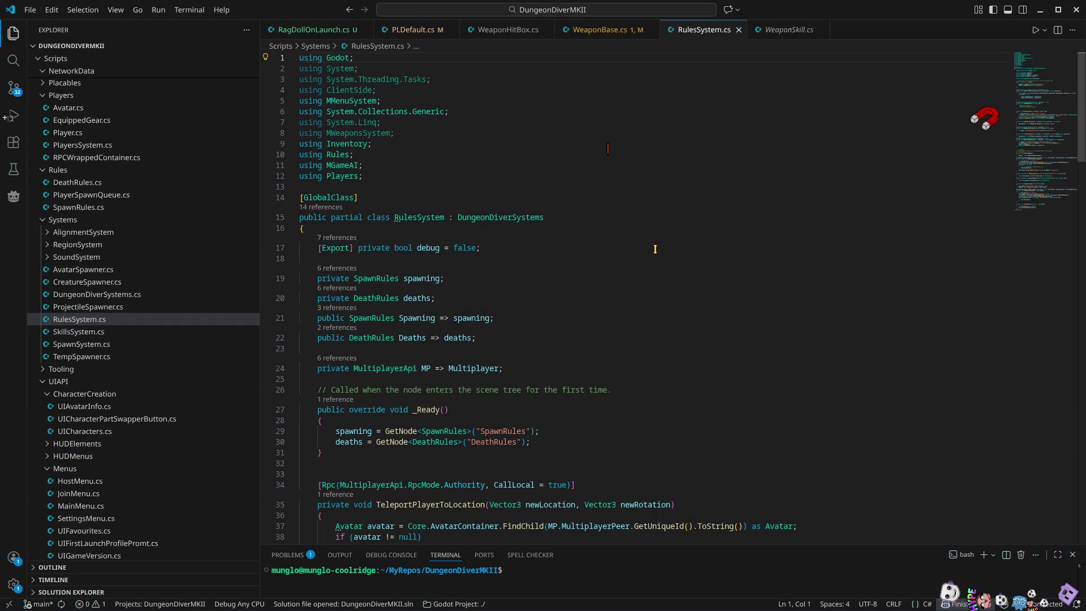
scroll(595, 249, "down", 5)
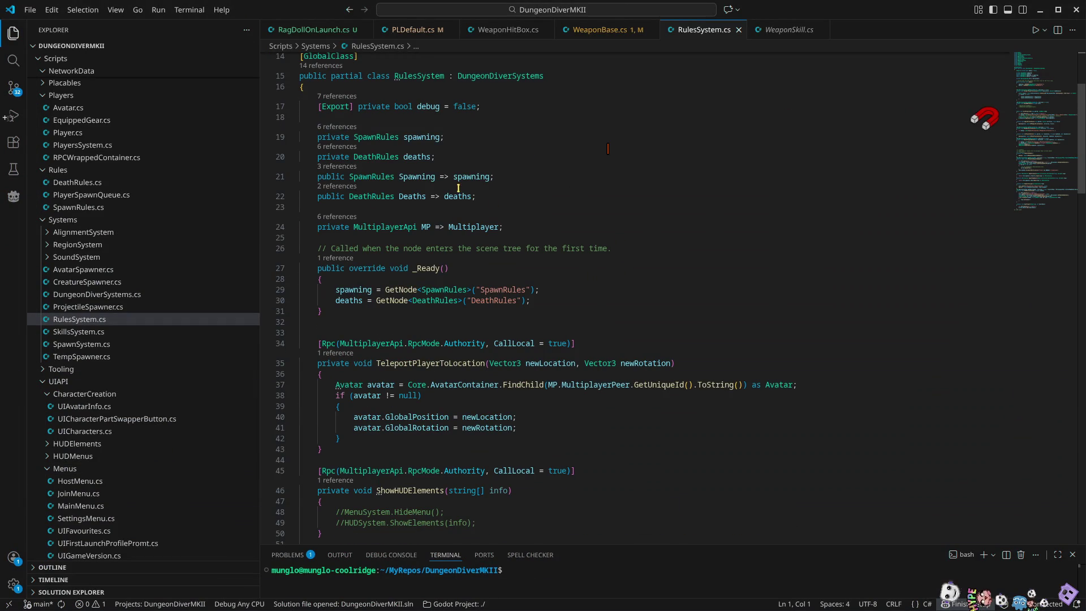
left_click(573, 227)
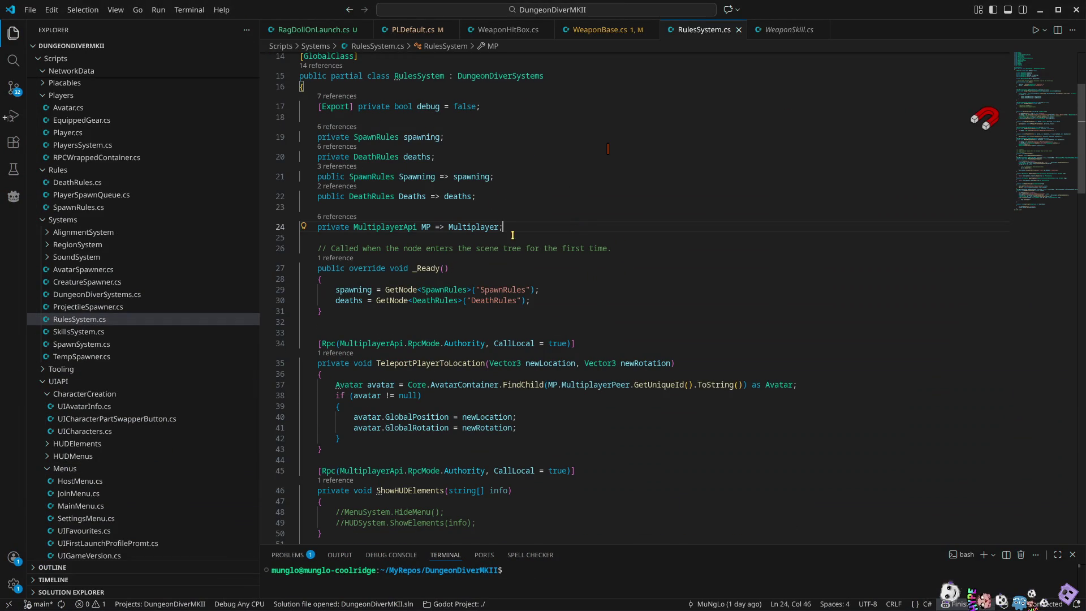
scroll(595, 343, "down", 15)
scroll(593, 317, "down", 20)
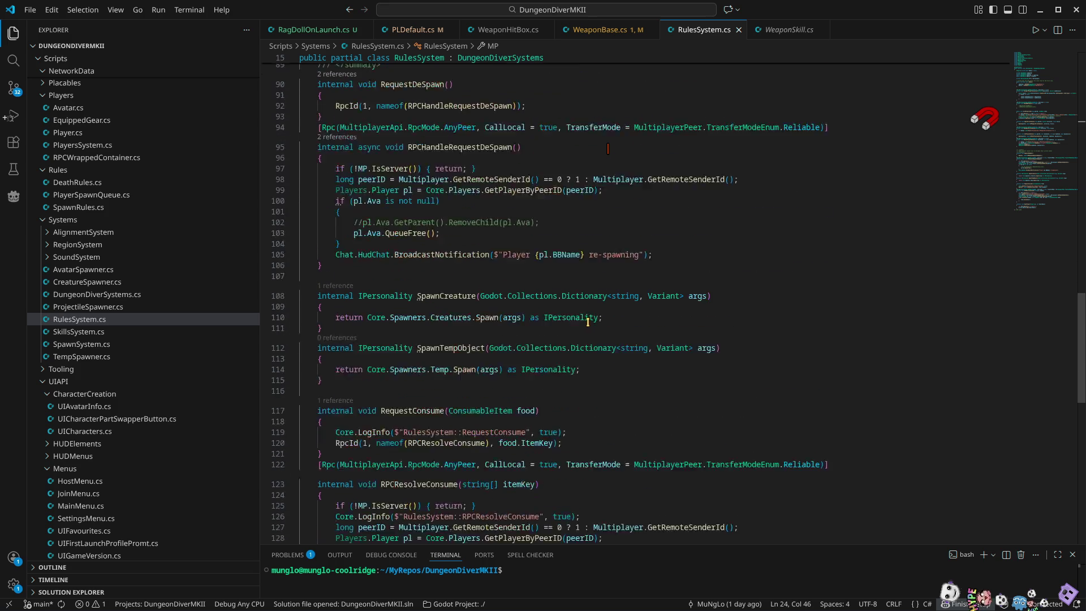
Declare a new internal float GetWeightForBodyPart method after HealPlayer
left_click(331, 269)
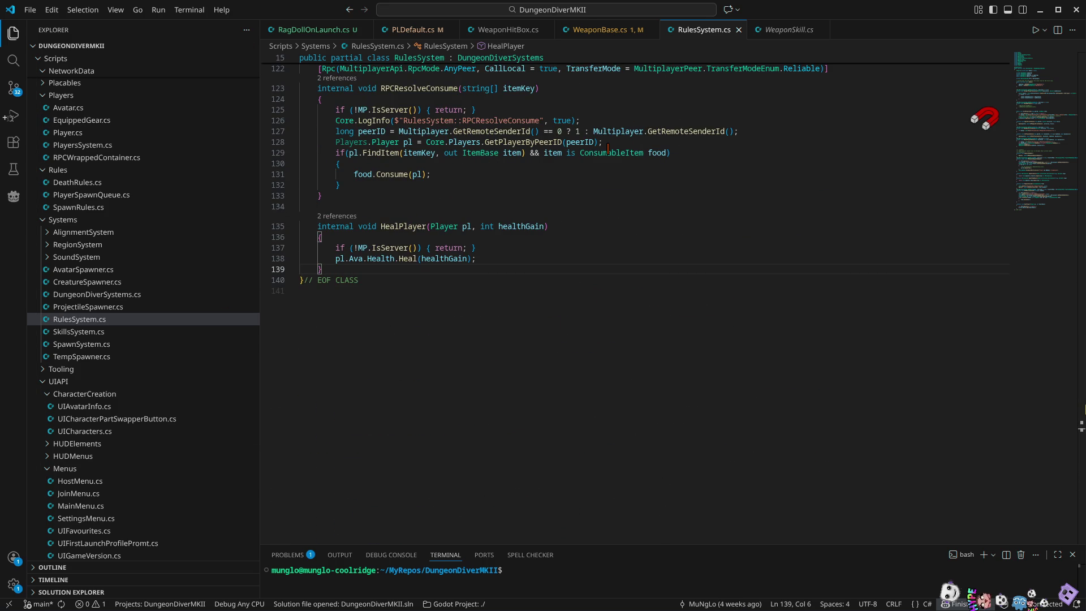
key("Return")
key("Return")
key("Return")
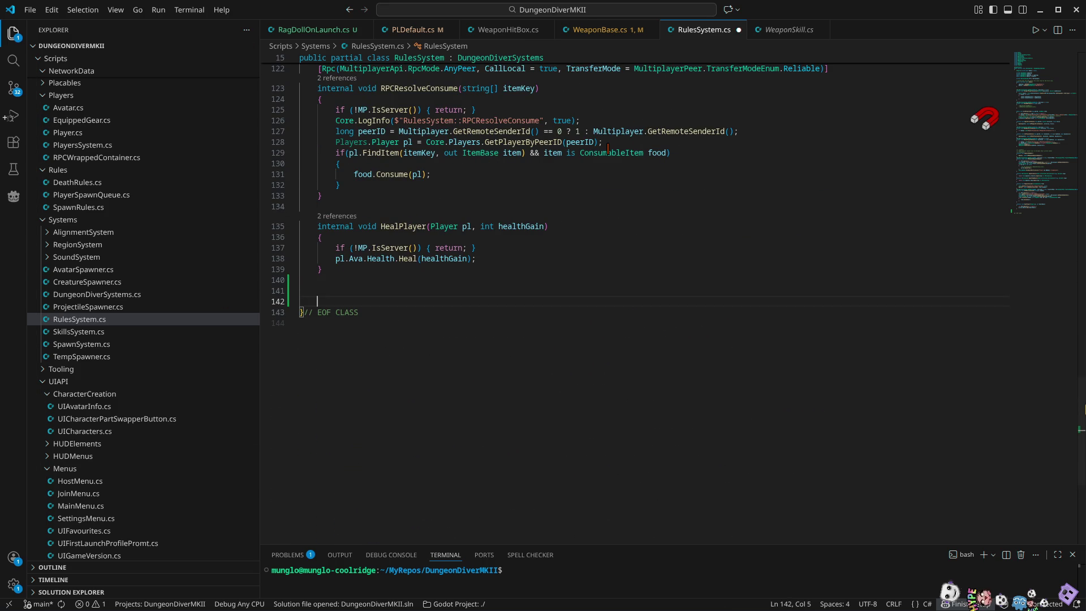
type("itnernal")
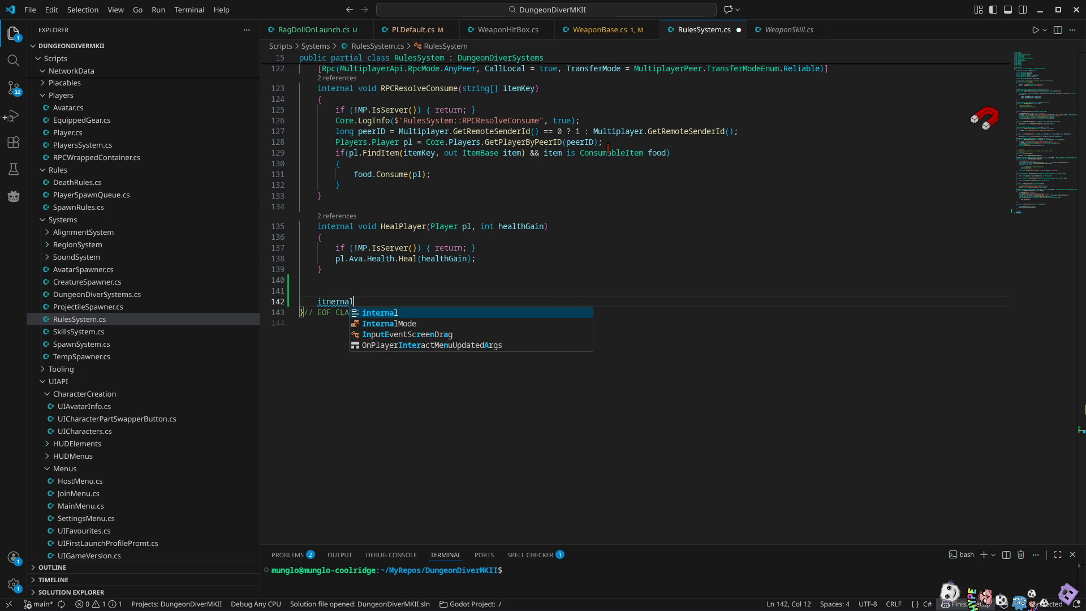
key("Tab")
type("float ")
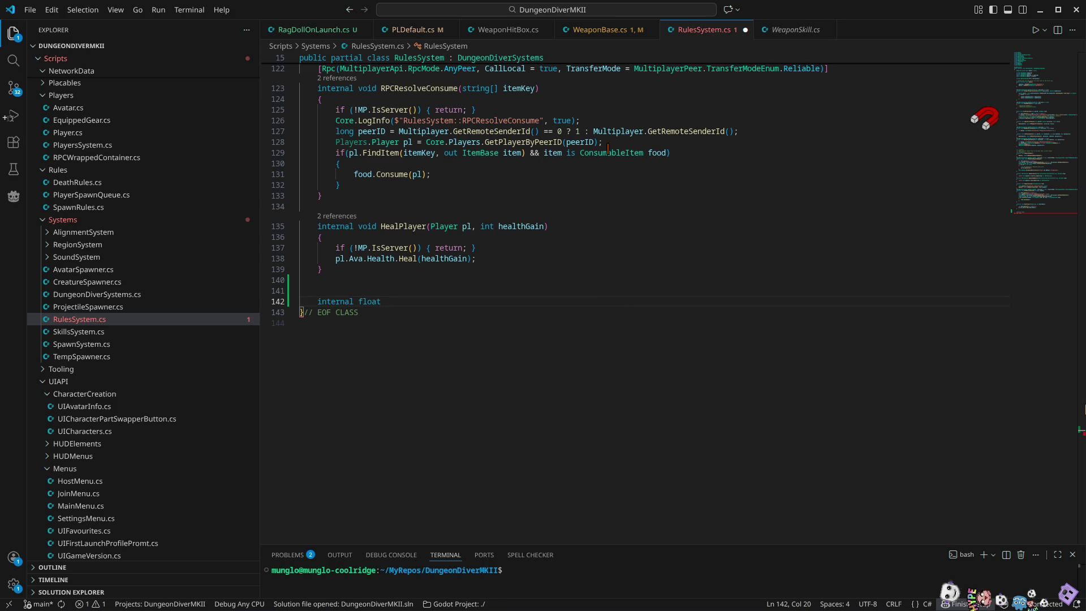
type("GetWeig")
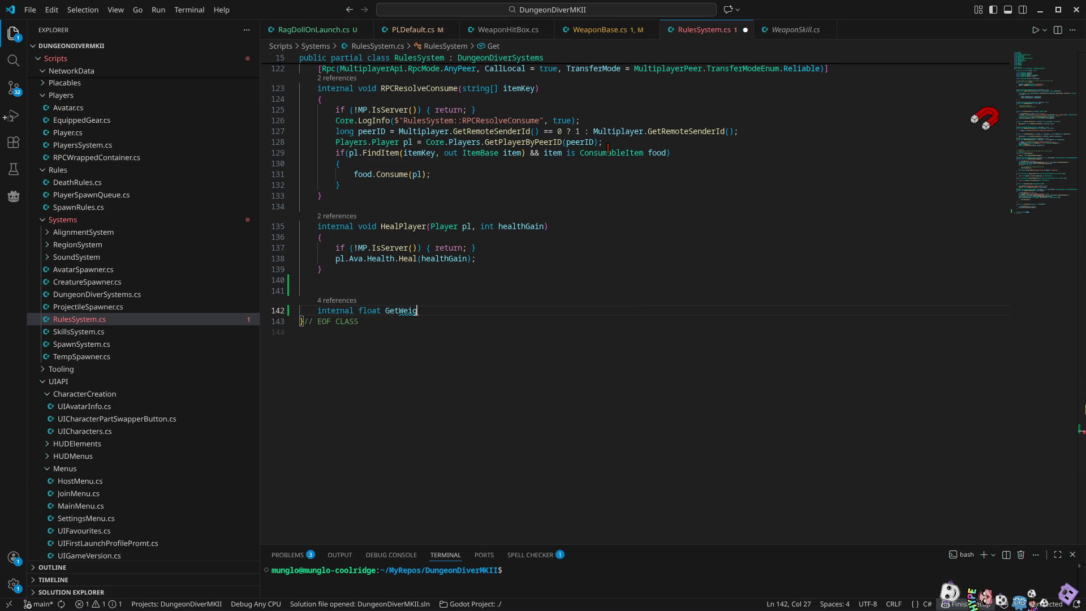
type("htForBodyPart")
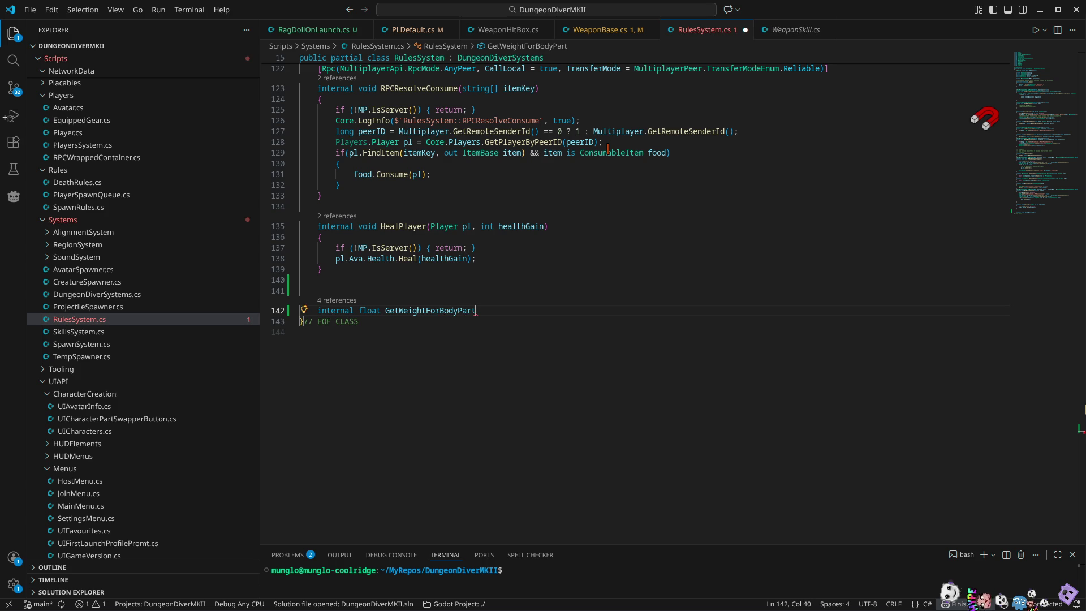
Give GetWeightForBodyPart the parameters BODYPARTSHUMANOID part and float totalMass
type("(bodypa")
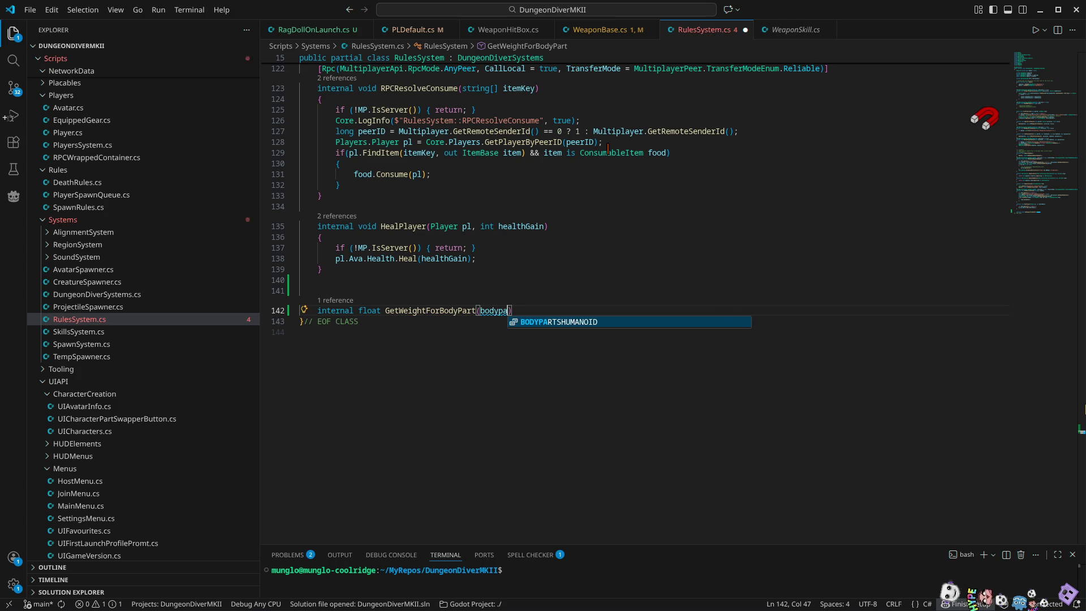
key("Tab")
type(",")
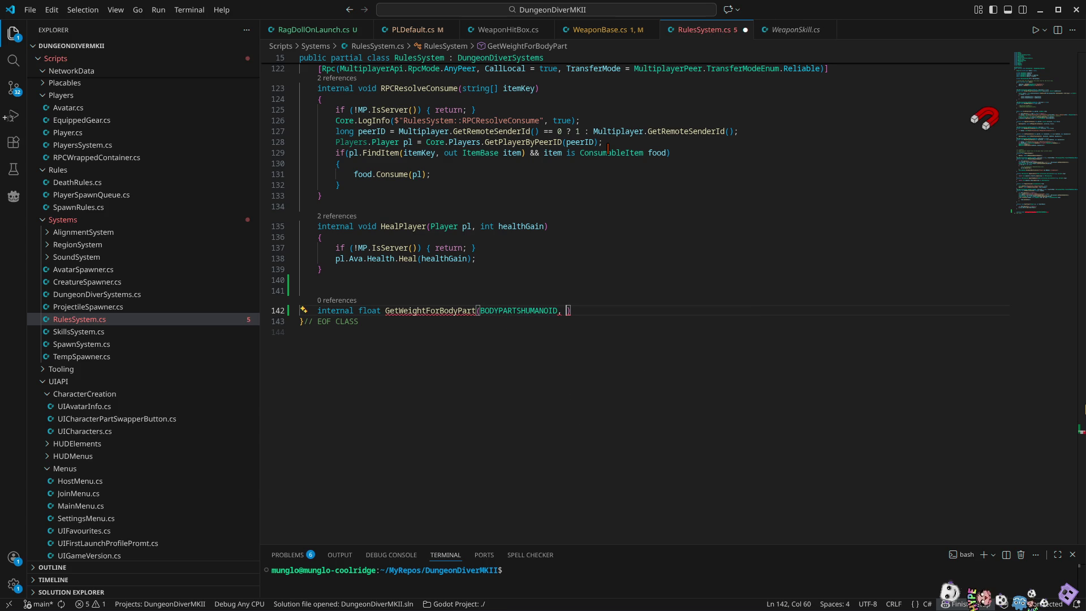
key("Left")
key("Left")
type("part")
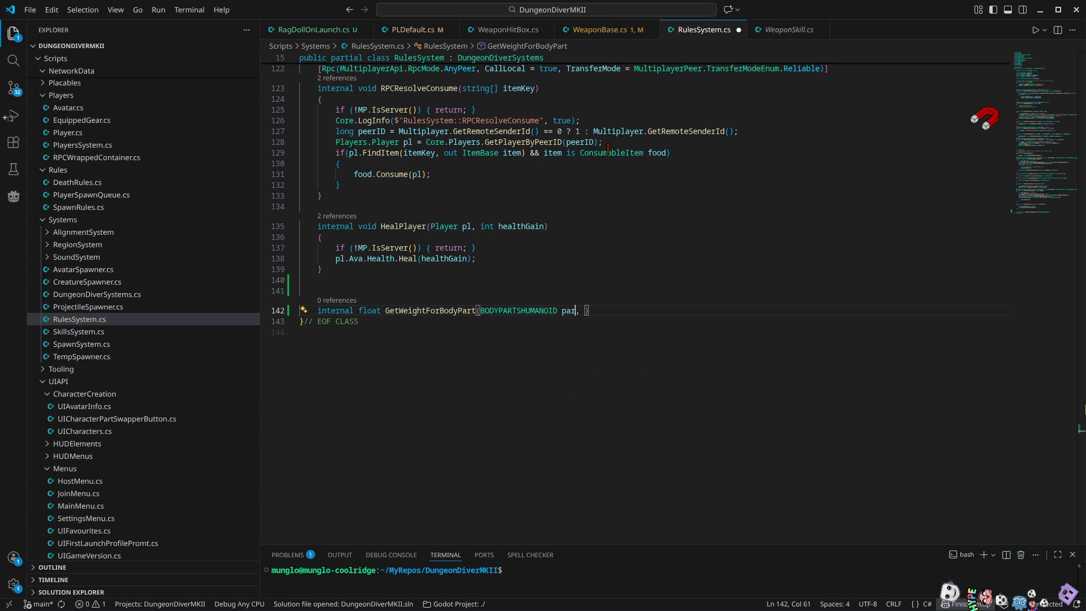
key("Right")
key("Right")
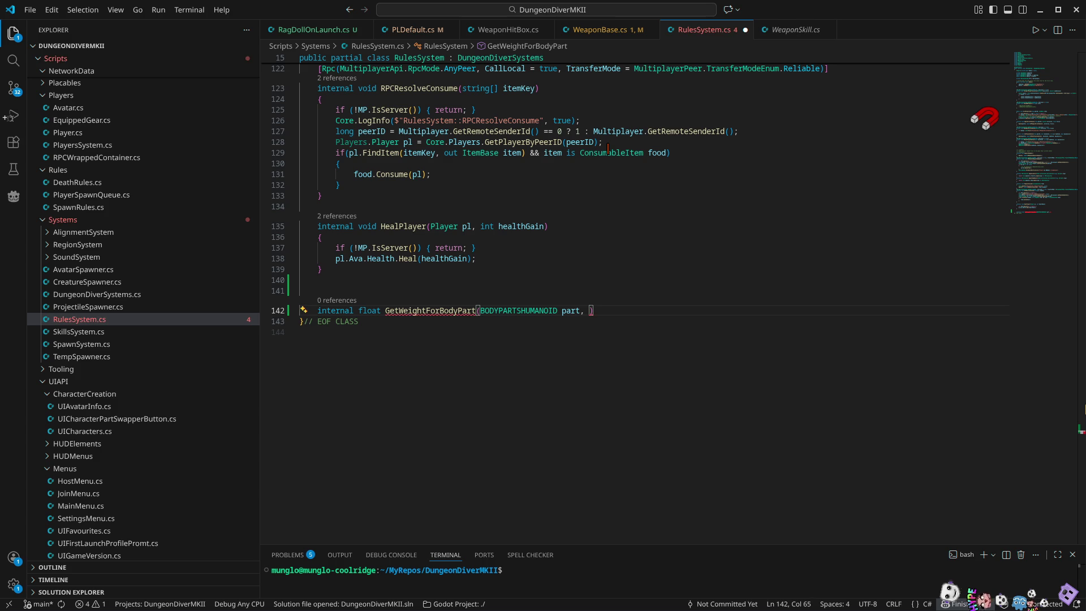
type("float")
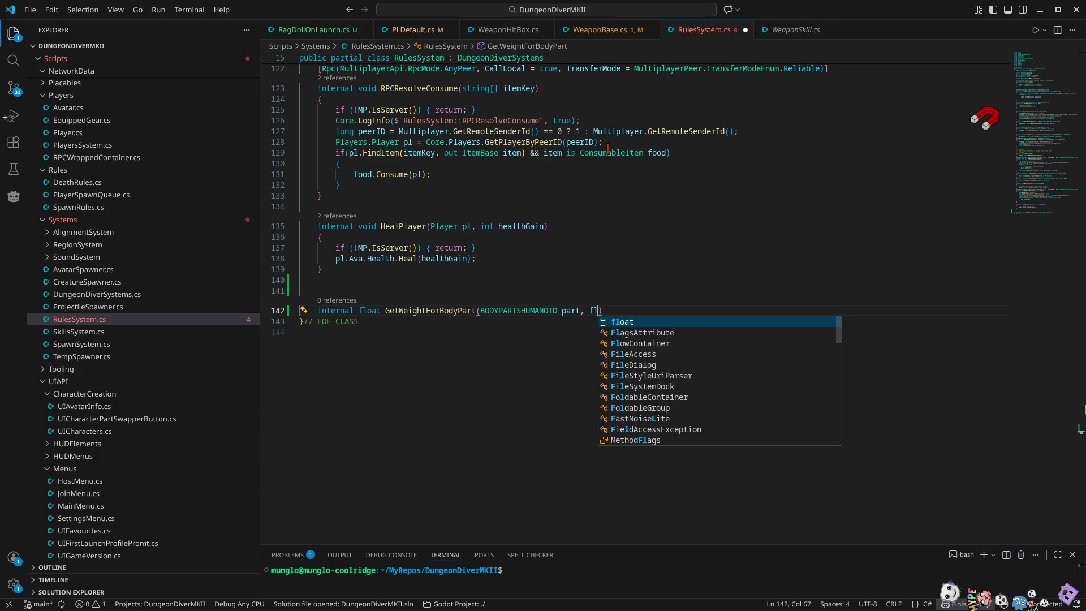
type(" total ")
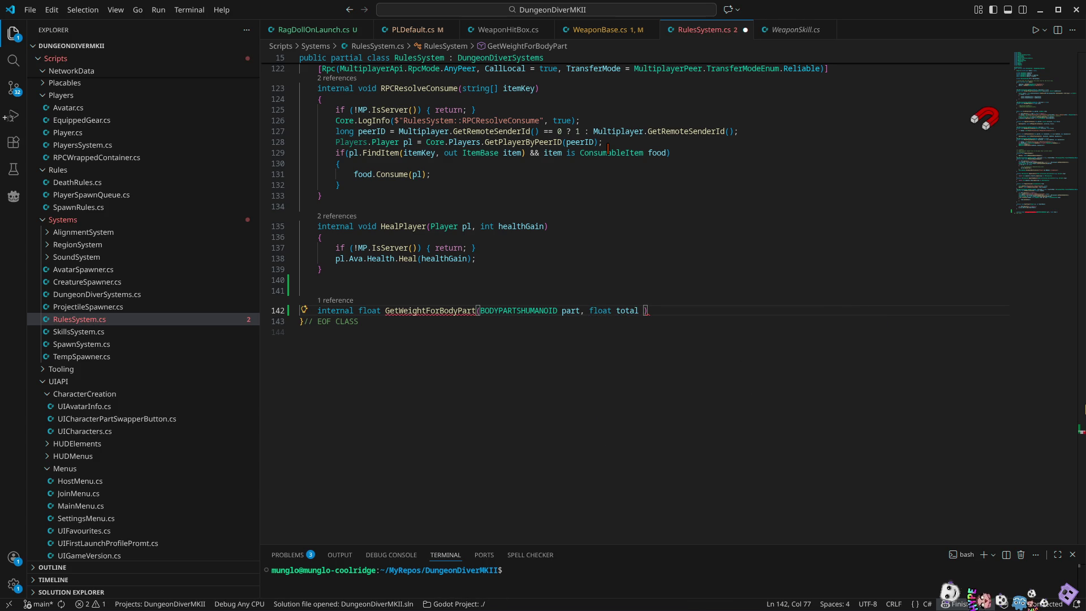
type("Mass")
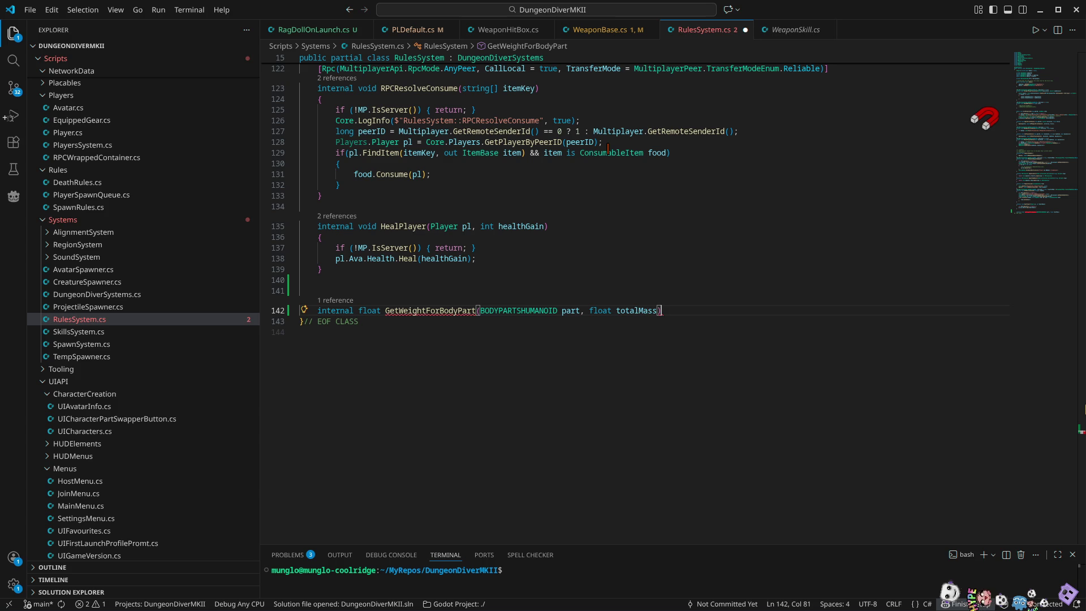
key("Return")
Open the method body and insert a switch statement on part from the snippet
type("{")
key("Return")
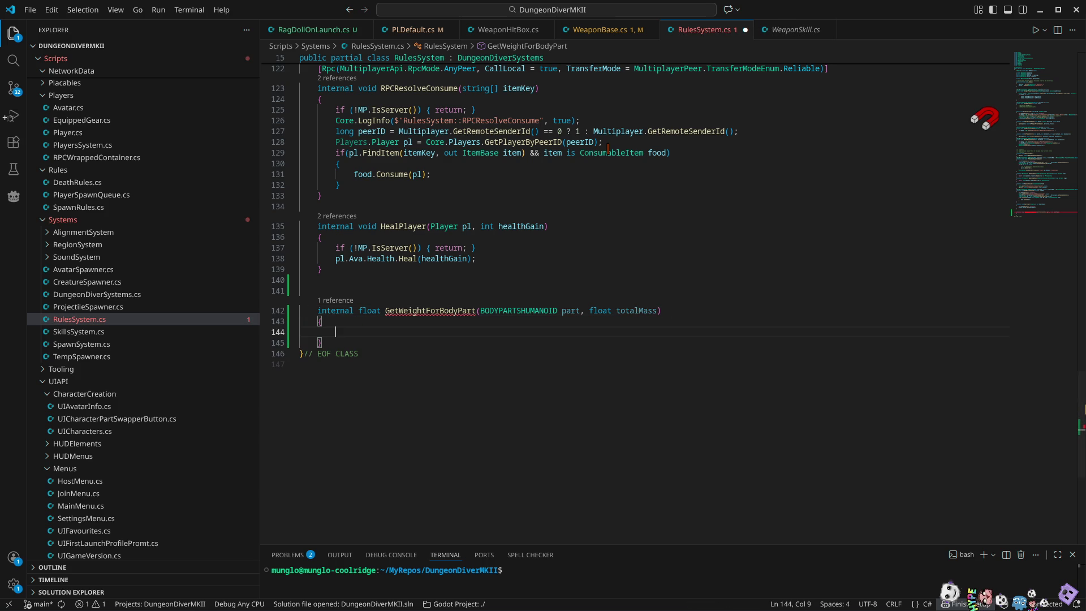
type("sw")
key("Down")
key("Tab")
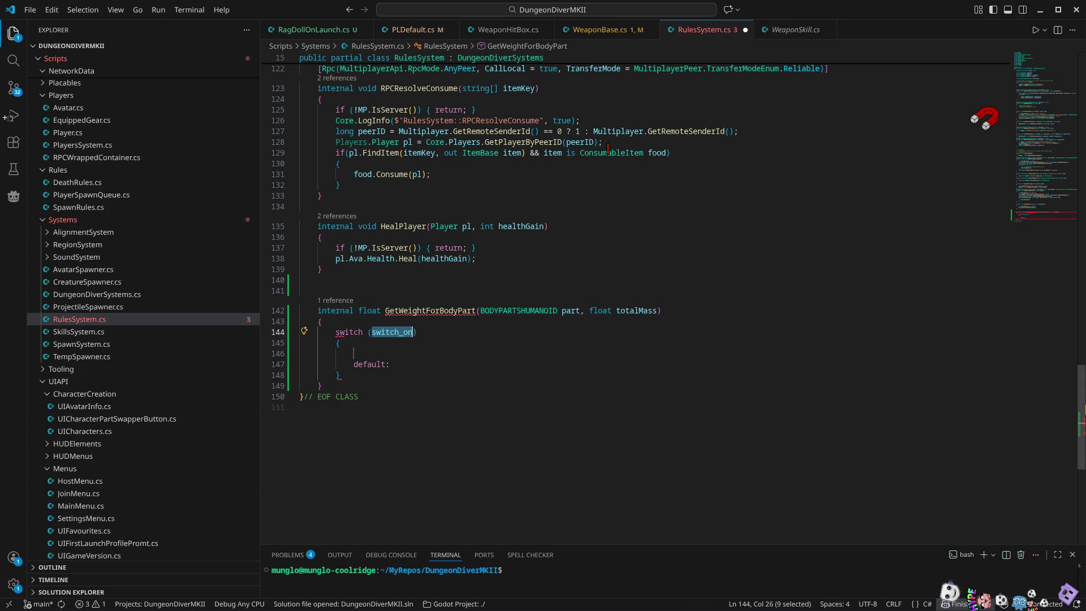
type("part")
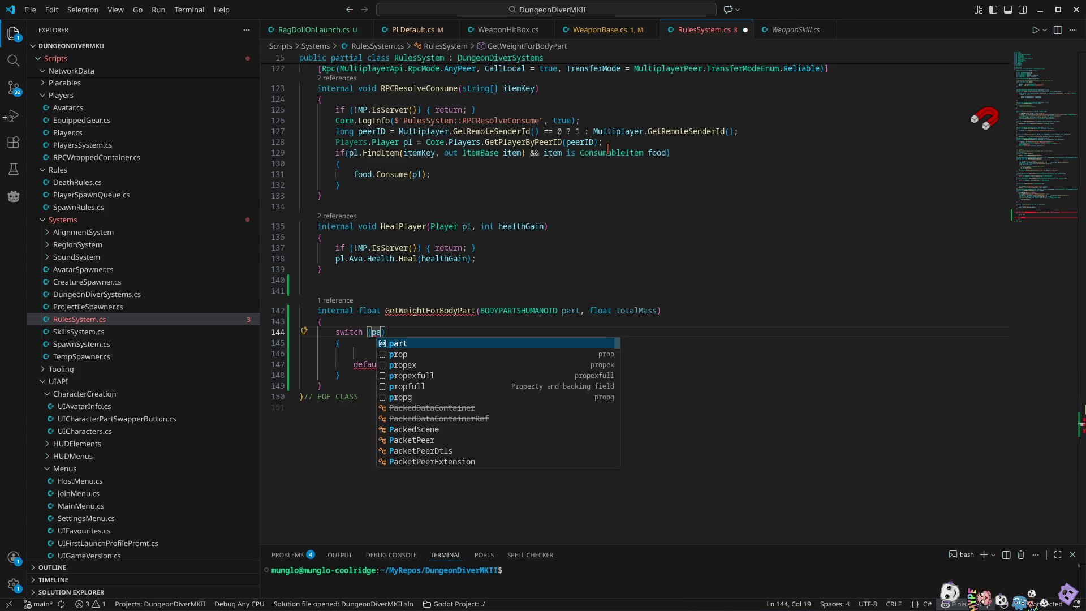
key("Escape")
key("Tab")
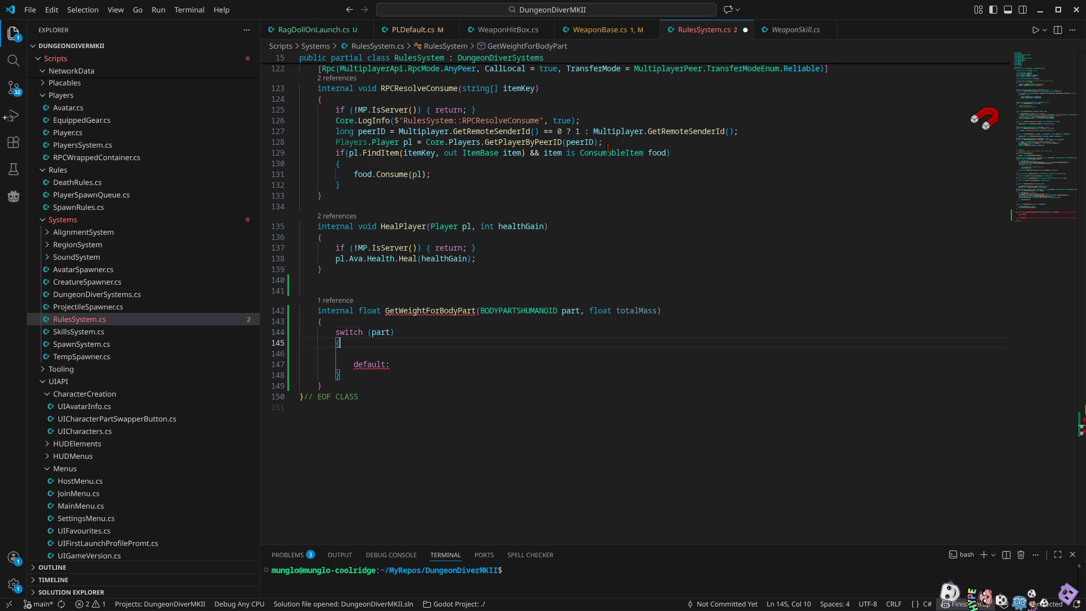
Add a case BODYPARTSHUMANOID.HEAD: label inside the switch
type("case")
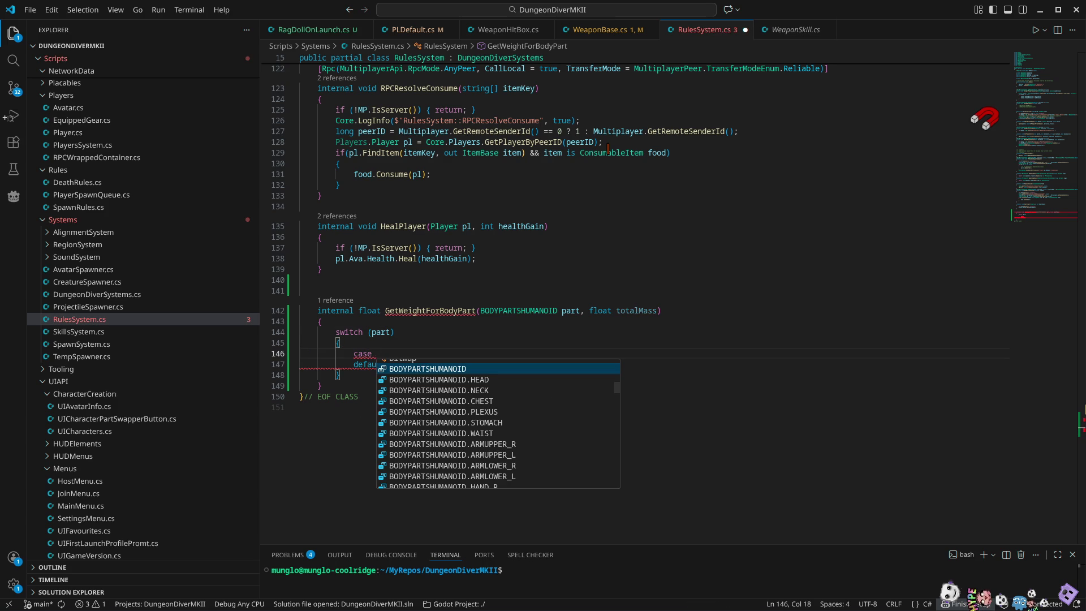
key("Down")
key("Return")
type(":")
key("Return")
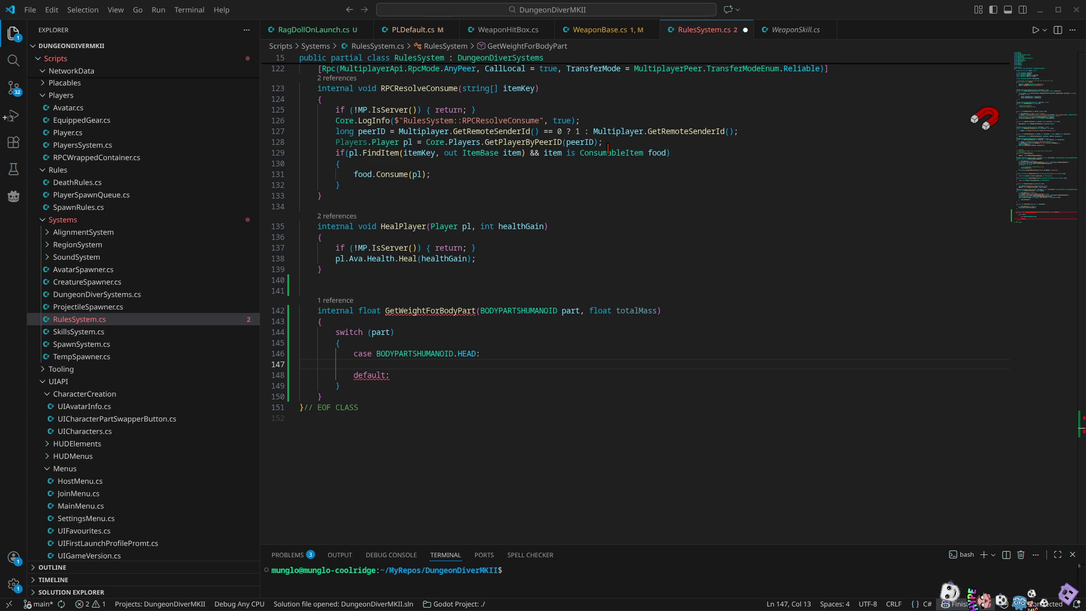
Make the HEAD case return totalMass * 0.082f
left_click(446, 361)
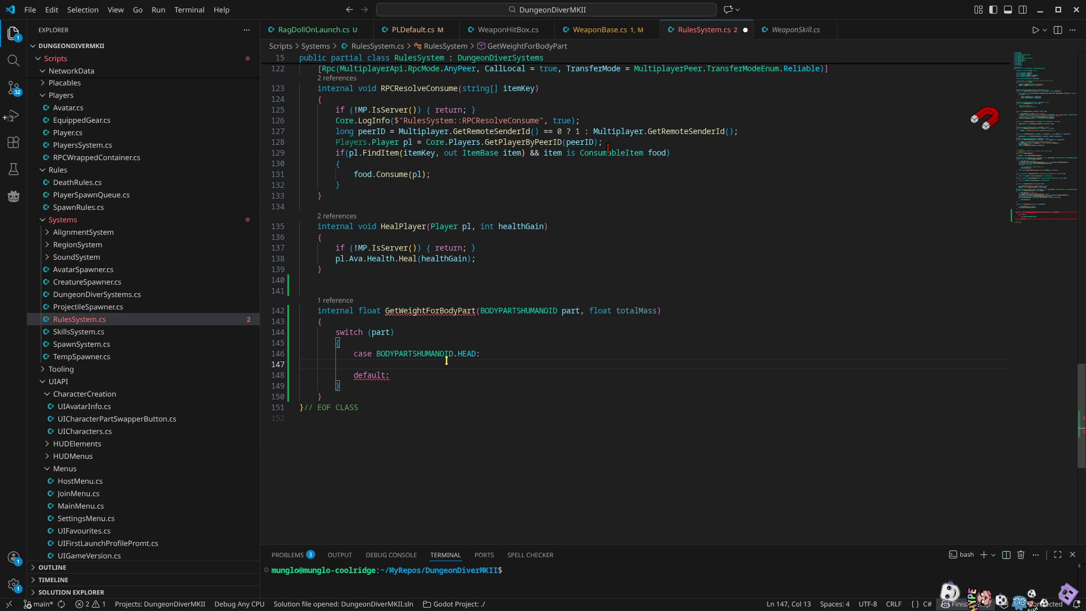
key("Tab")
type("return ")
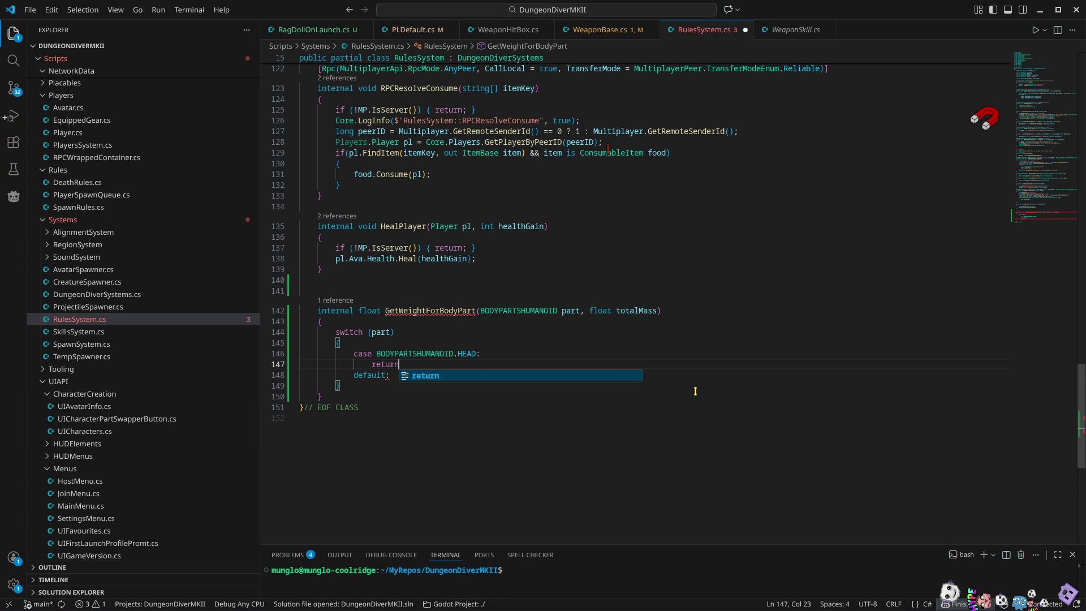
type("t")
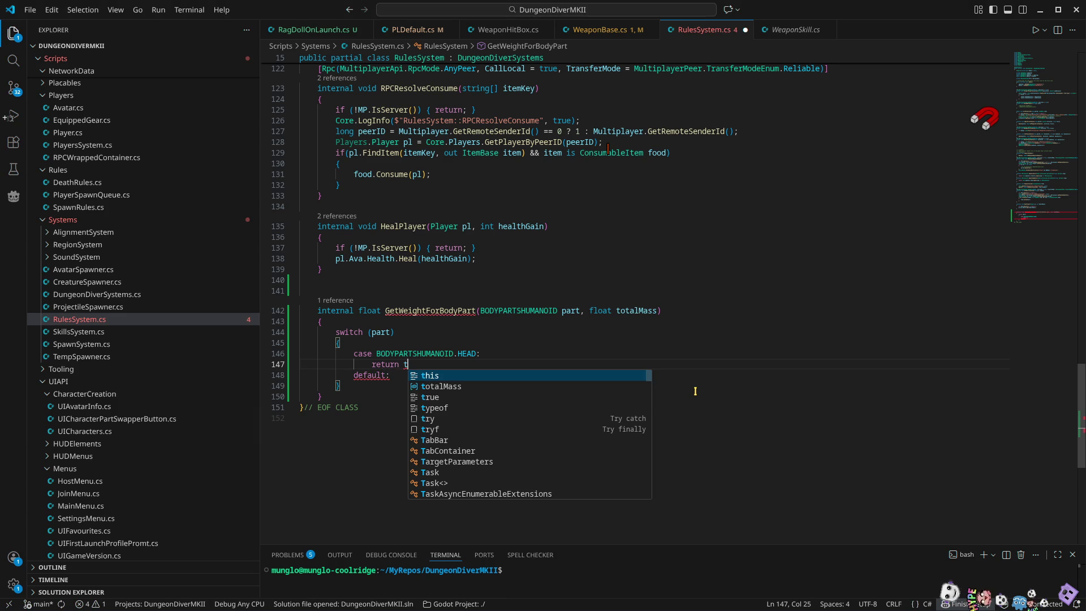
key("Down")
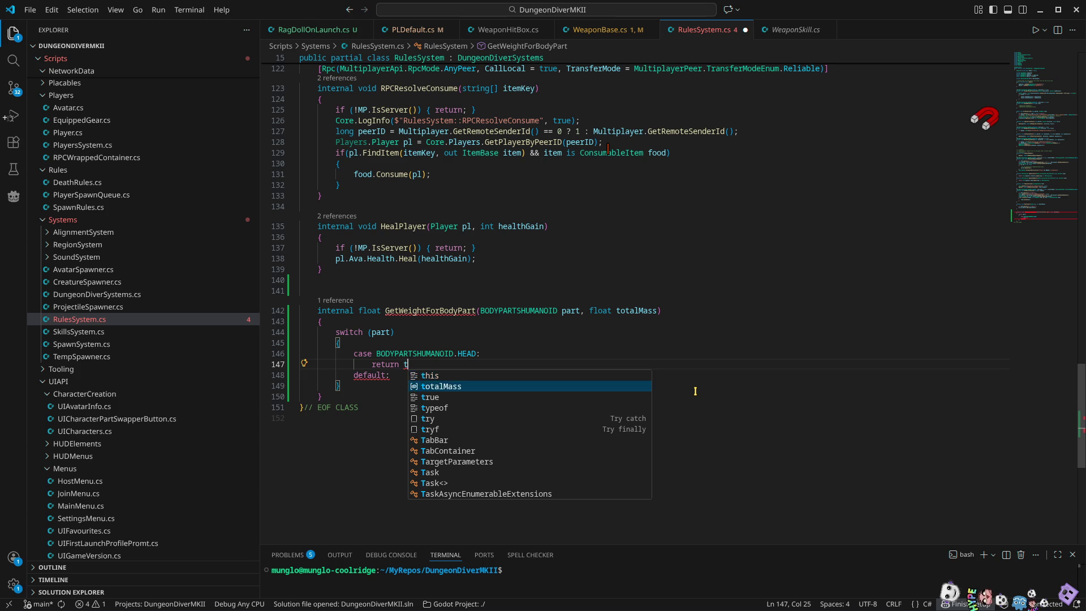
key("Return")
type("Ä")
key("BackSpace")
type("* 0.06")
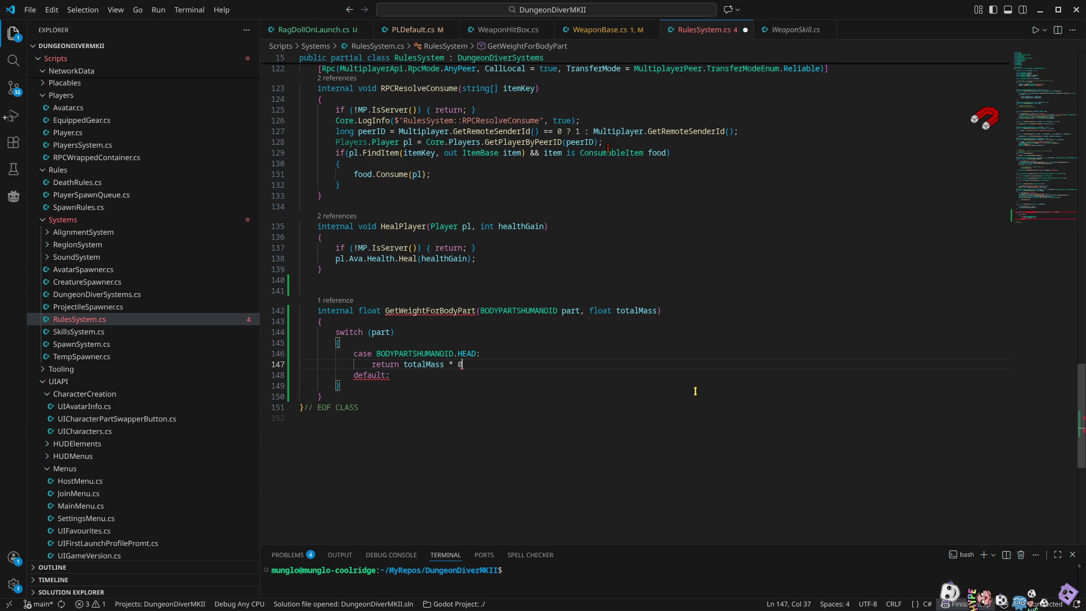
key("BackSpace")
type("8")
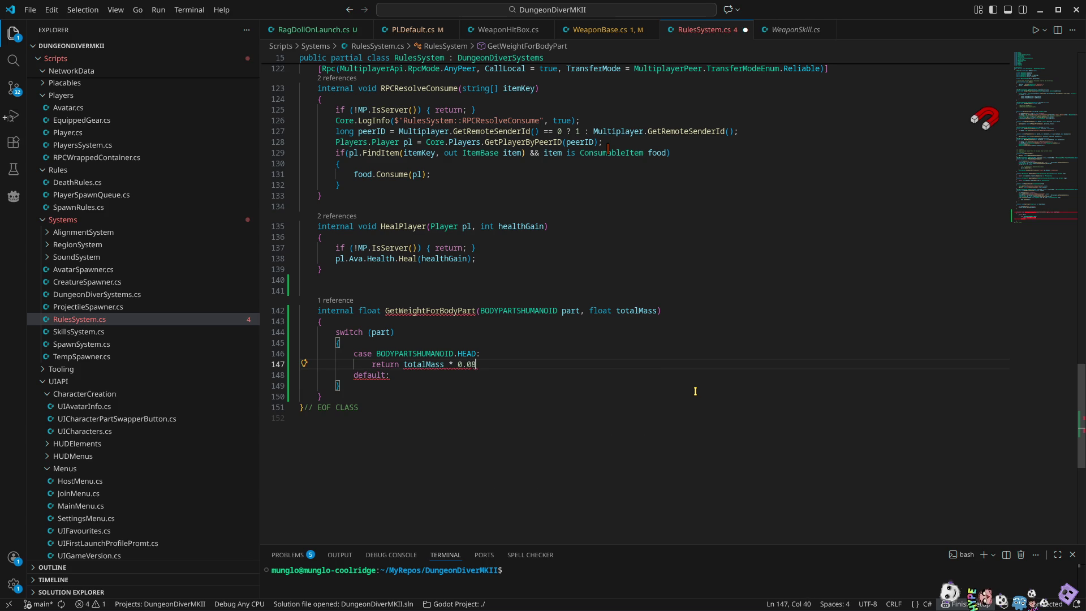
type("2f;")
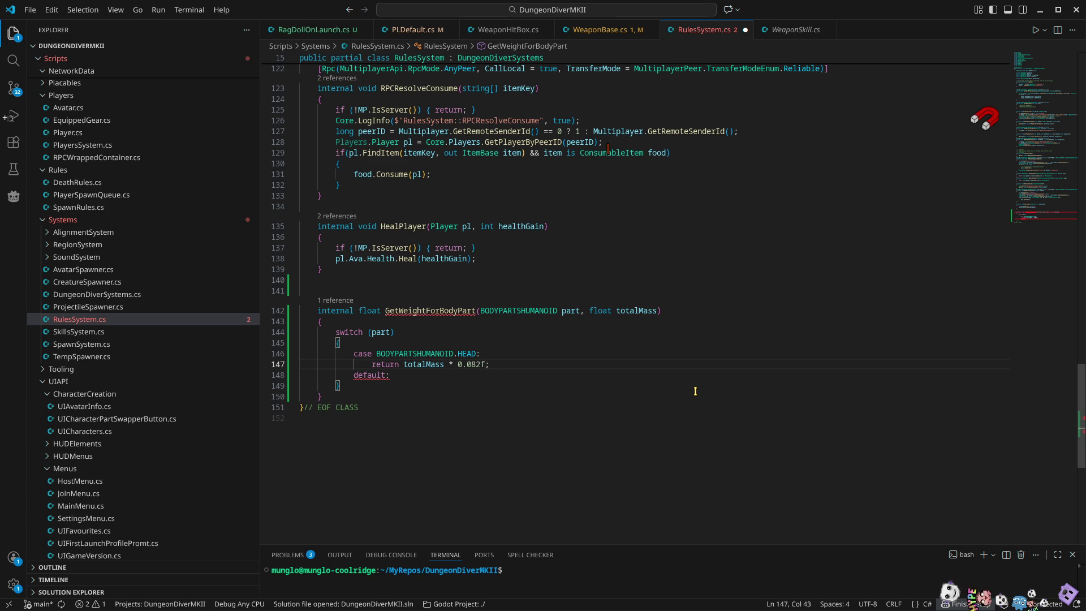
key("Return")
Start another case, then jump to the BODYPARTSHUMANOID enum definition at FOOT_L
type("case")
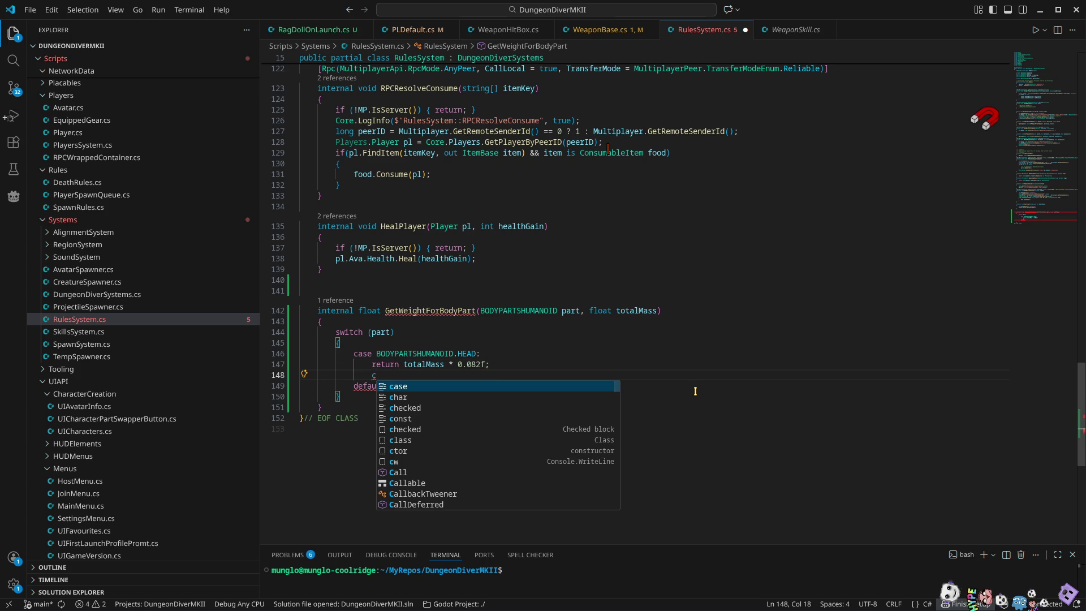
key("Escape")
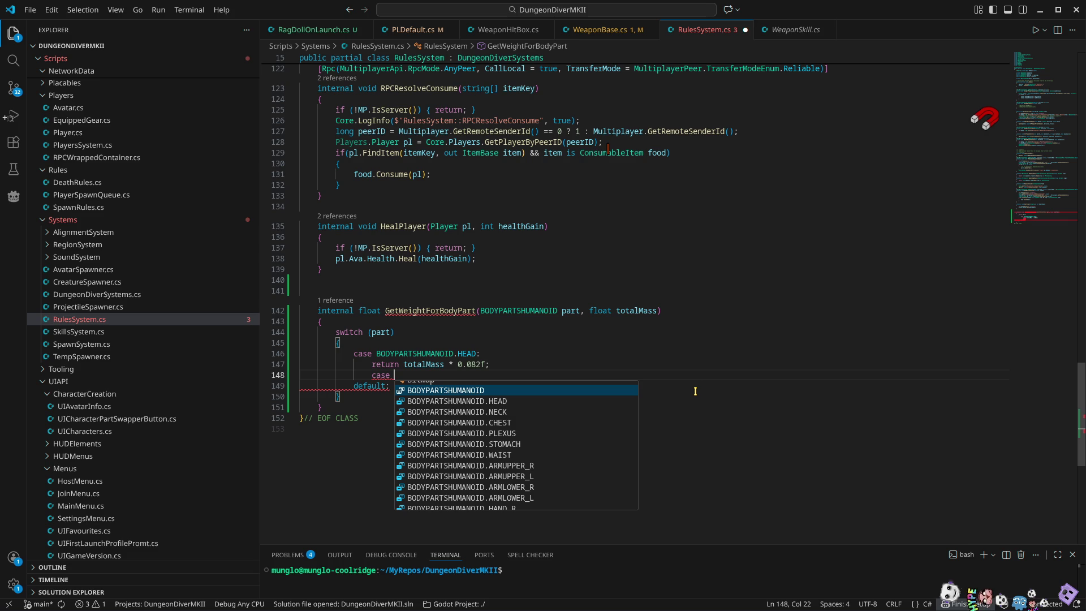
key("Down")
key("Down")
key("Down")
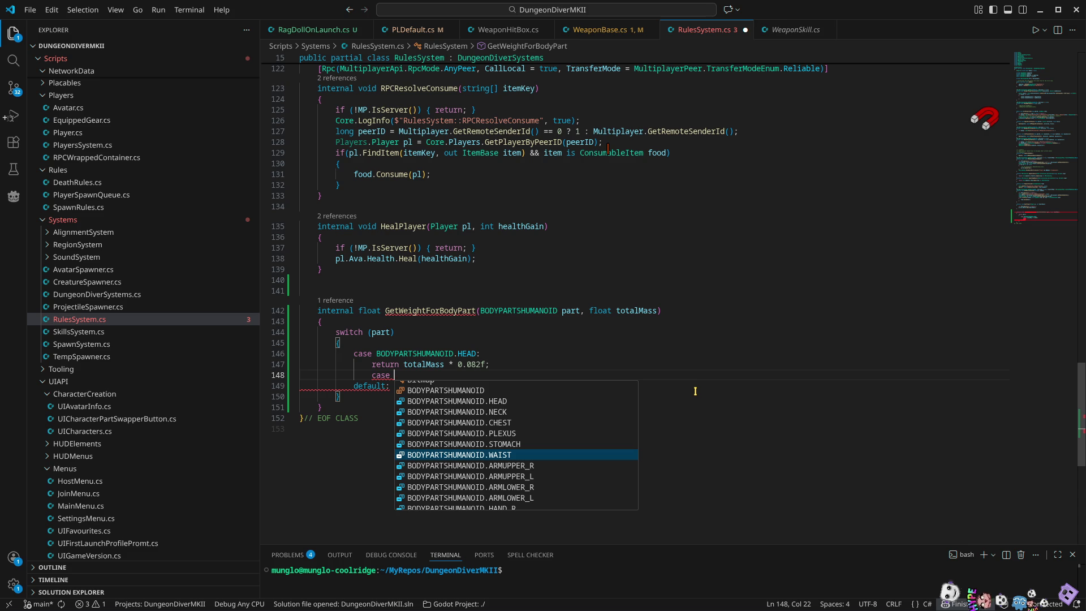
key("BackSpace")
key("BackSpace")
left_click(492, 328)
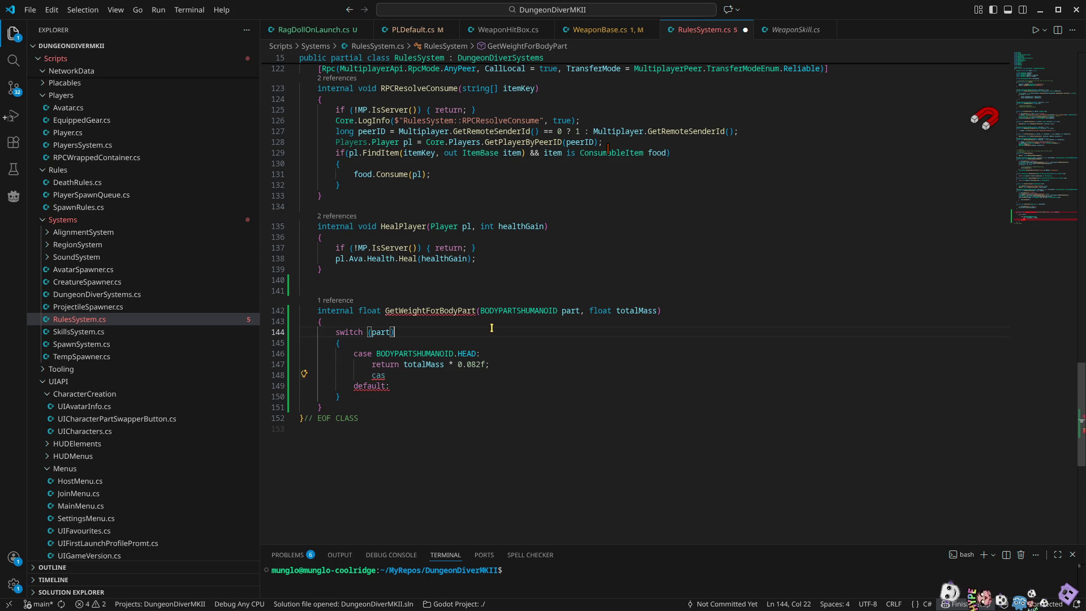
left_click(509, 311, "ctrl")
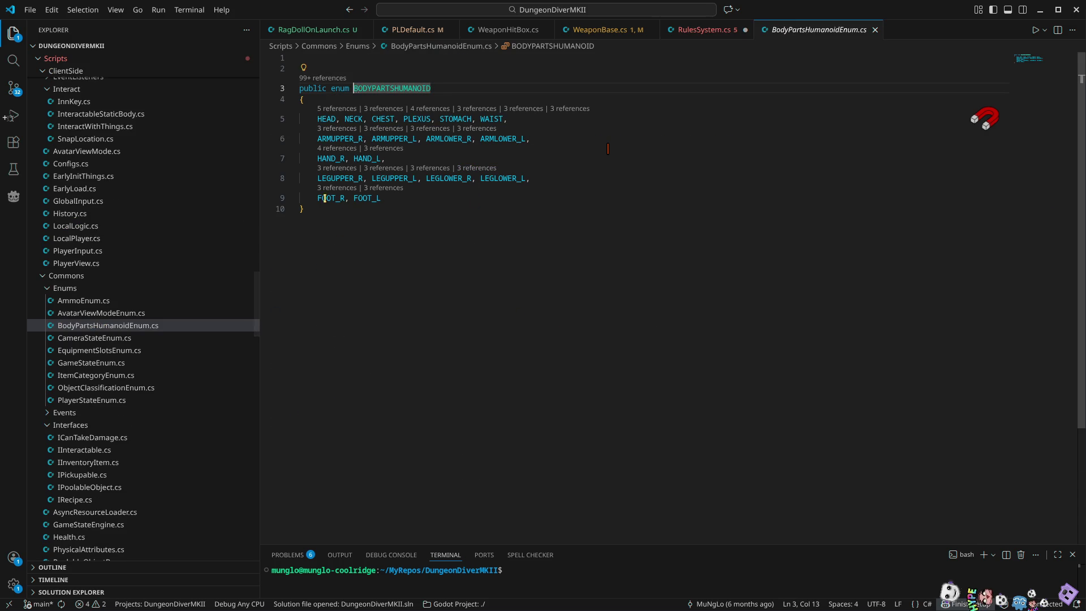
left_click(401, 198)
Add TRUNK, ARM and LEGS after FOOT_L in the BODYPARTSHUMANOID enum and save
type(",")
key("Return")
type("TRUN")
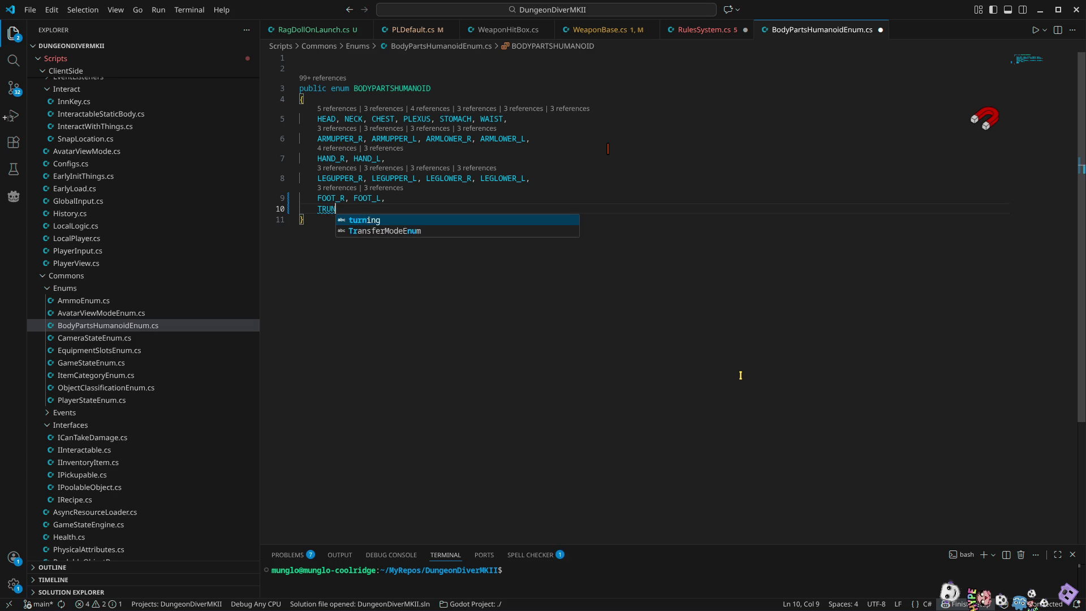
type("K, ARM")
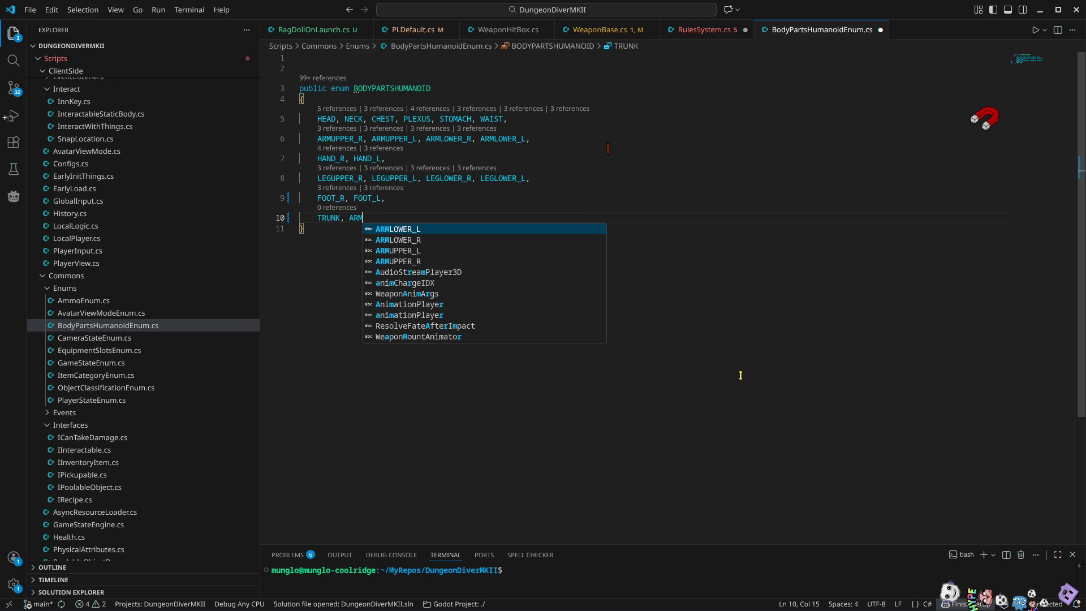
type(", LEG")
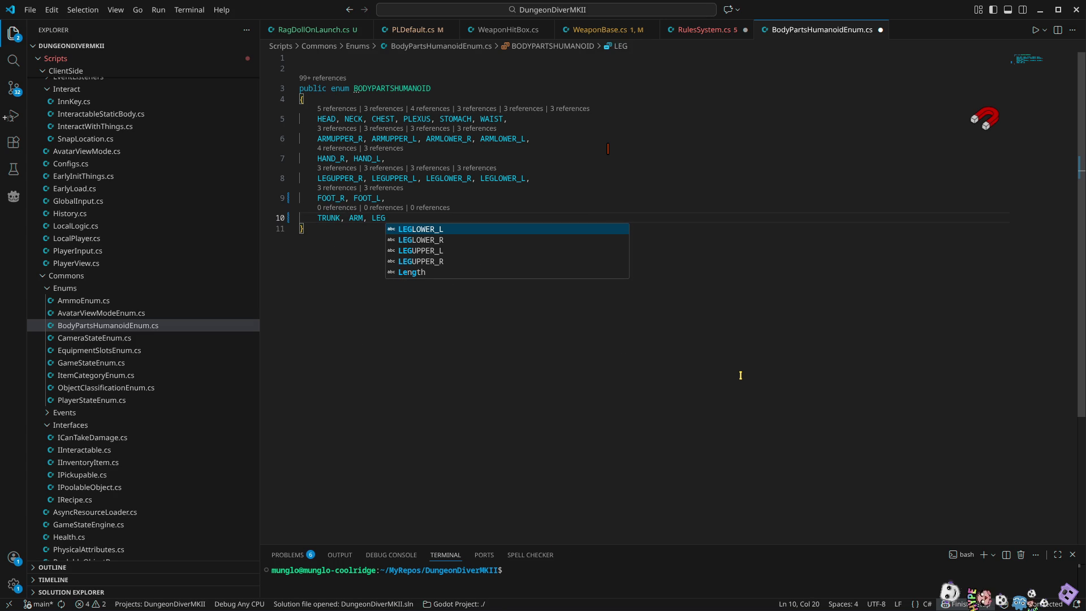
type("S")
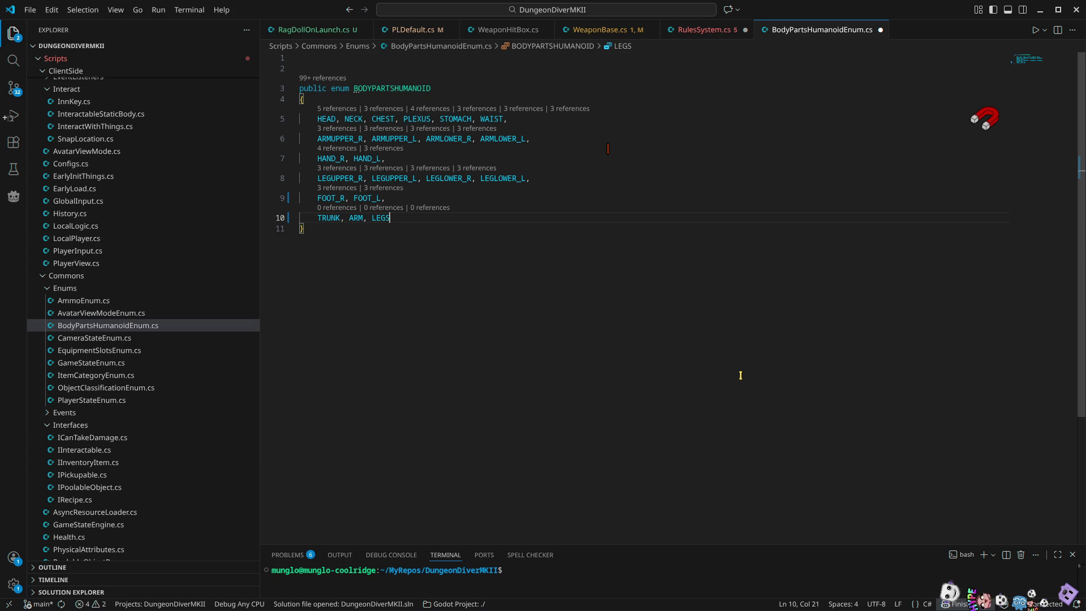
key("ctrl+s")
left_click(704, 30)
Delete the default: label and add return 0.0f; after the switch
left_click(409, 385)
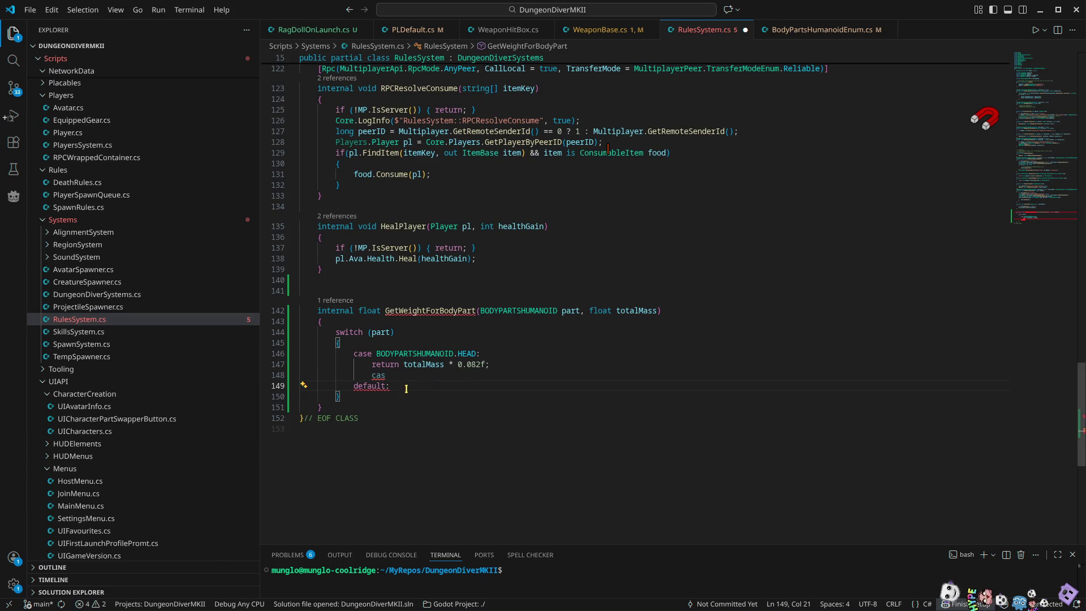
double_click(377, 375)
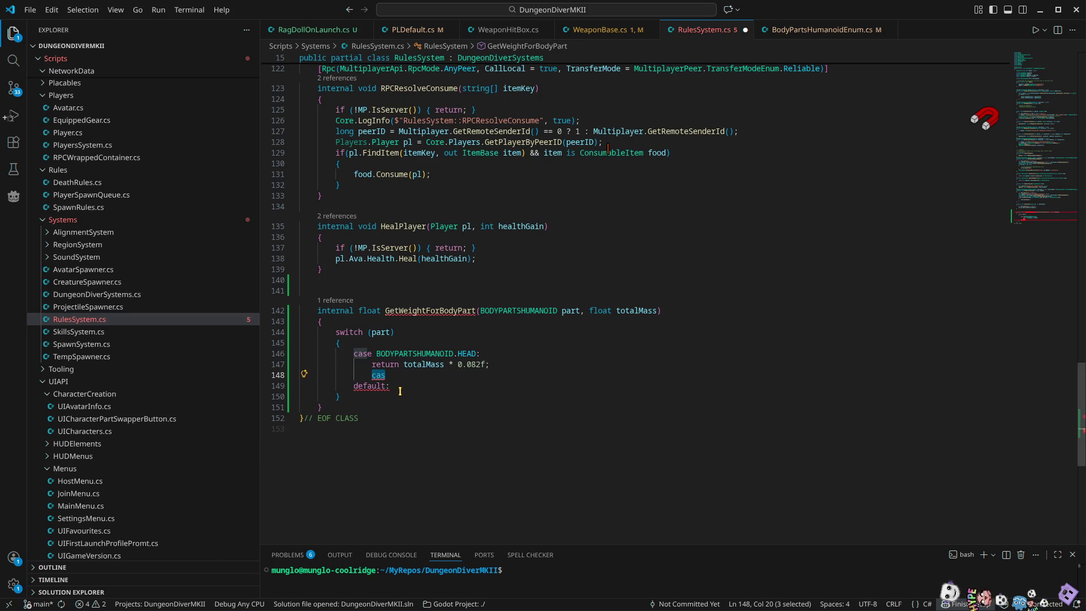
left_click(356, 386)
key("ctrl+shift+k")
key("Return")
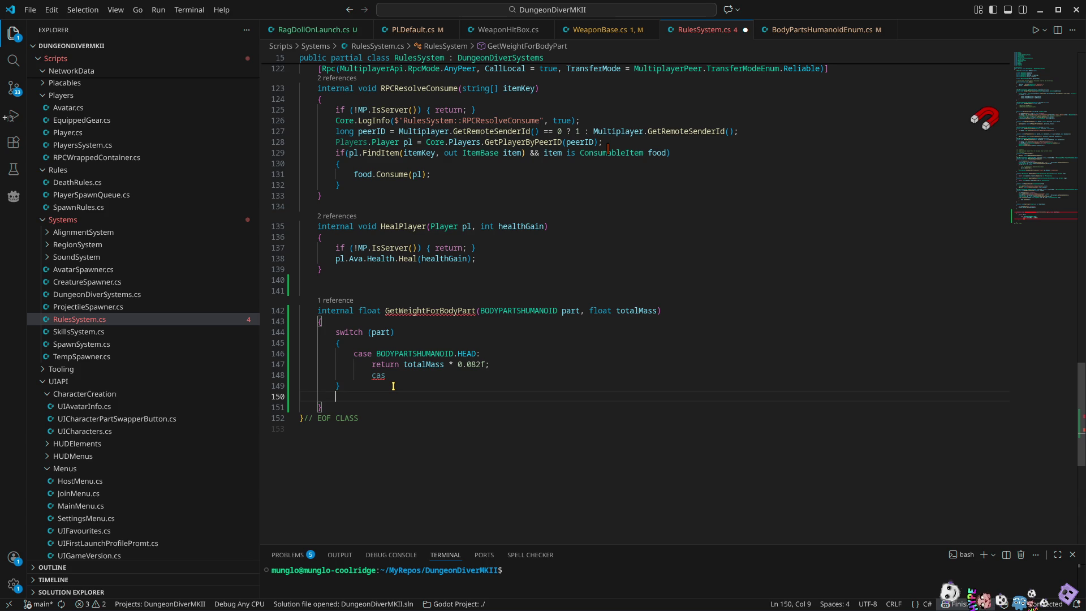
type("ret")
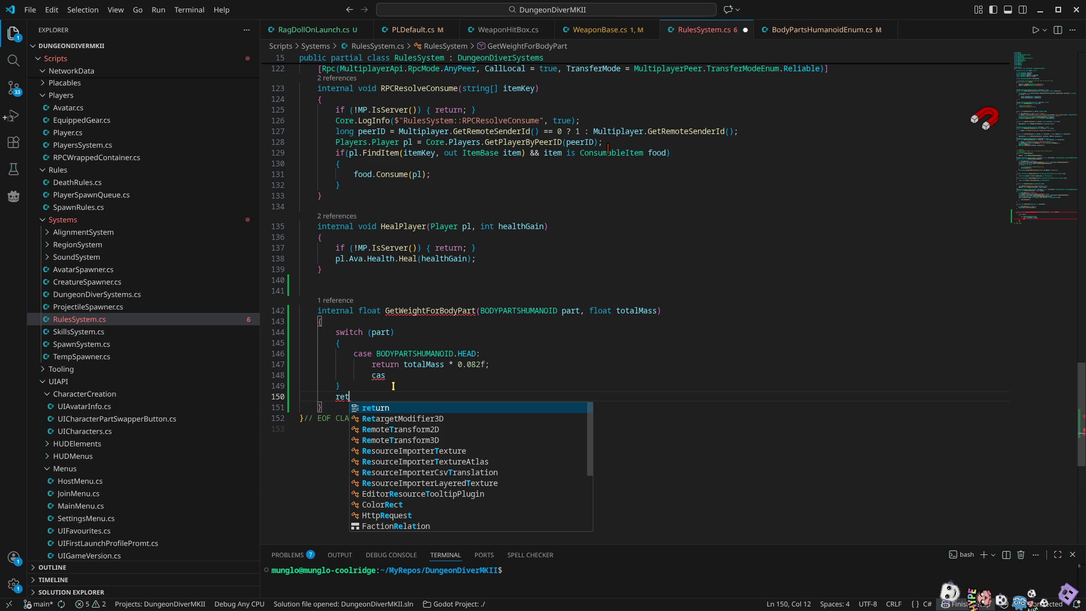
type("urn ")
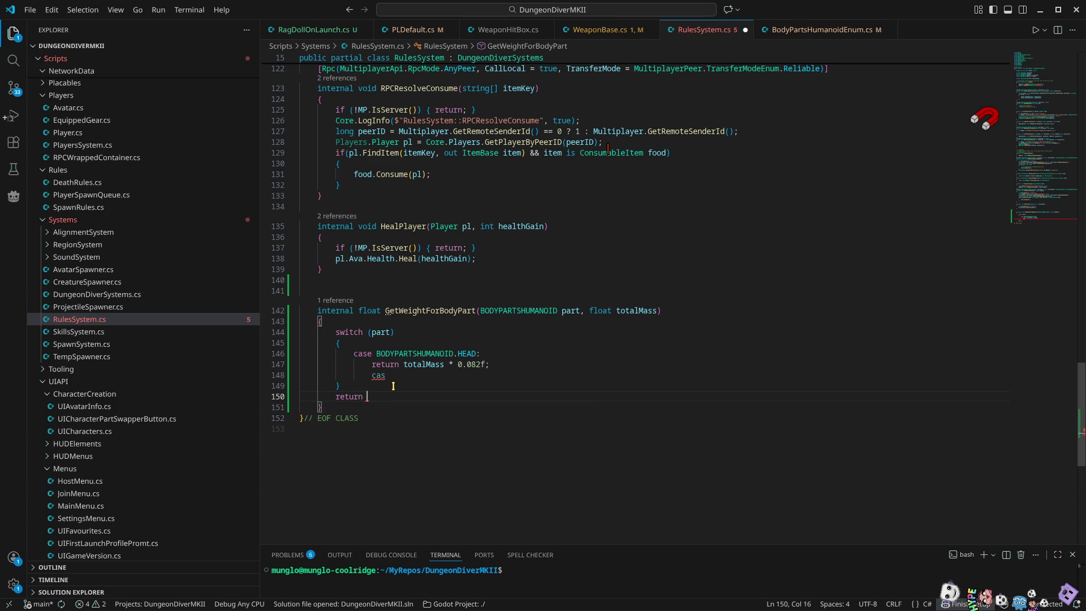
type("0.0f;")
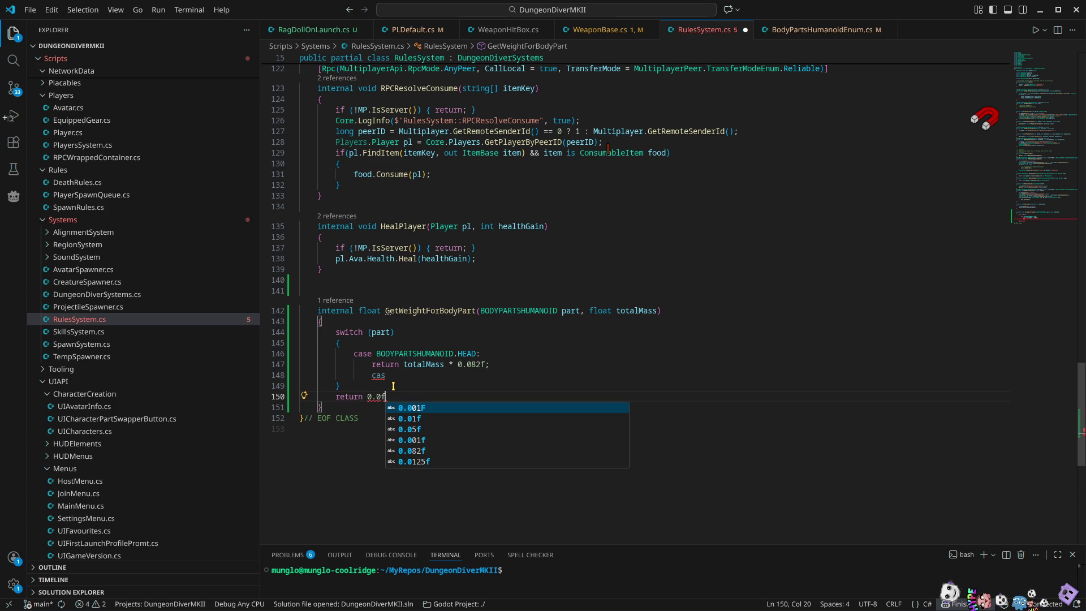
Replace the stray 'cas' fragment with a fresh 'case' line
key("Up")
key("Up")
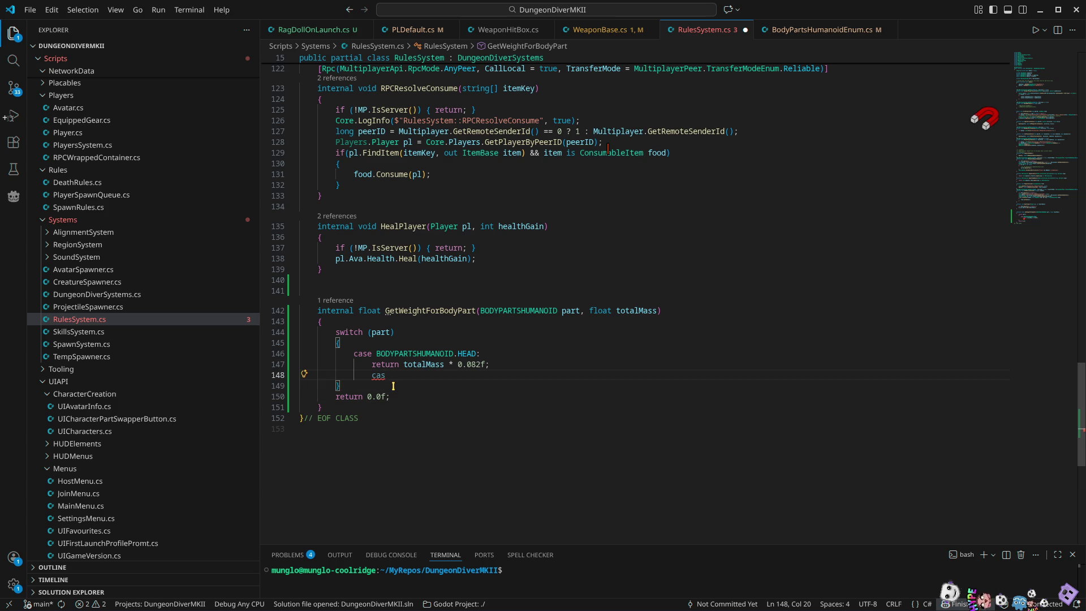
key("BackSpace")
key("BackSpace")
key("BackSpace")
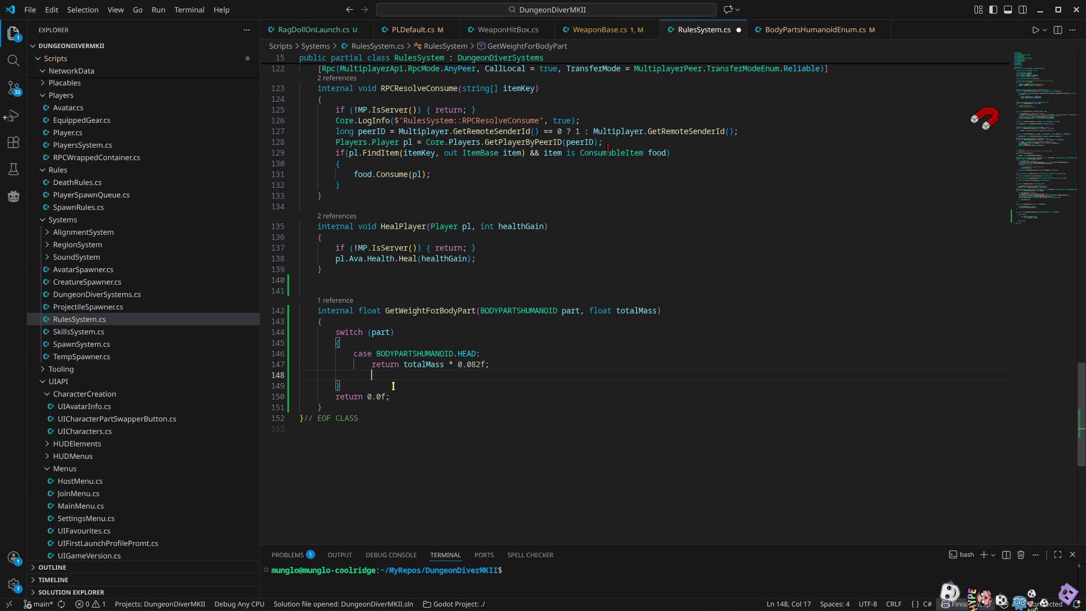
key("BackSpace")
type("case")
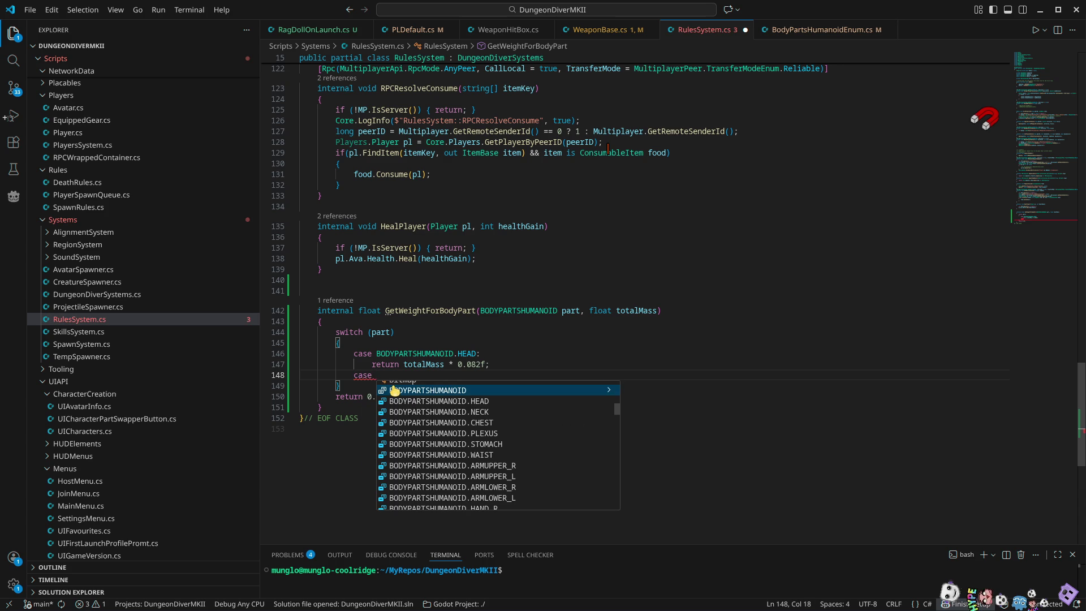
Complete the new case as BODYPARTSHUMANOID.TRUNK: after discarding a trial where clause
left_click(717, 312)
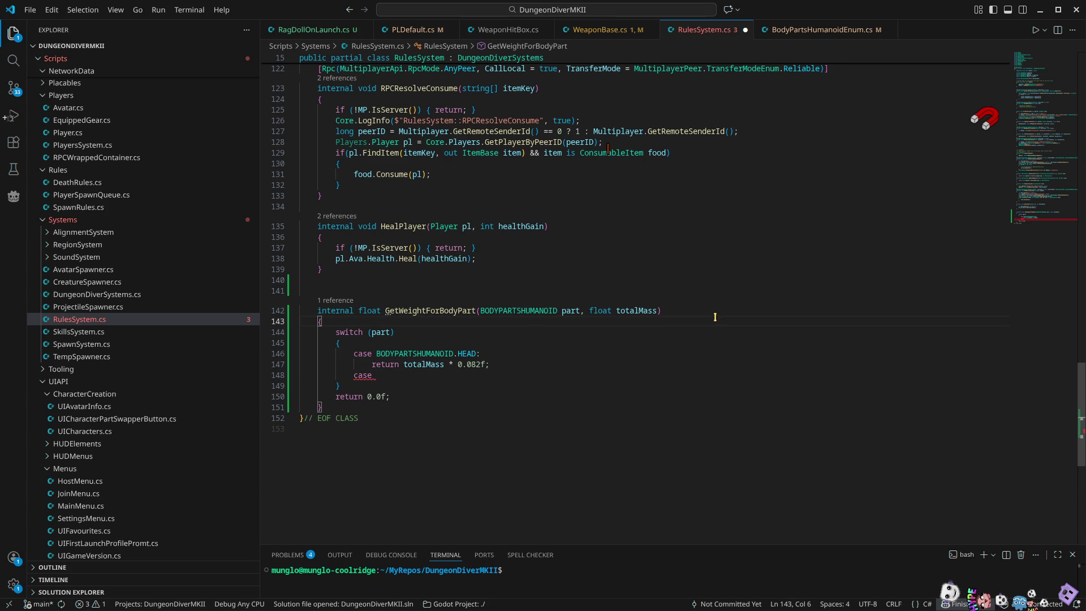
type(" wher")
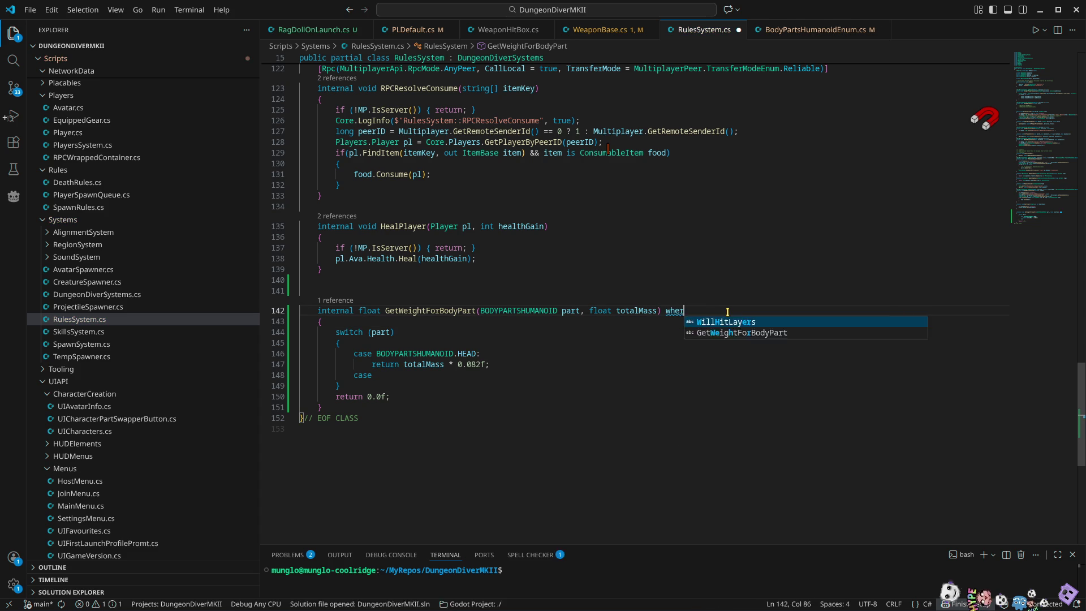
type("e part is")
key("BackSpace")
key("BackSpace")
key("BackSpace")
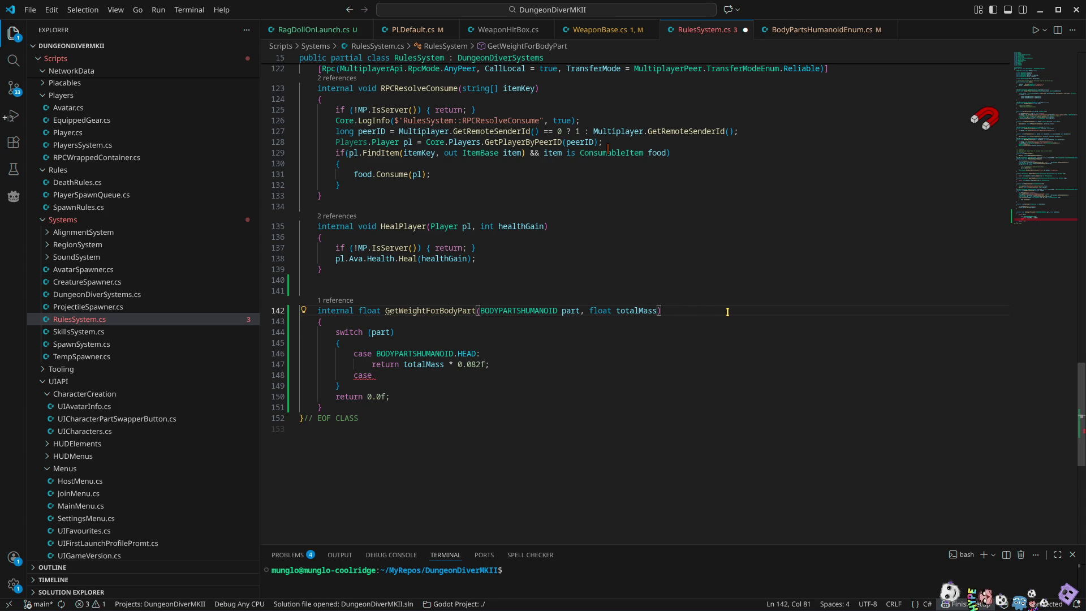
left_click(419, 375)
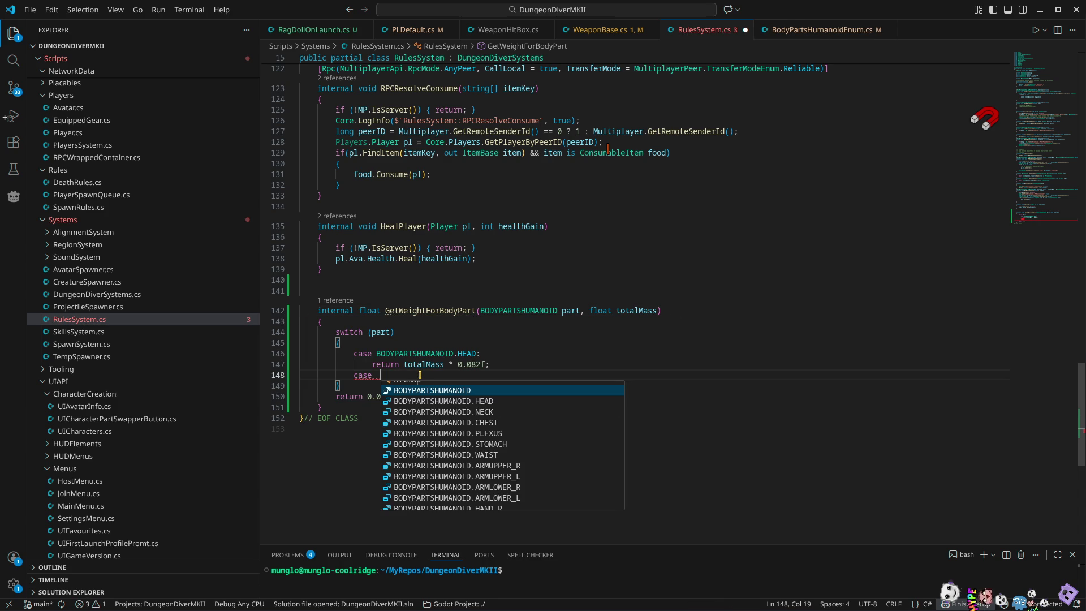
key("Down")
key("Down")
key("Down")
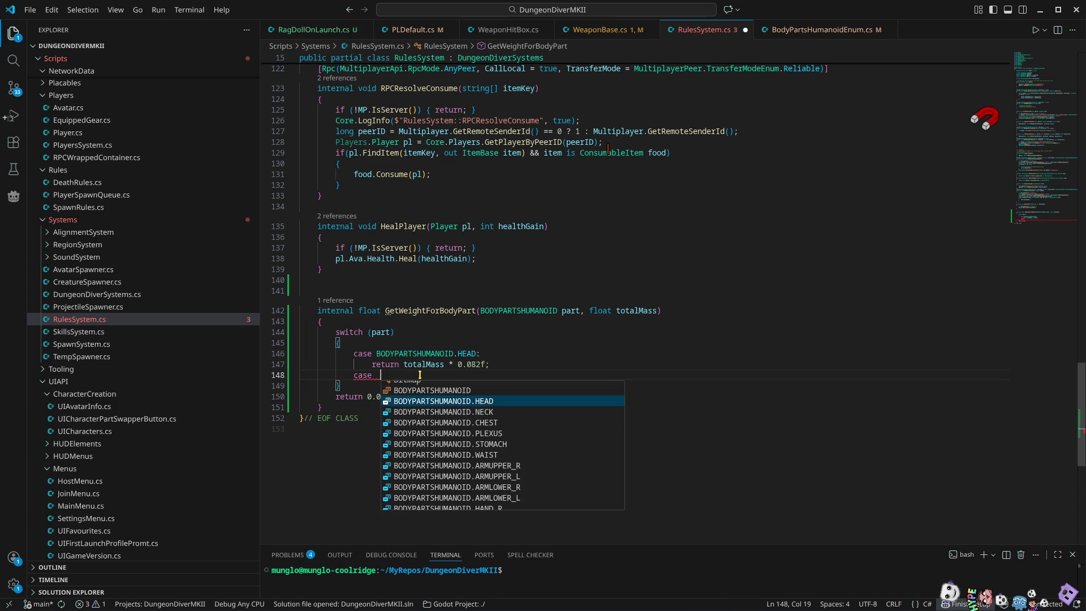
key("Down")
key("Down")
key("Down")
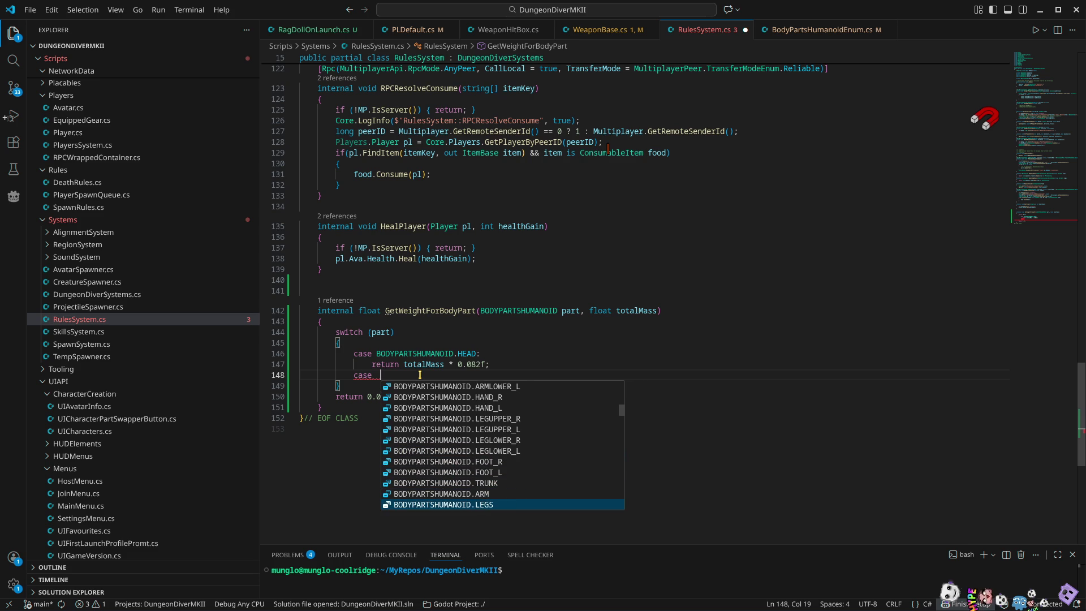
key("Return")
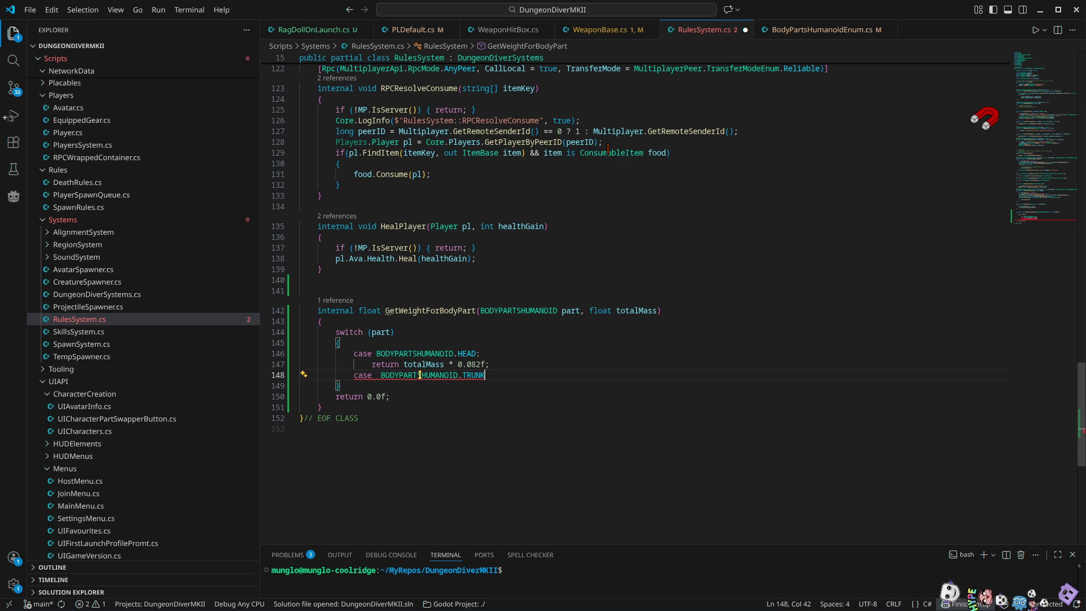
type(":")
key("Return")
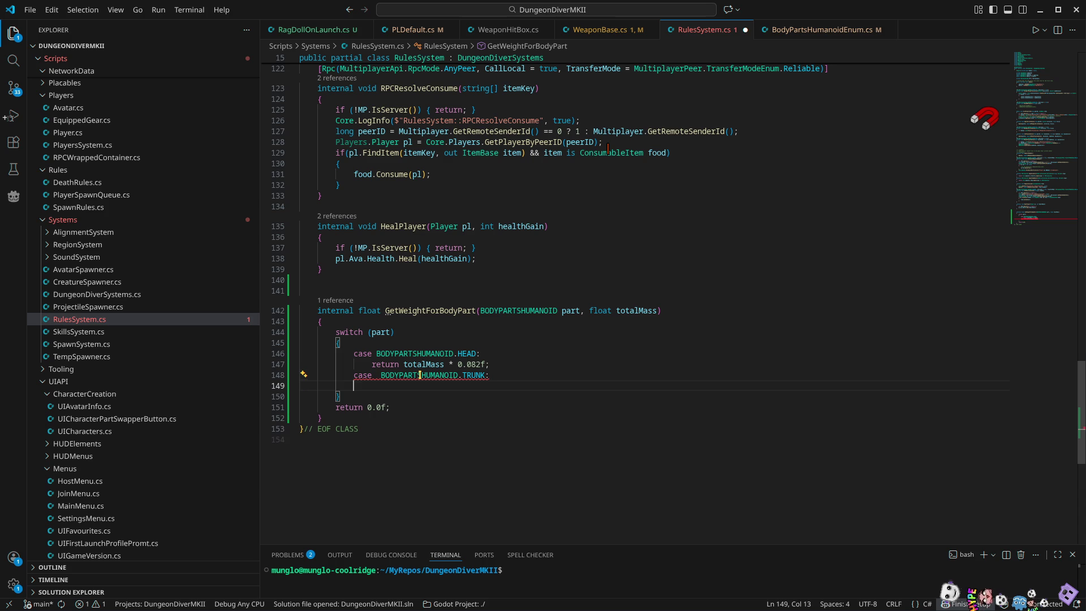
Make the TRUNK case return totalMass * 0.55f
type("return")
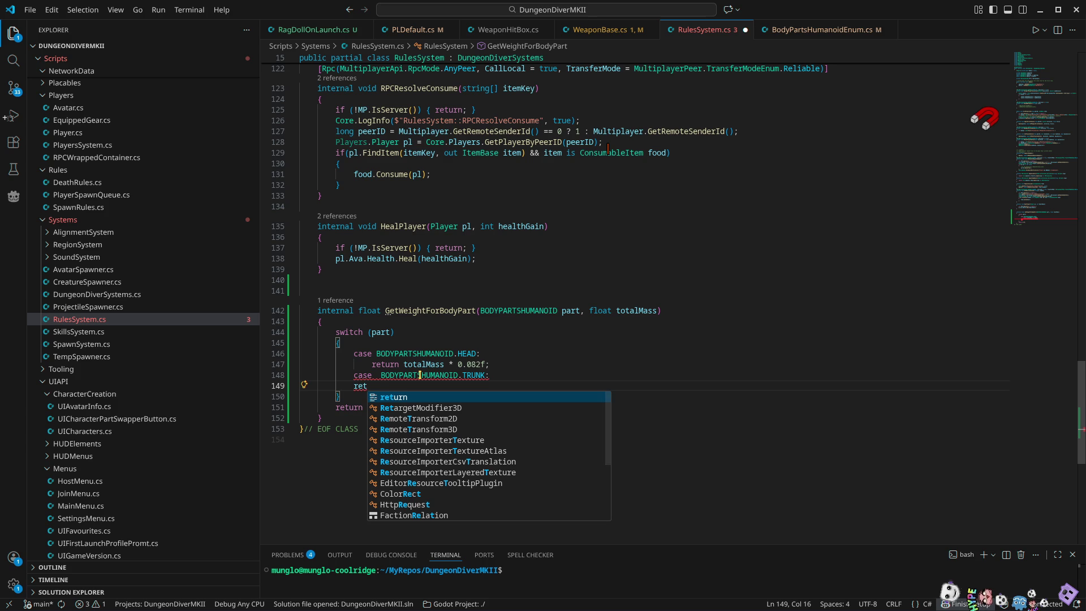
key("Escape")
type(" tot")
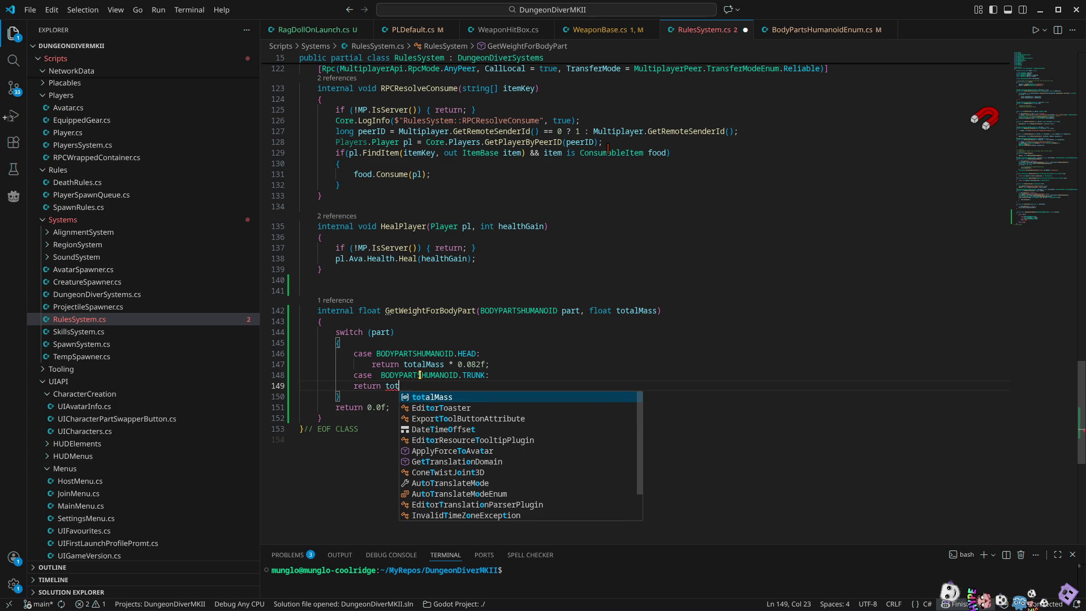
type("alMass * 5")
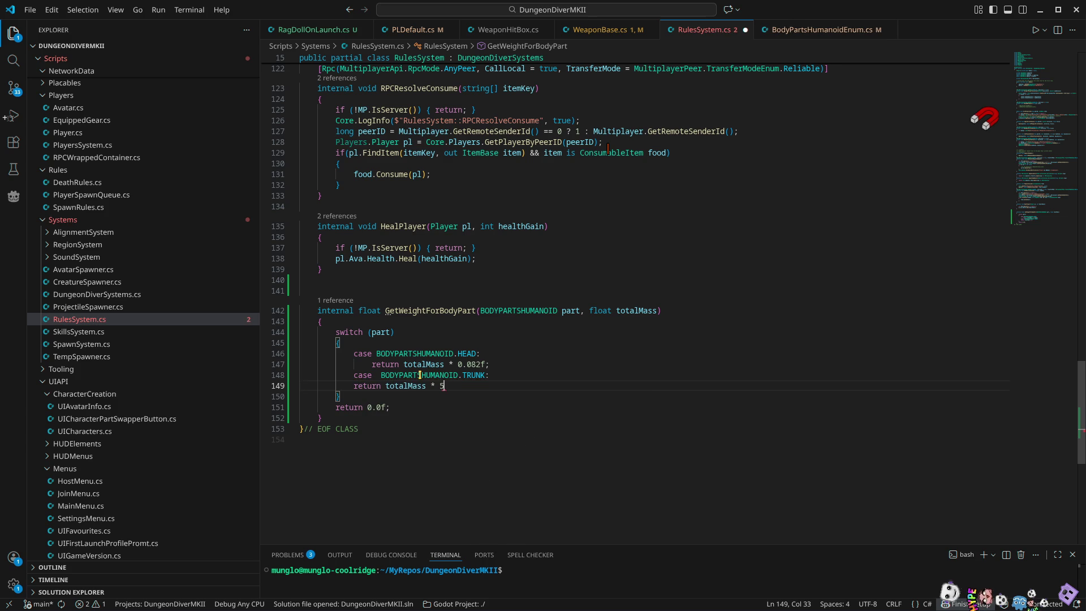
type("5%;")
key("Return")
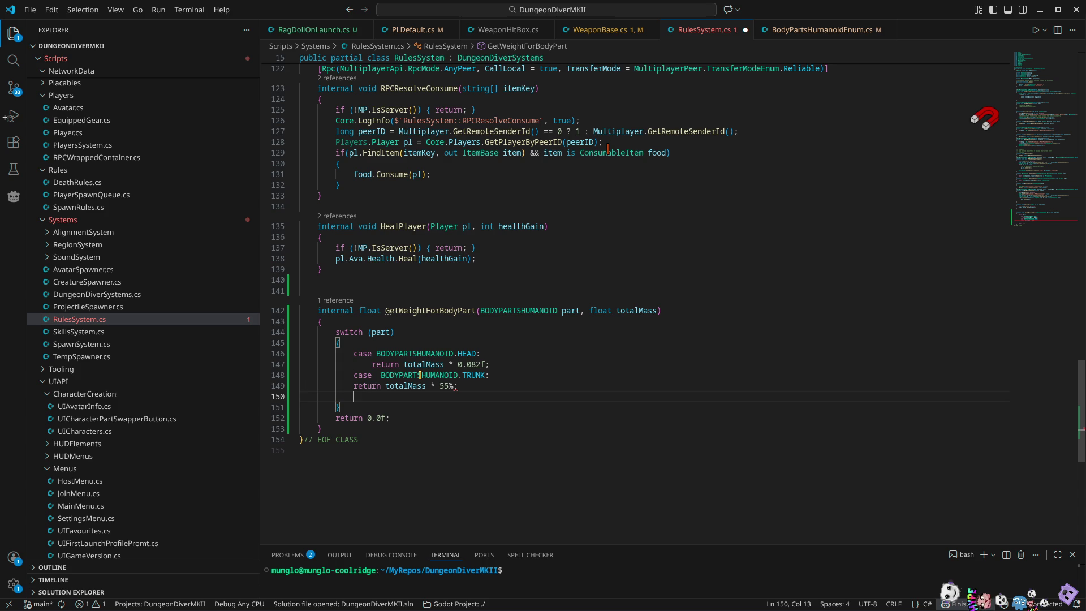
key("Up")
key("End")
key("Left")
key("BackSpace")
key("BackSpace")
key("BackSpace")
type("055")
key("BackSpace")
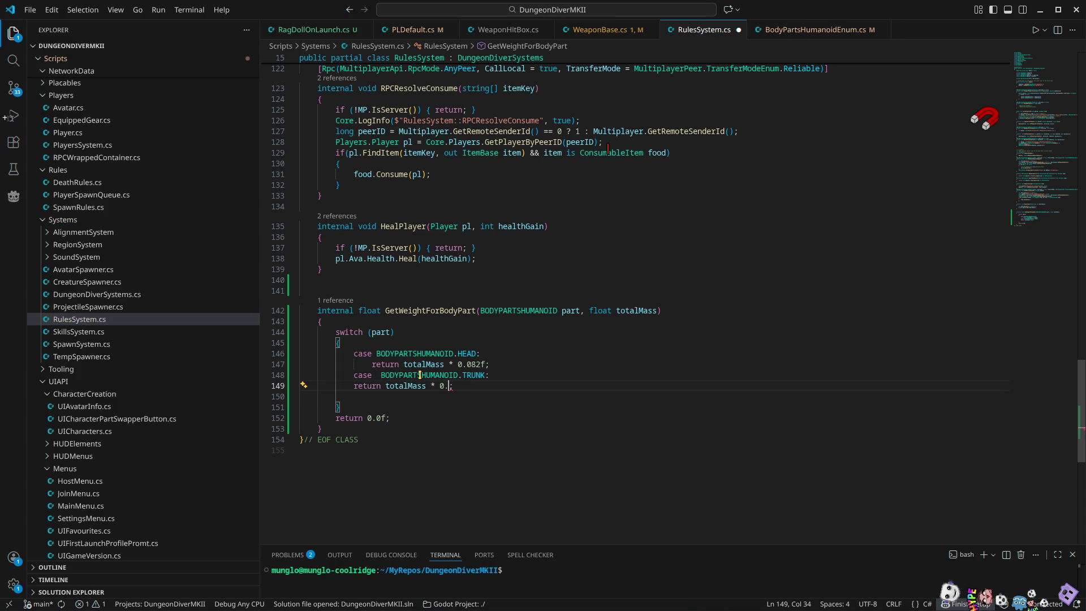
type("55f")
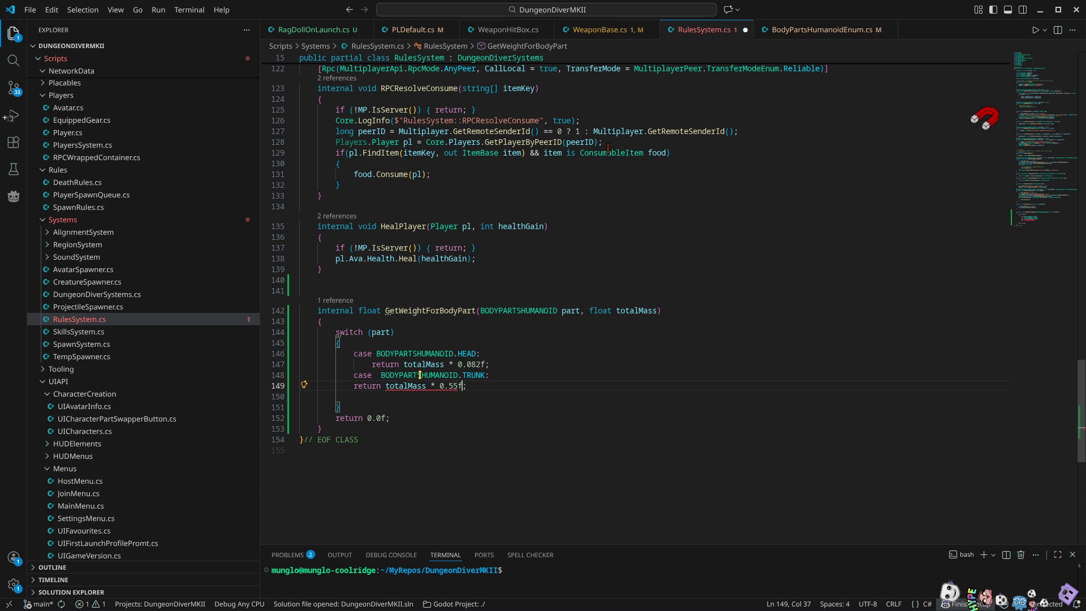
key("Down")
Reformat the document with Ctrl+Shift+I and begin a 'case arm' line
key("ctrl+shift+i")
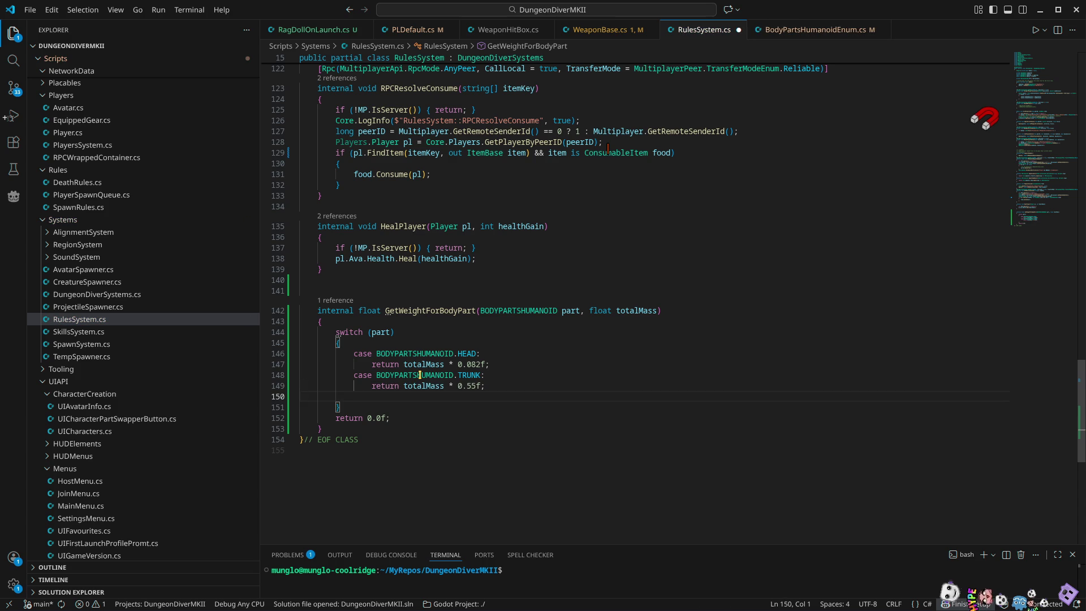
key("Tab")
key("Tab")
key("Tab")
type("case ")
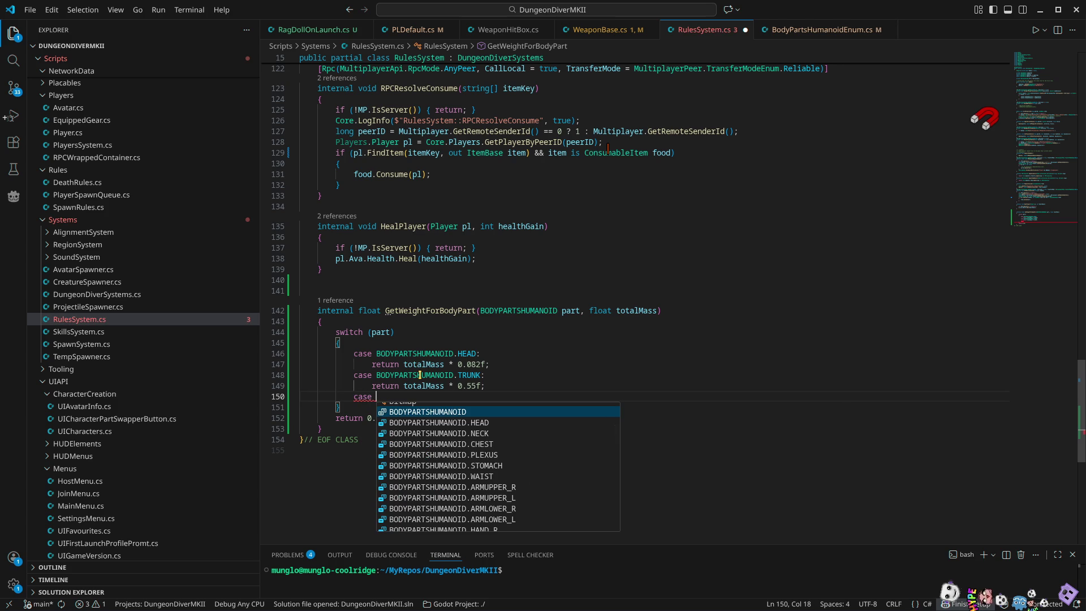
type("arm")
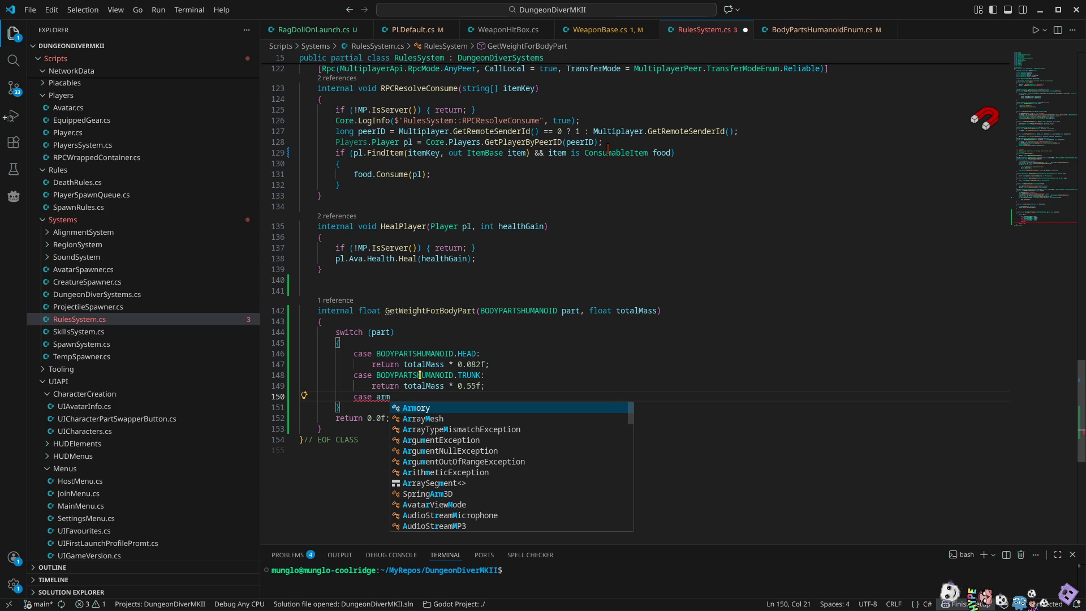
Turn the line into case BODYPARTSHUMANOID.ARM: with a body starting 'return totalMass *'
key("BackSpace")
key("BackSpace")
key("BackSpace")
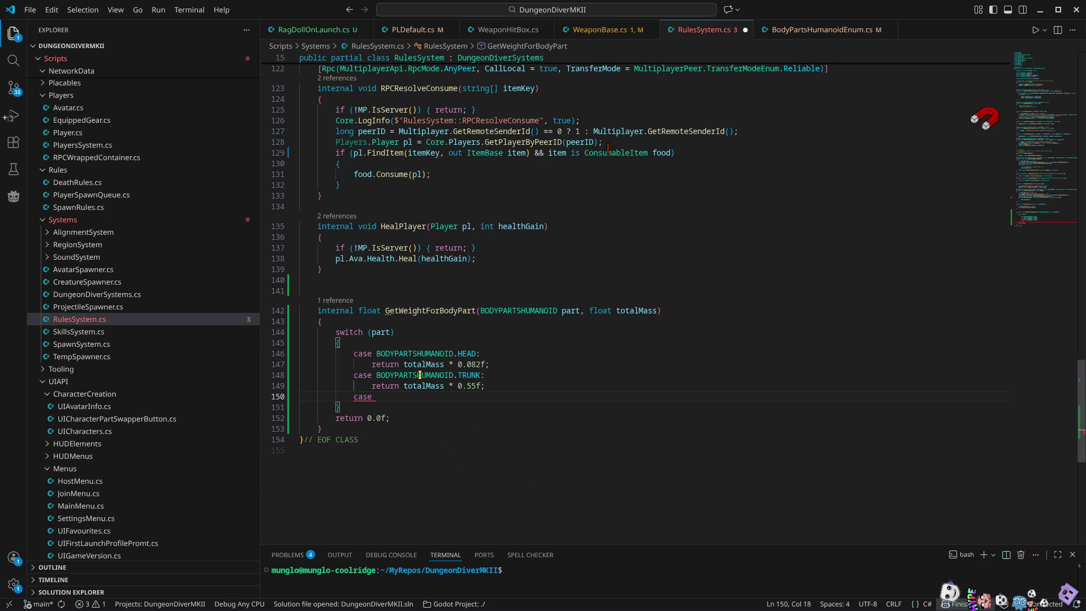
key("ctrl+space")
key("Tab")
type(".a")
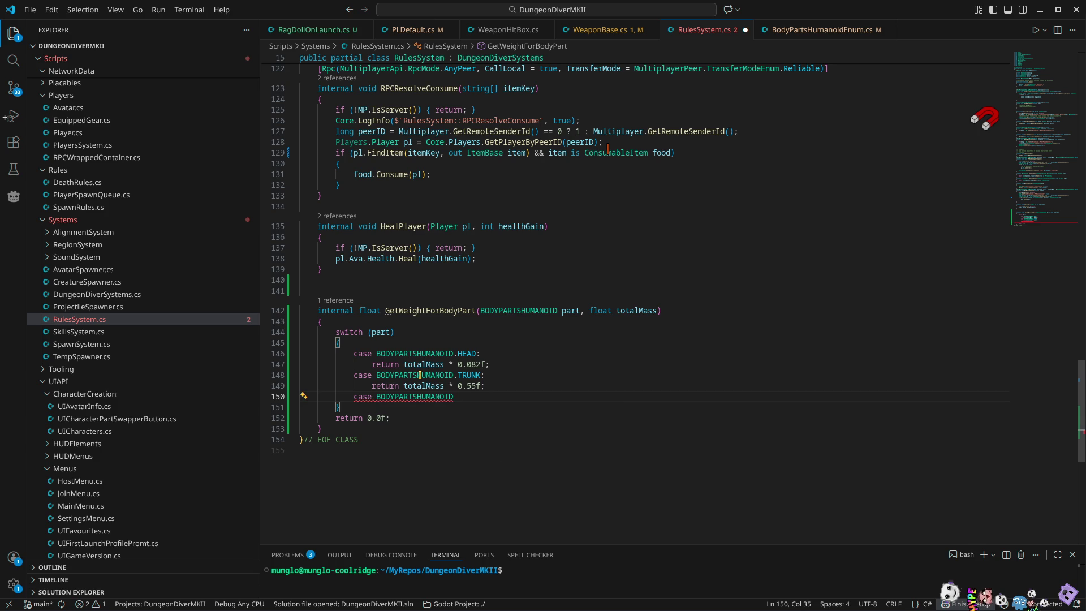
key("Tab")
type(":")
key("Return")
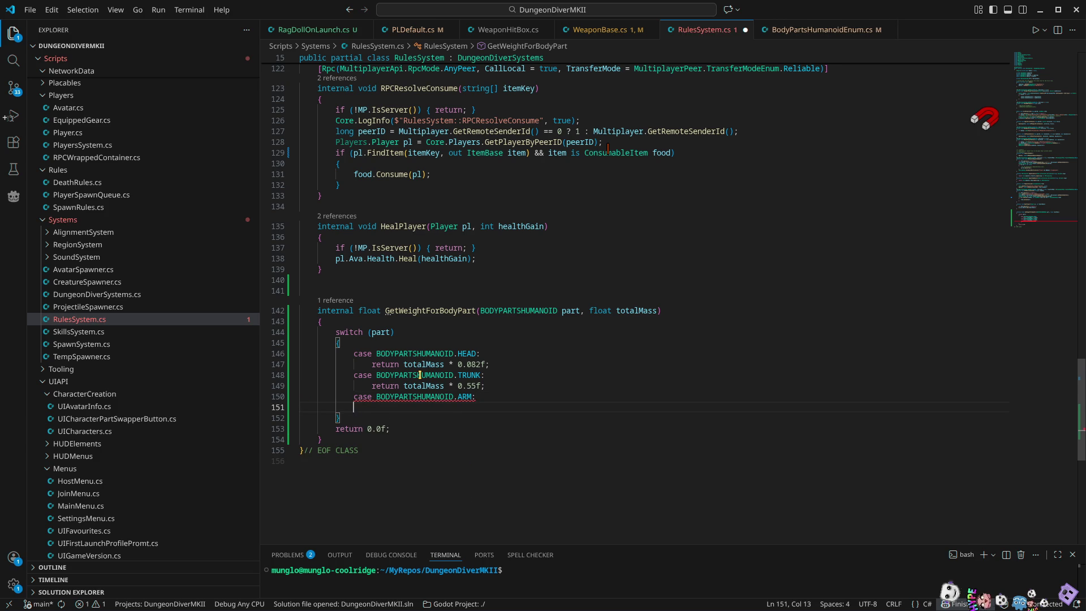
type("return ")
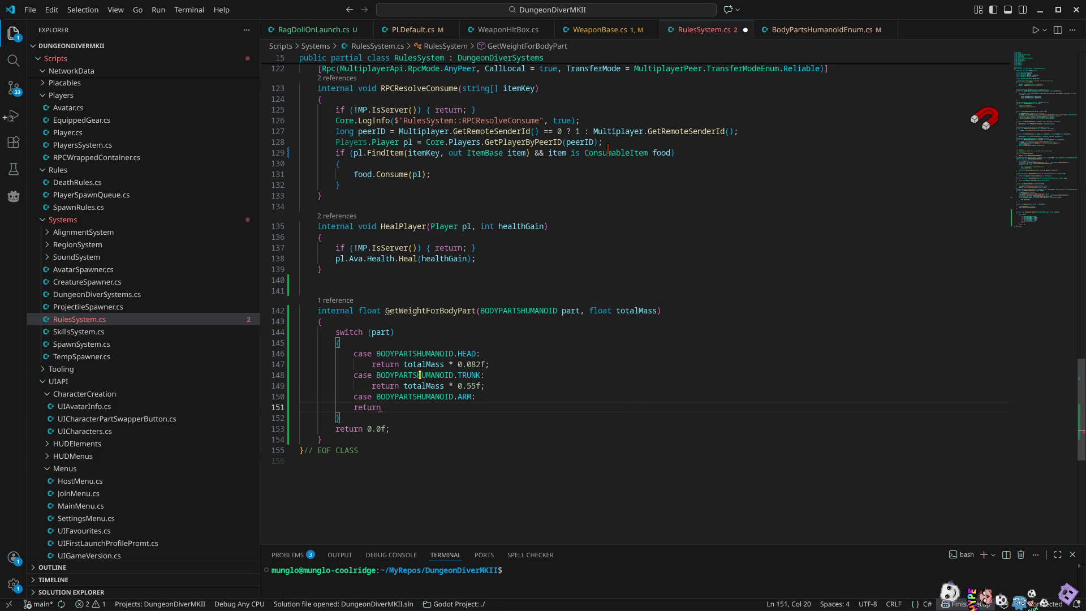
type("totalMass ")
type("*")
Finish the ARM case so it returns totalMass * 0.05f; and start a new line
type("0.05f")
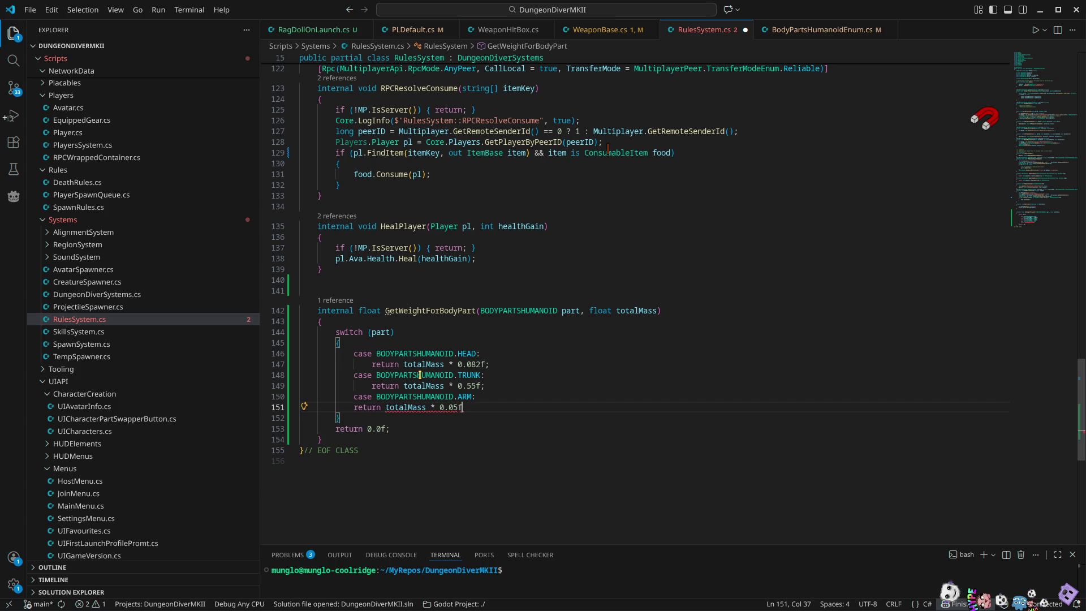
key("Escape")
type(";")
key("Return")
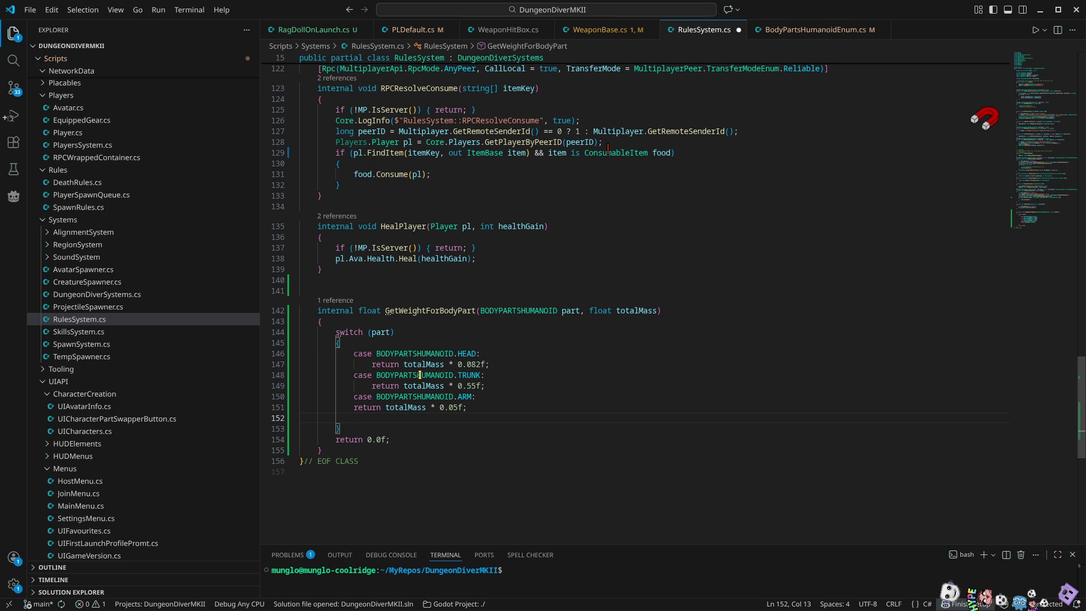
Add 'case BODYPARTSHUMANOID.LEGS: return totalMass * 0.175f;' and a blank line after the switch
type("case BODYPARTSHUMANOID")
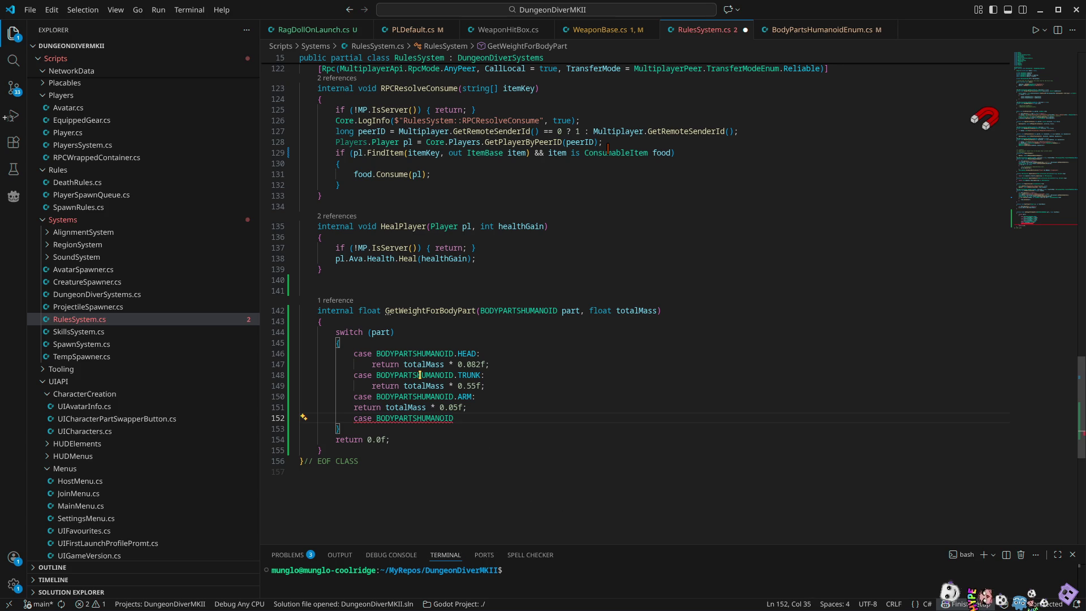
type(".legs")
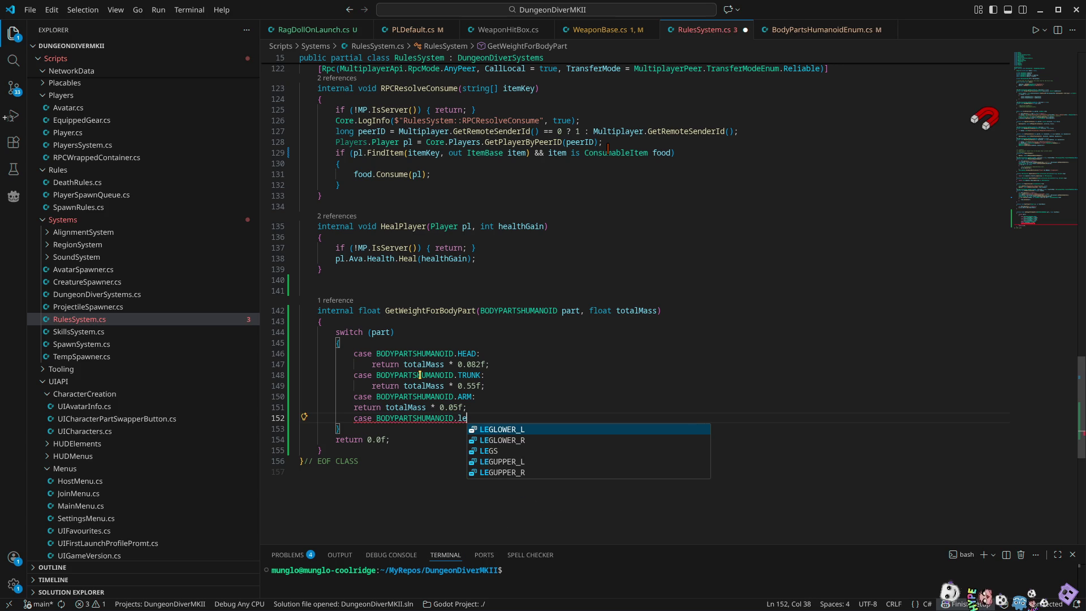
key("Return")
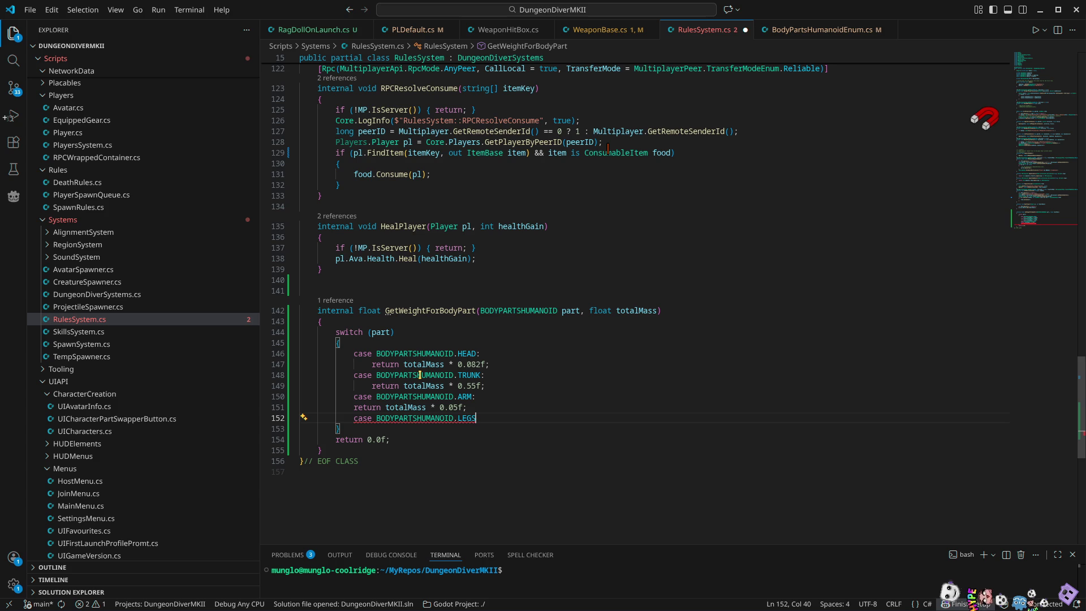
type(":")
key("Return")
type("retu")
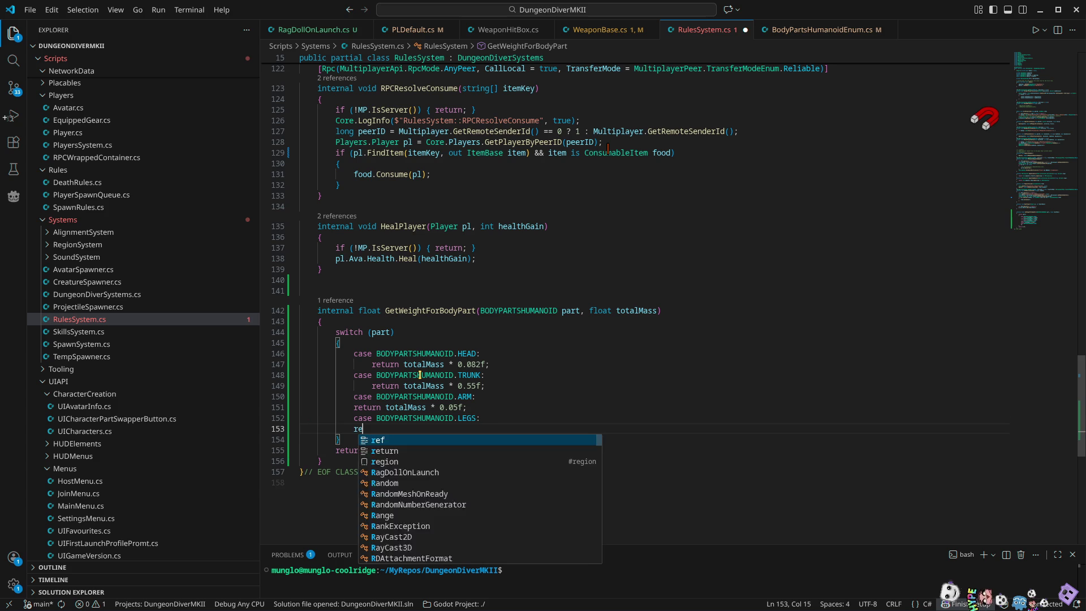
key("Return")
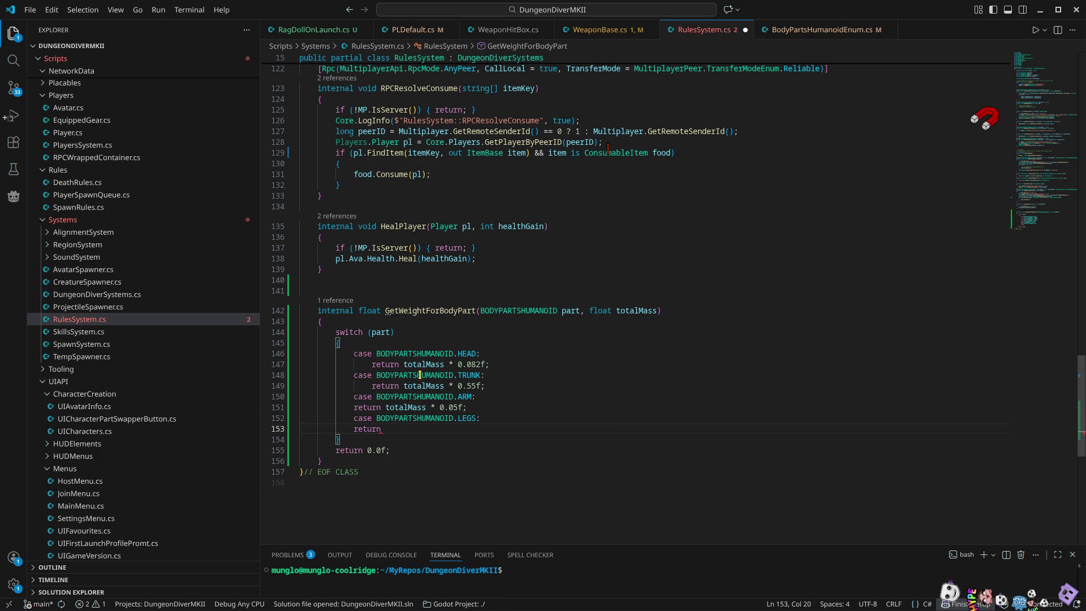
type("tot")
key("Return")
type("A")
key("BackSpace")
type("*")
type("0")
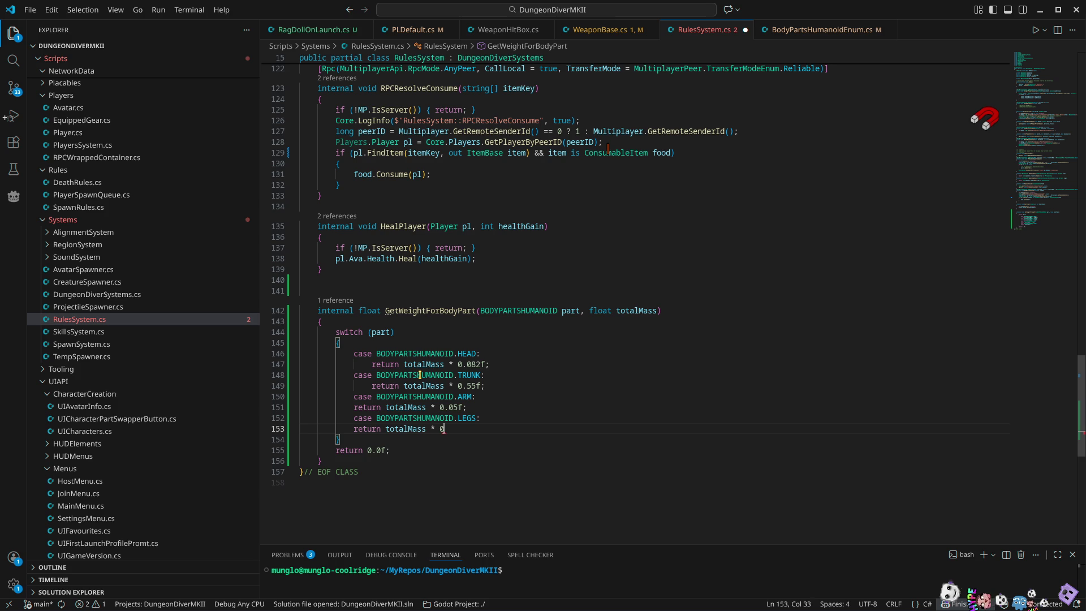
type(".17")
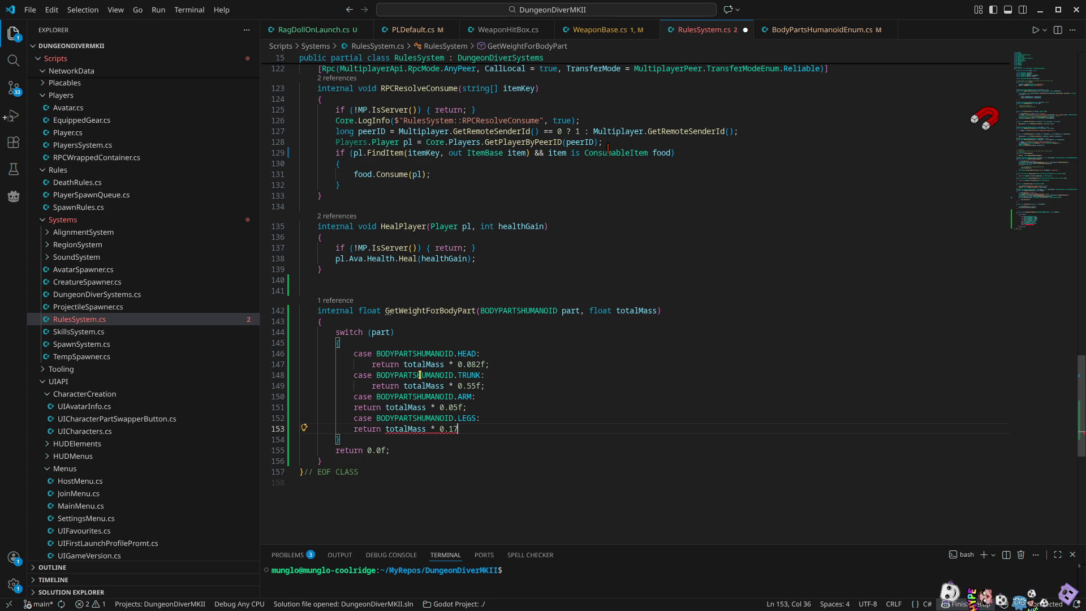
type("5f;")
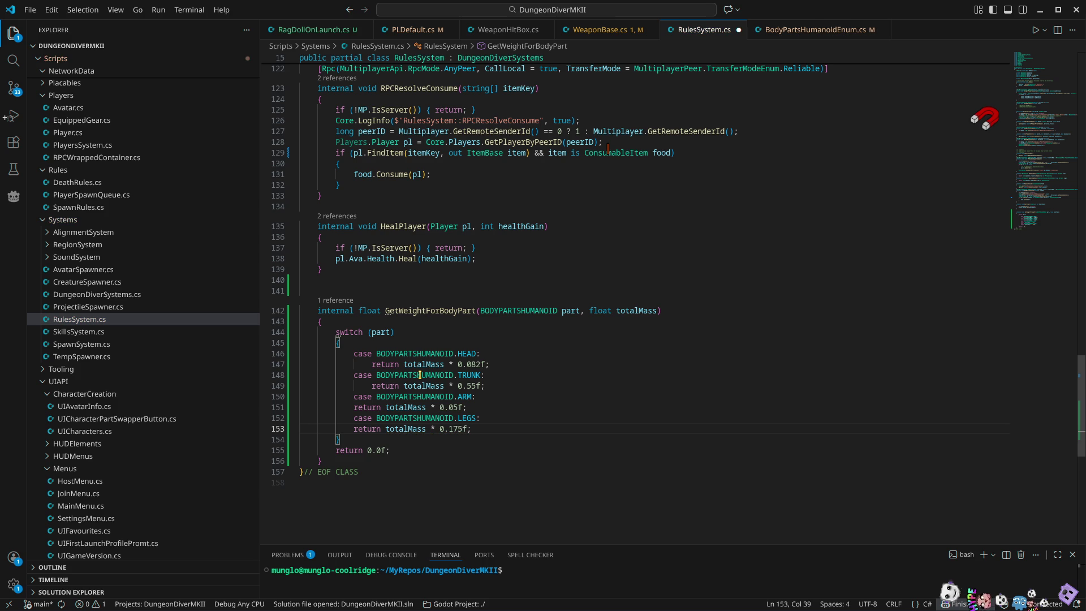
key("Down")
key("Return")
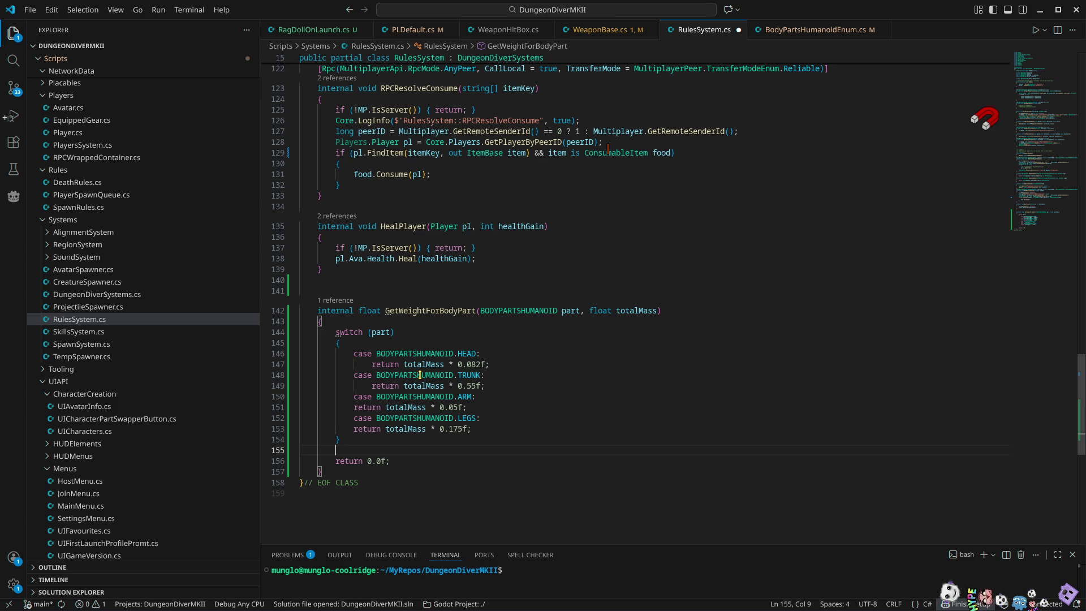
Start a Core.LogWarning call whose message begins 'RulesSystem::GetWeightForBodyPart'
type("Core.")
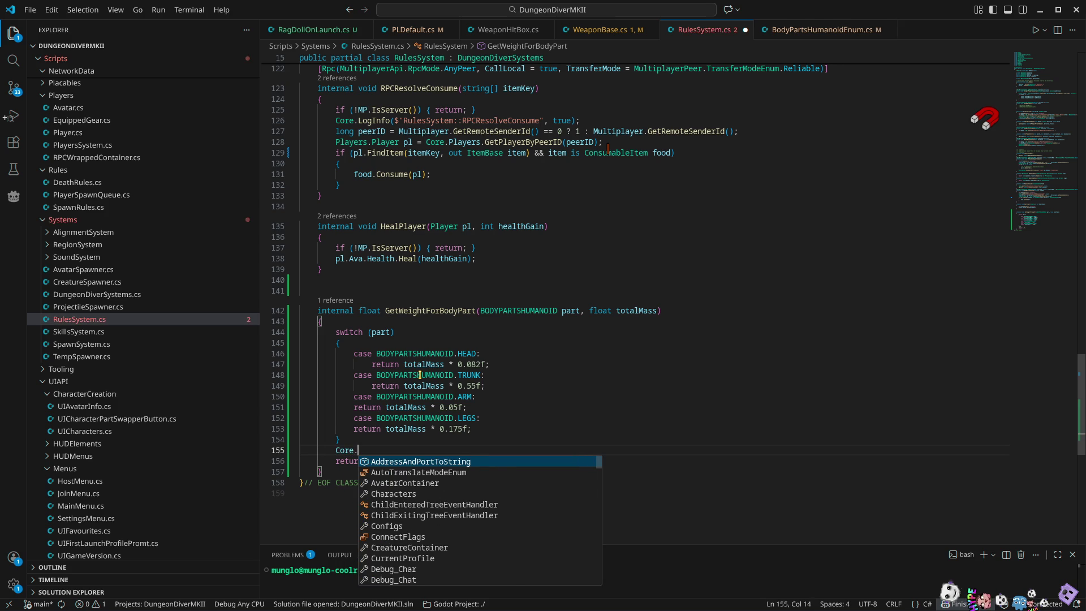
type("logW")
key("Tab")
type("(")
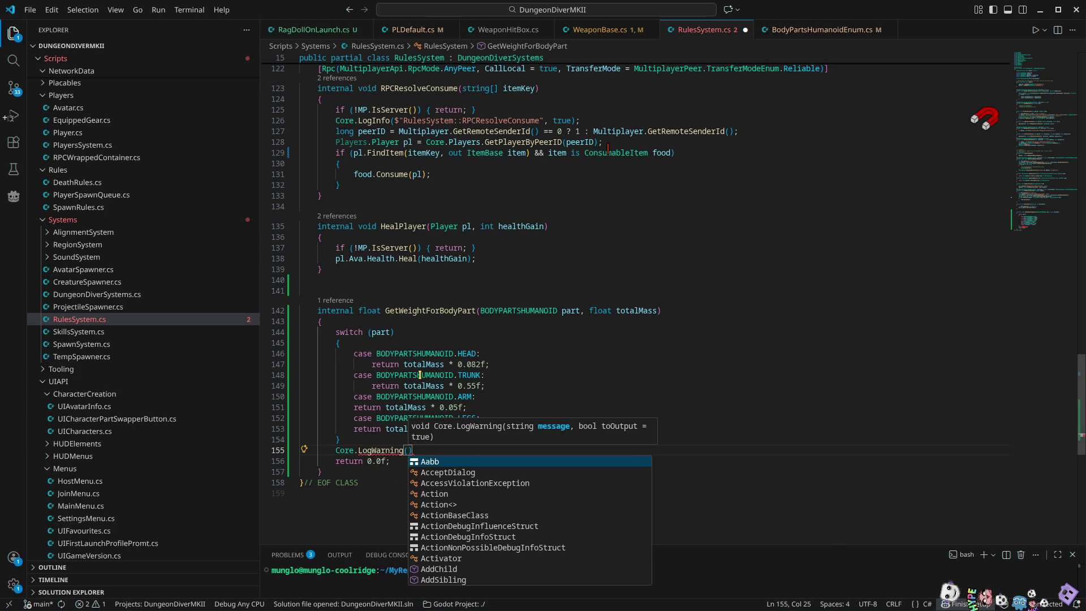
type("$\"#")
key("BackSpace")
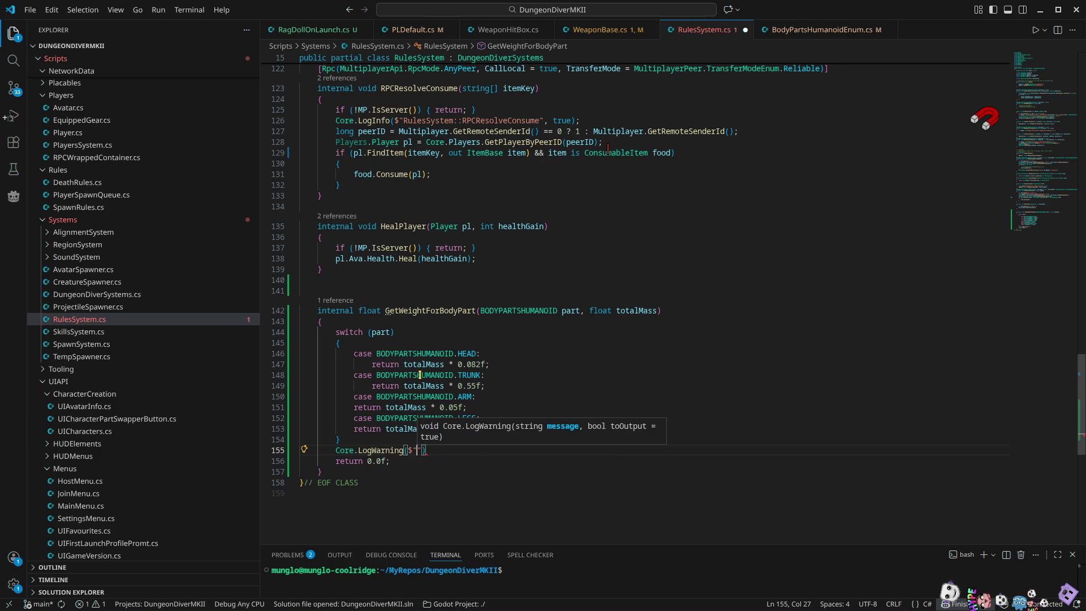
type("Rules")
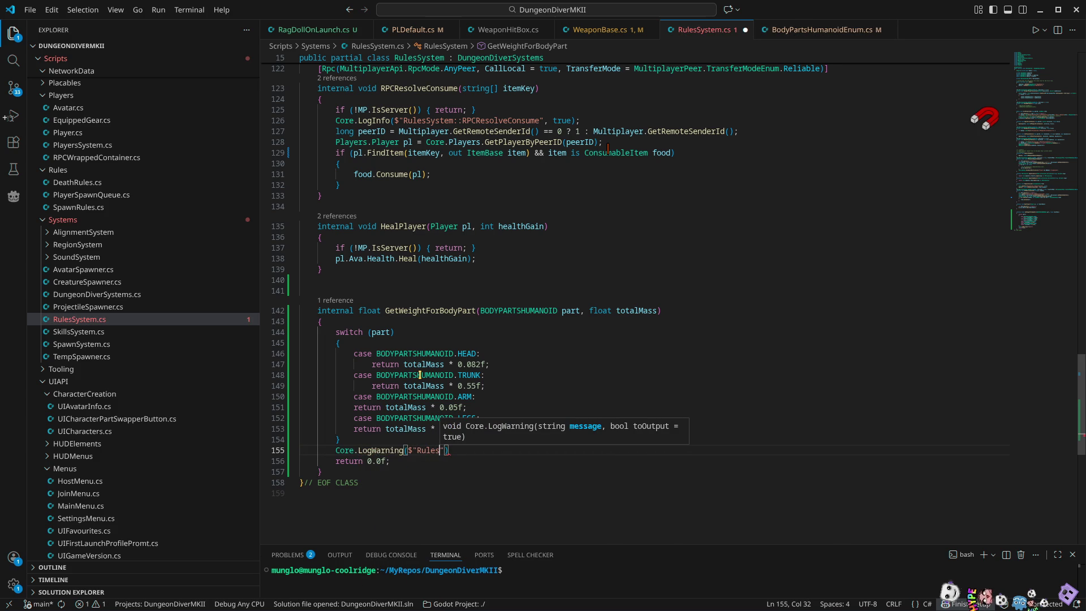
type("System")
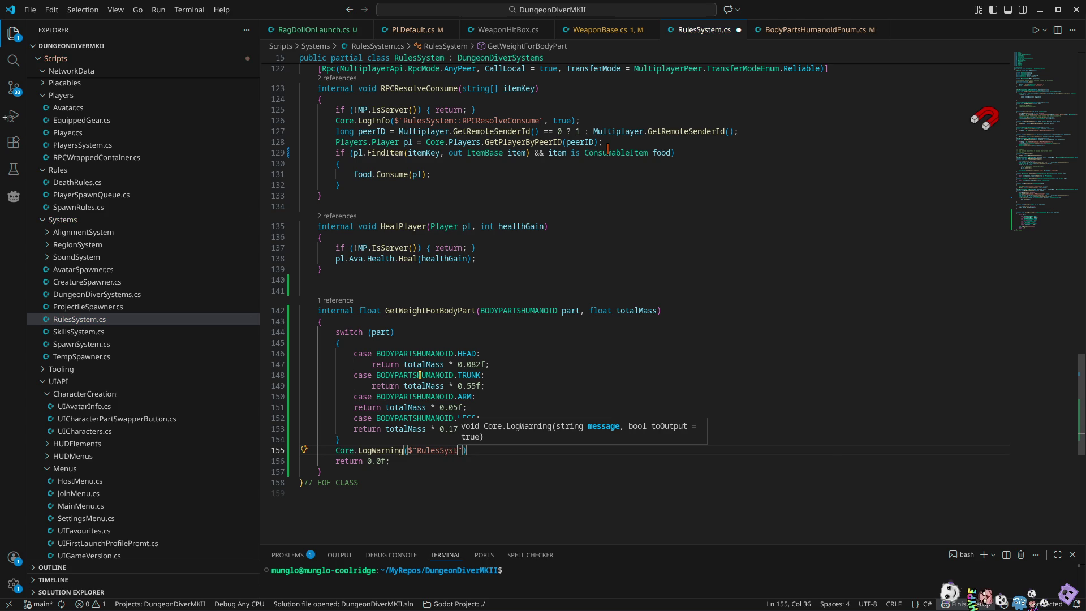
type("::")
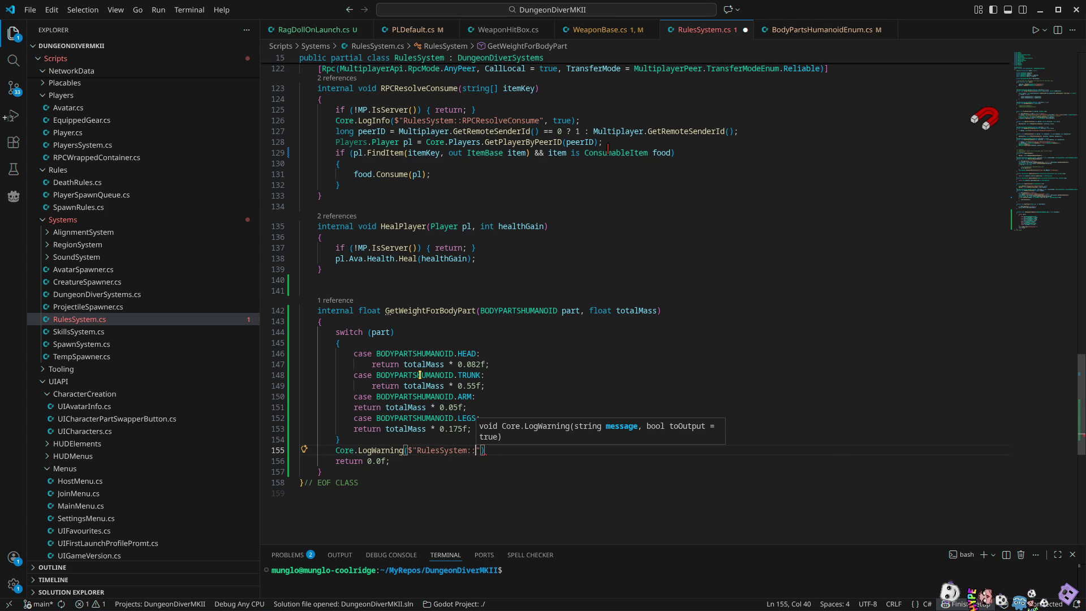
double_click(438, 312)
key("ctrl+c")
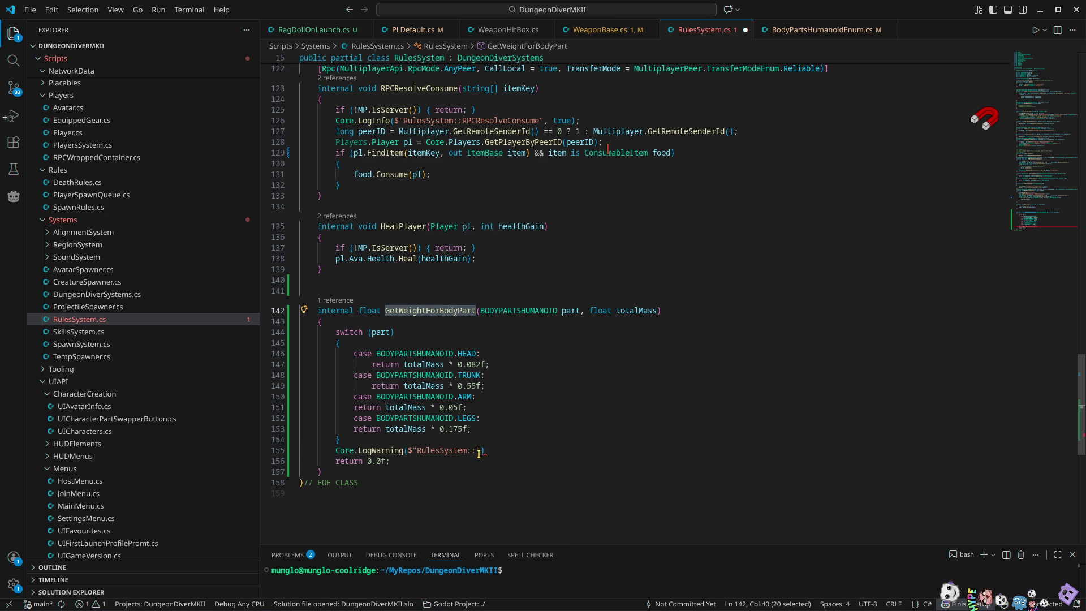
left_click(479, 450)
key("ctrl+v")
Finish the warning with '({part}, {totalMass}) Part is not listed! Returning 0.0f', true, then save RulesSystem.cs
type("(")
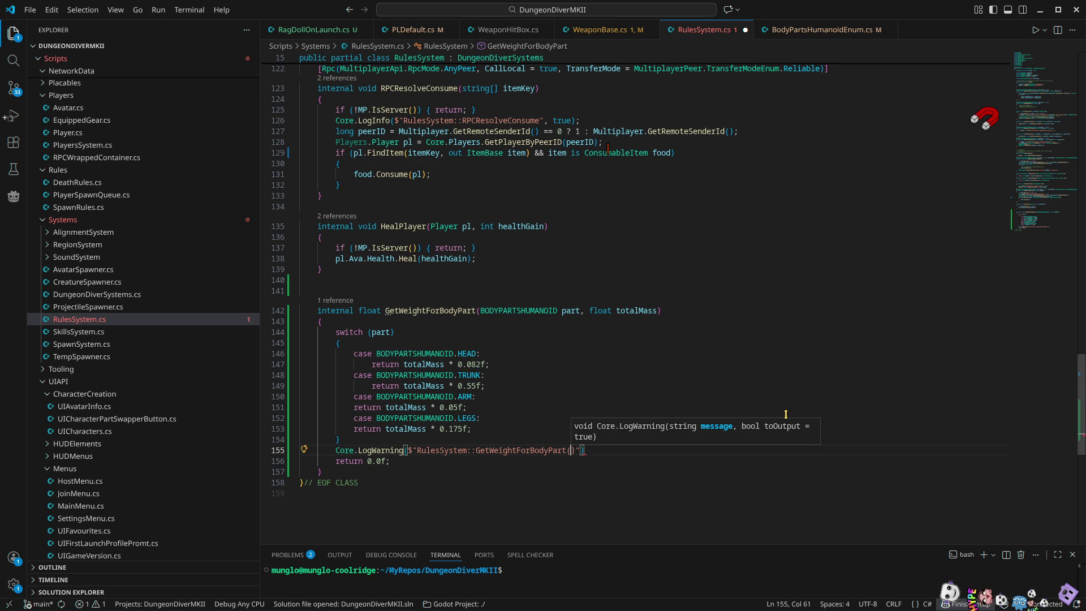
type("{part}")
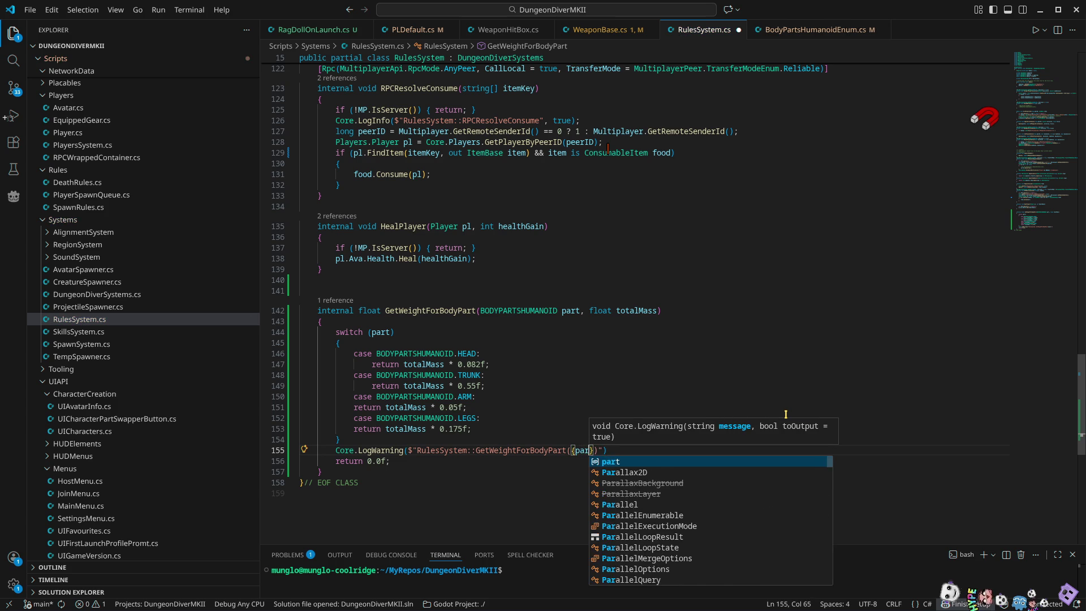
type(", ")
type("{")
type("totalMass")
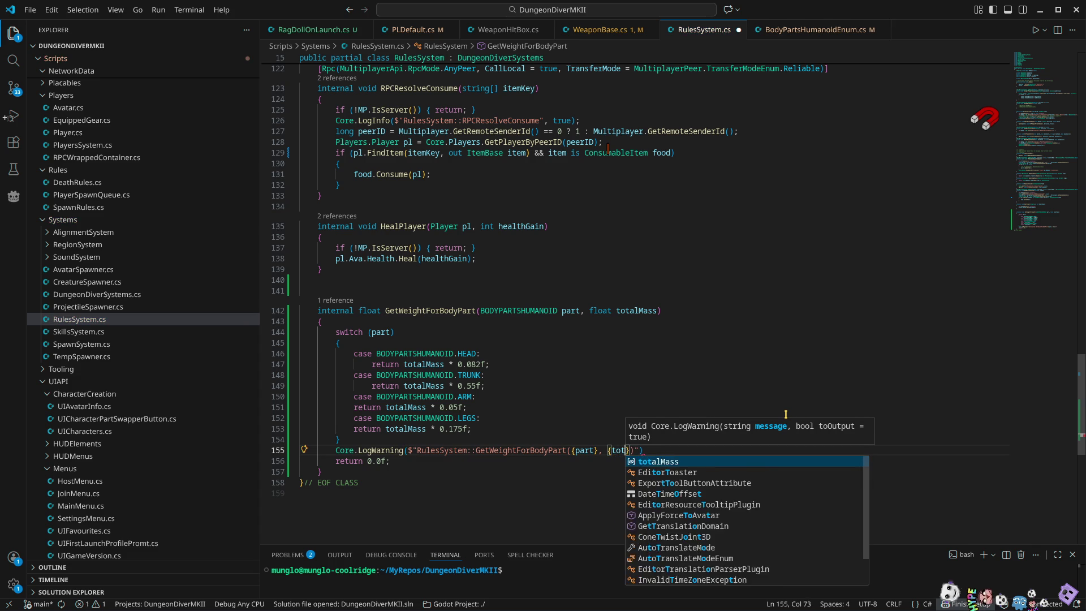
type("})")
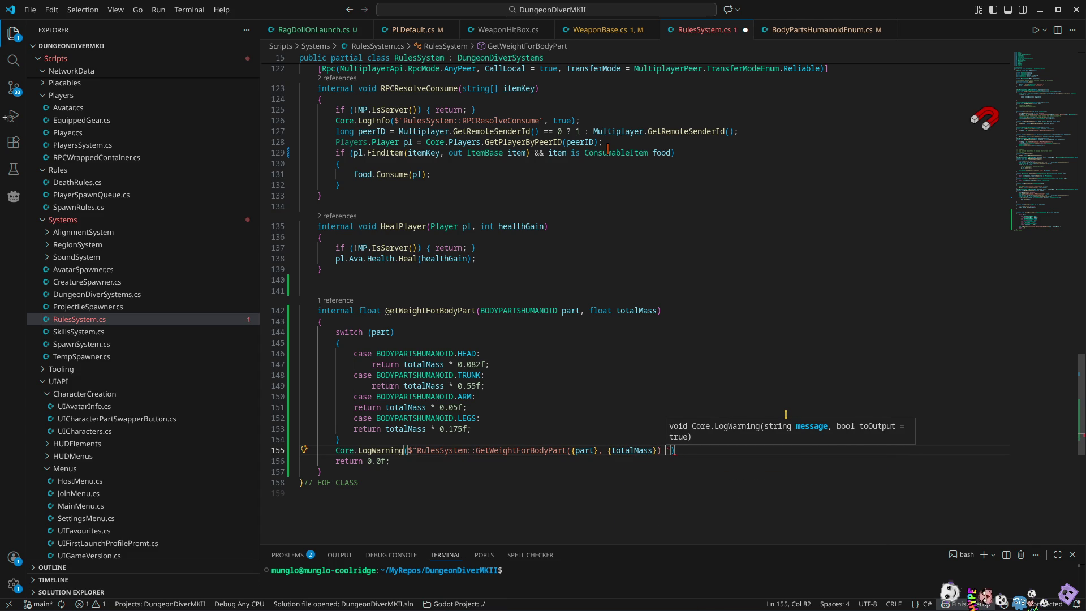
type(" Part is n")
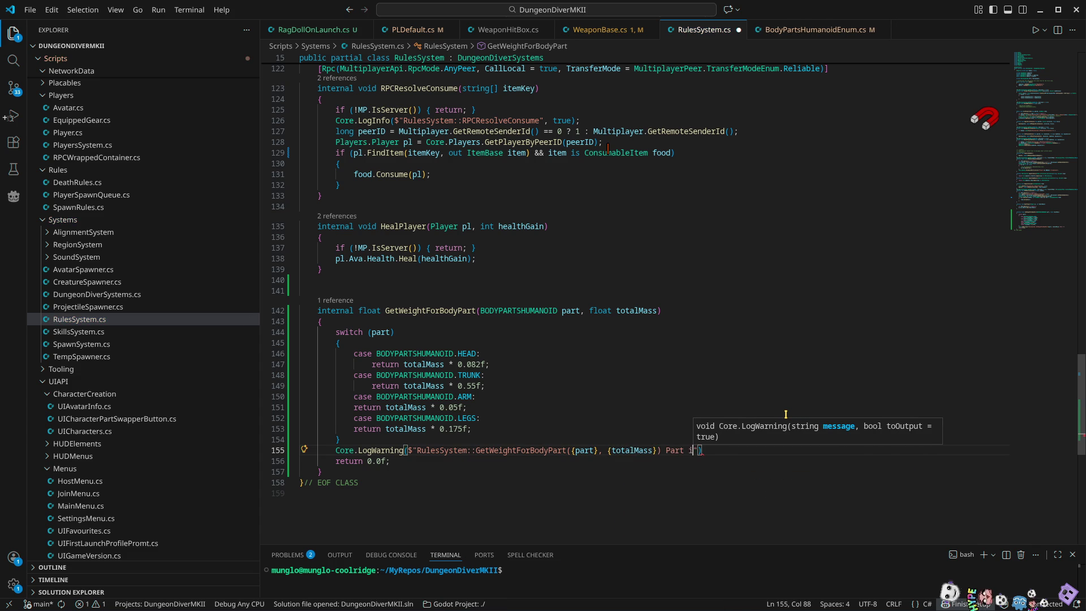
type("ot ")
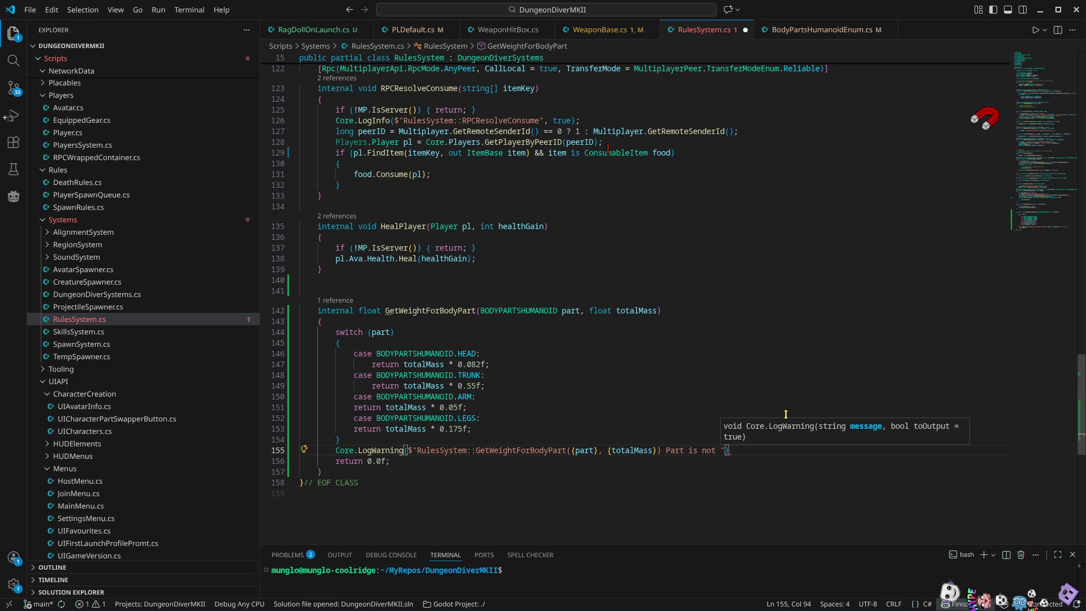
type("listed")
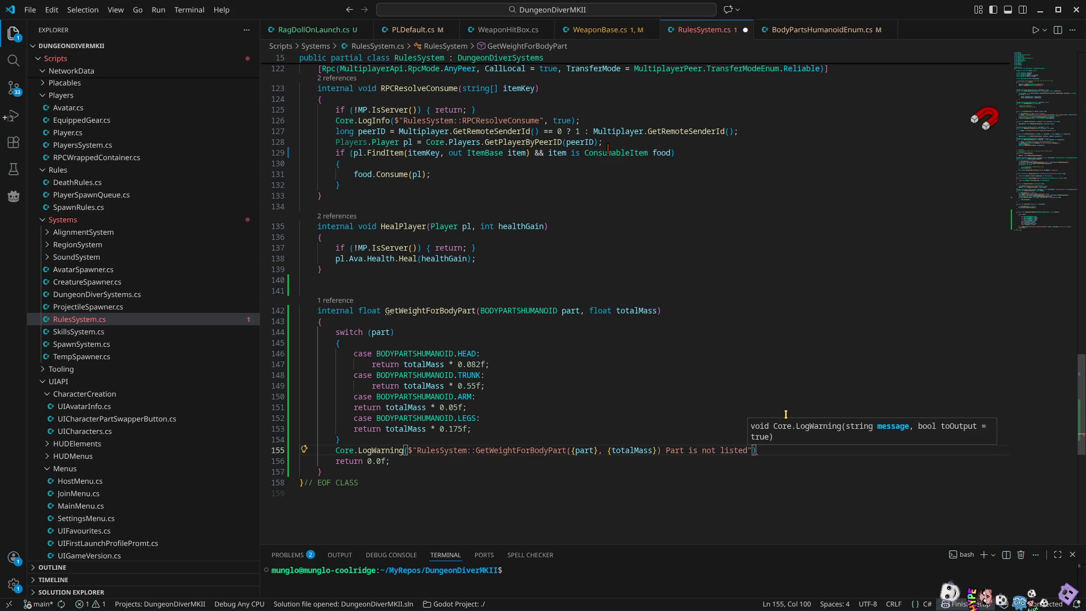
type("! Retu")
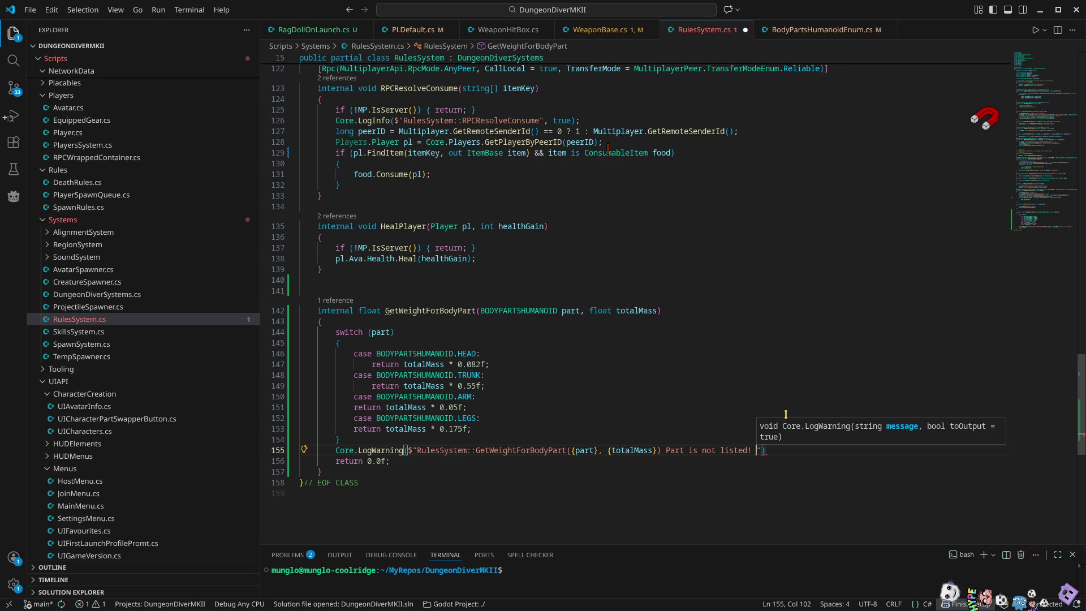
type("rning 0.")
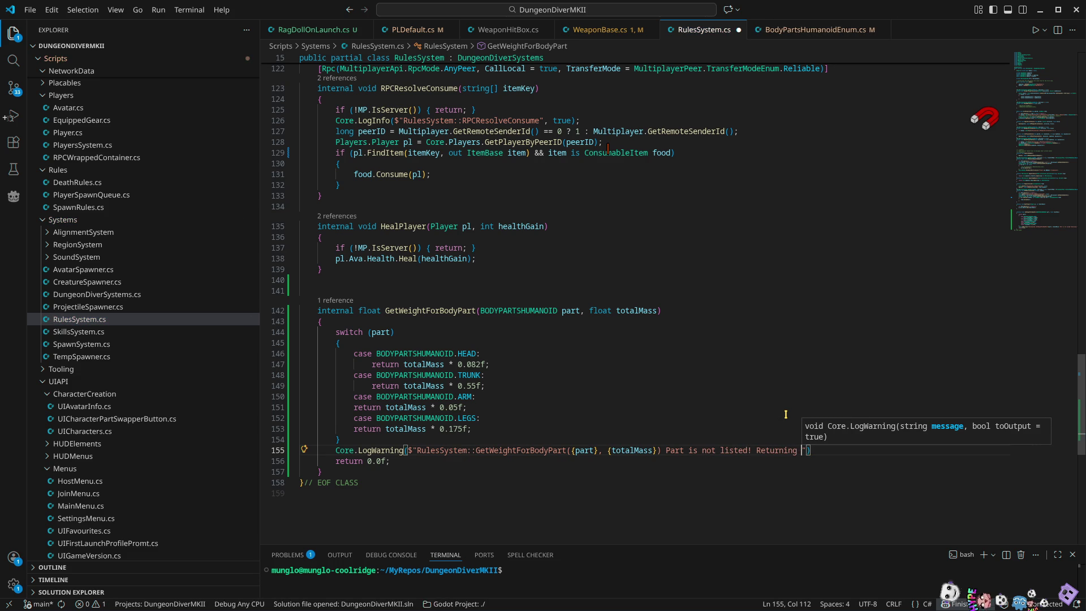
type("0f")
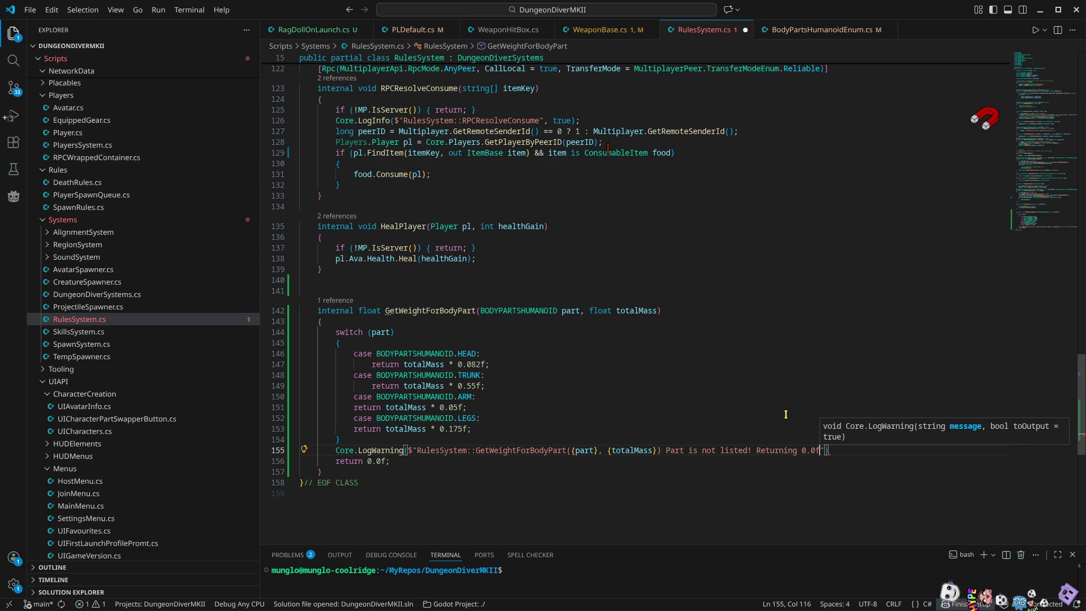
type("\", tr")
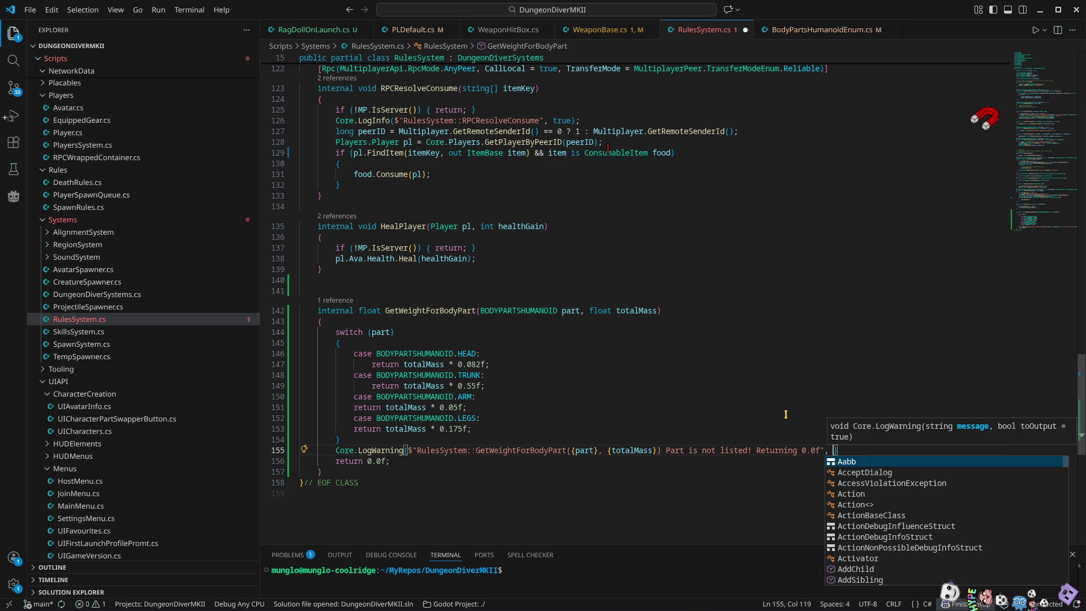
key("BackSpace")
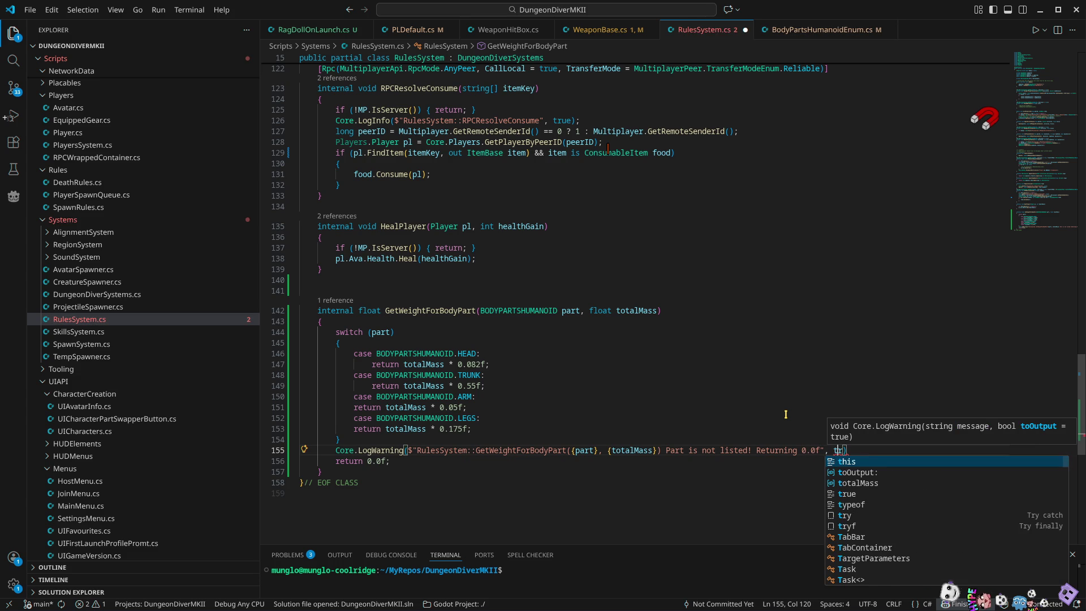
type("r")
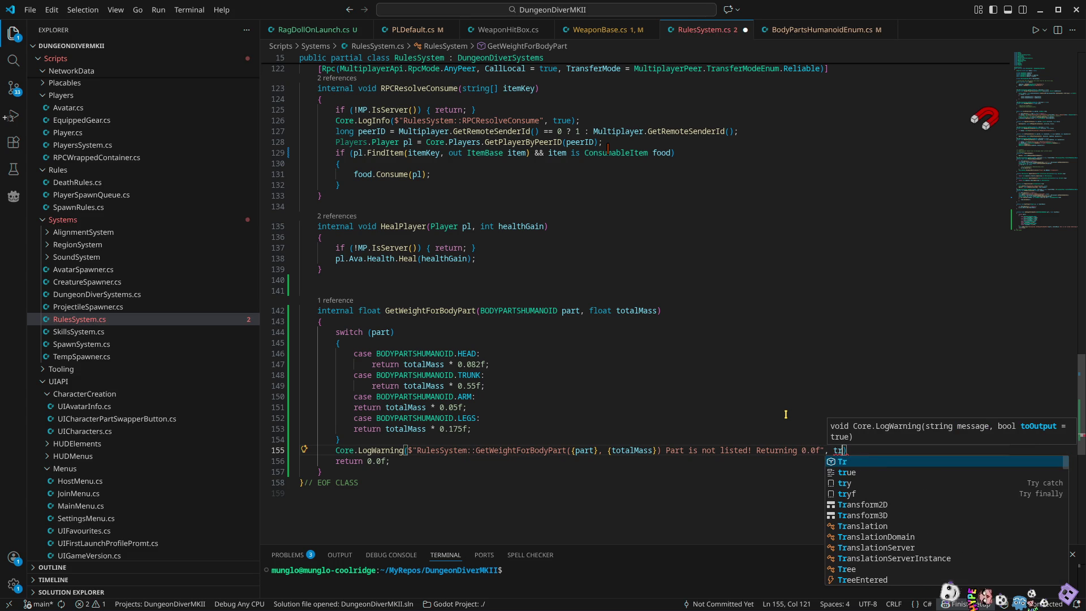
type("u")
key("Tab")
type(")")
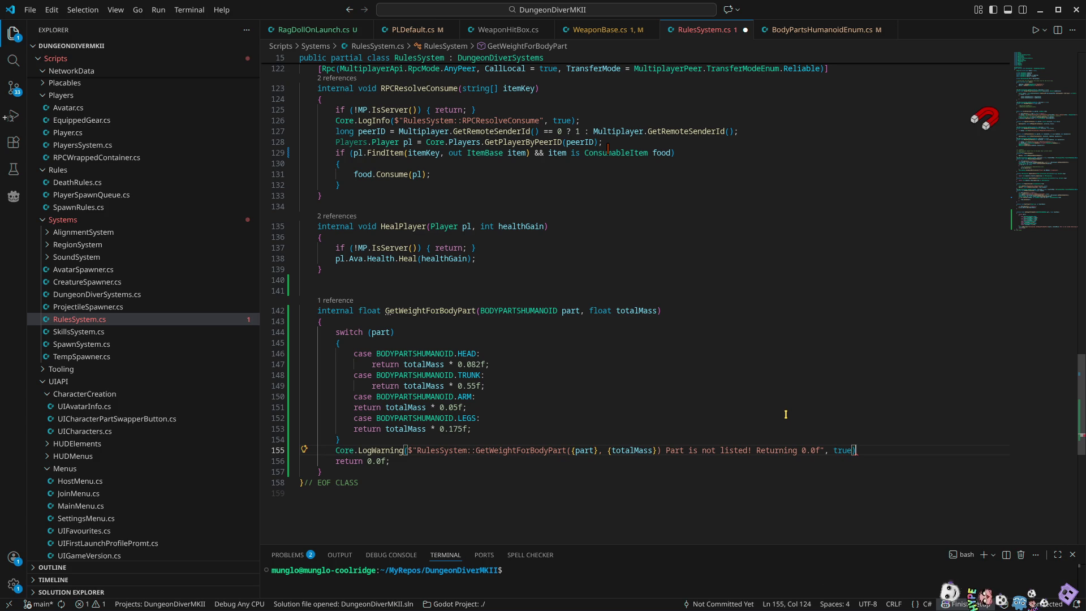
type(";")
key("ctrl+s")
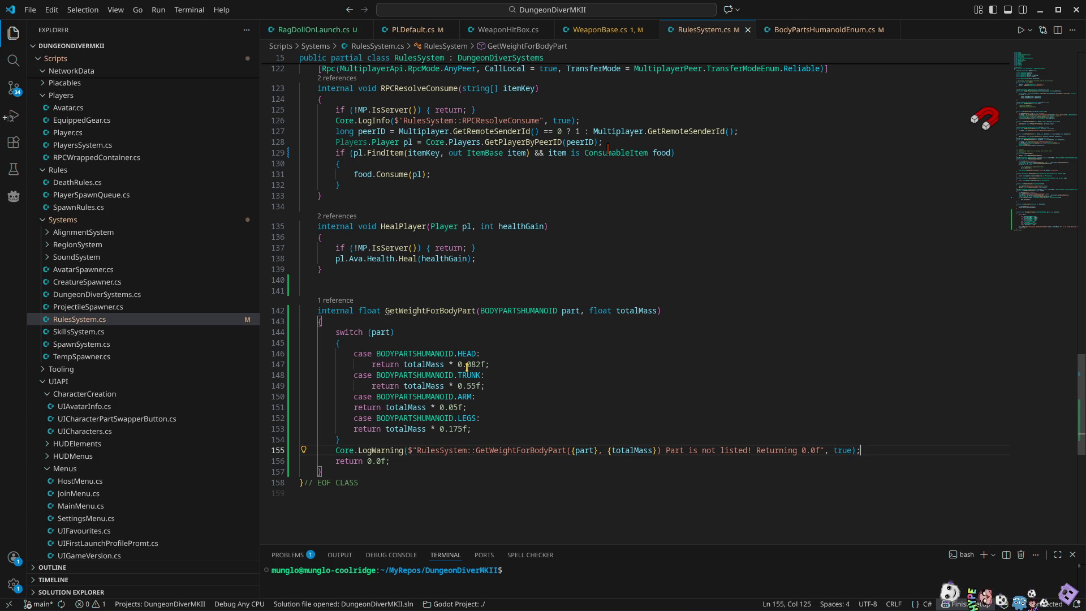
mouse_move(467, 366)
Return to Godot, switch to the HumanoidMKII scene and inspect the DEF-thigh_L physical bone
left_click(1039, 10)
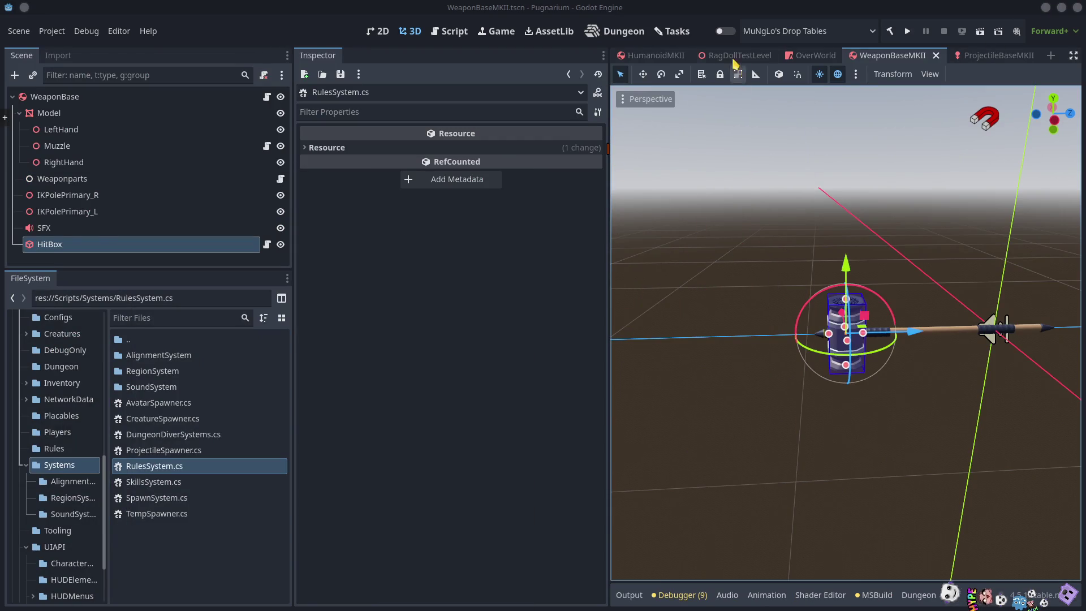
left_click(645, 55)
left_click(79, 173)
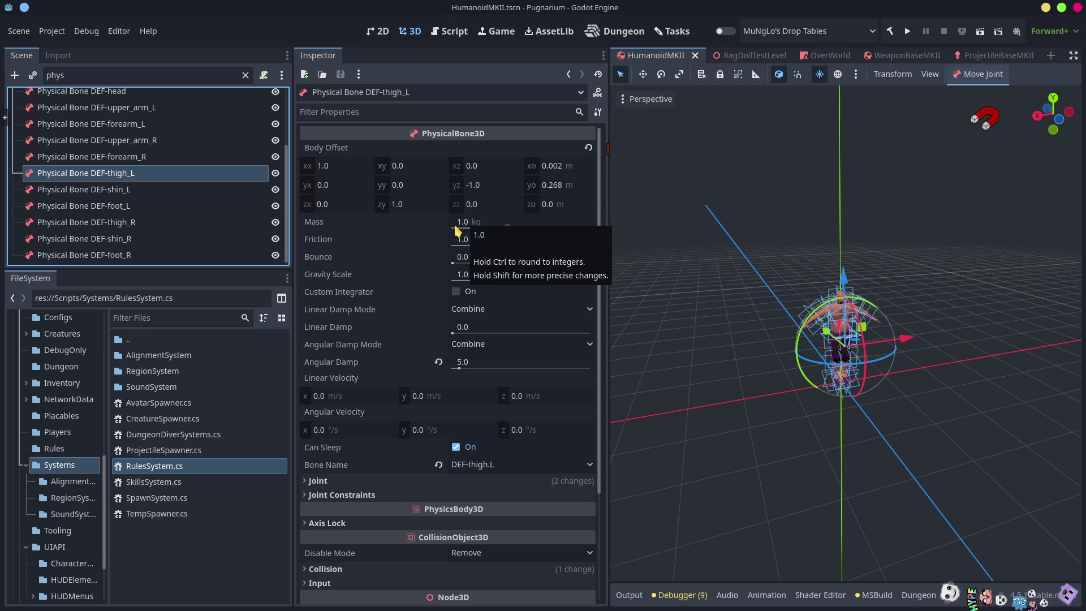
Collapse PhysicalBoneSimulator3D, clear the 'phys' Scene filter and fold Skeleton3D
scroll(198, 193, "up", 3)
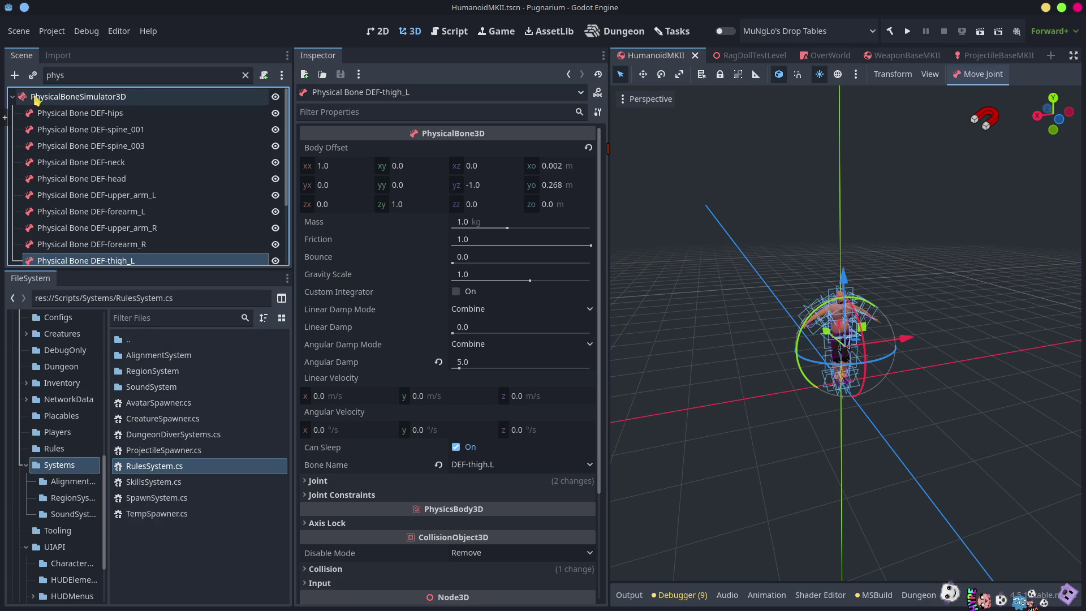
left_click(13, 96)
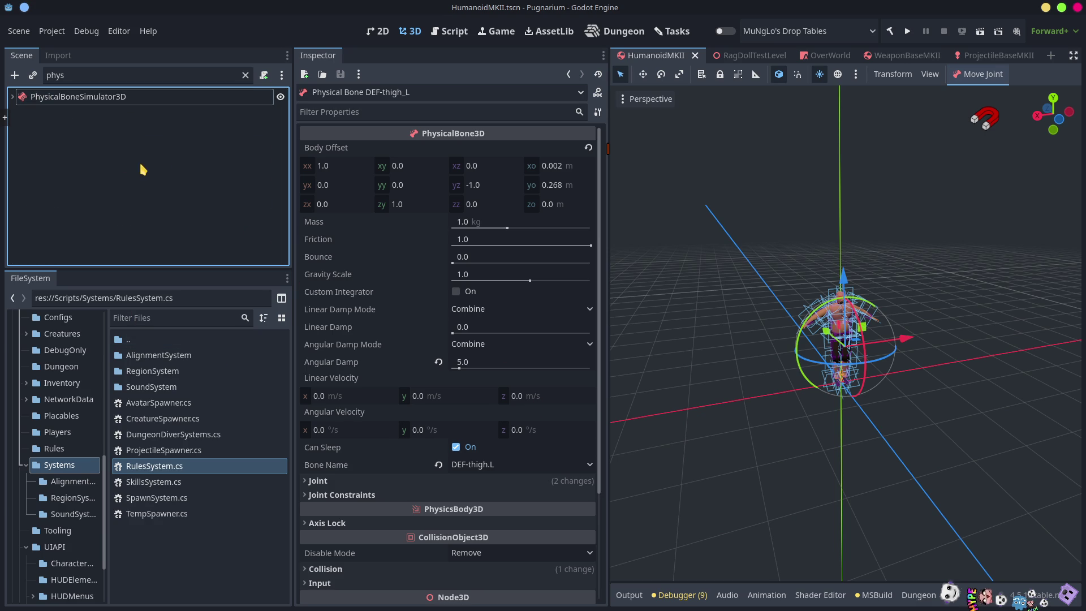
left_click(245, 76)
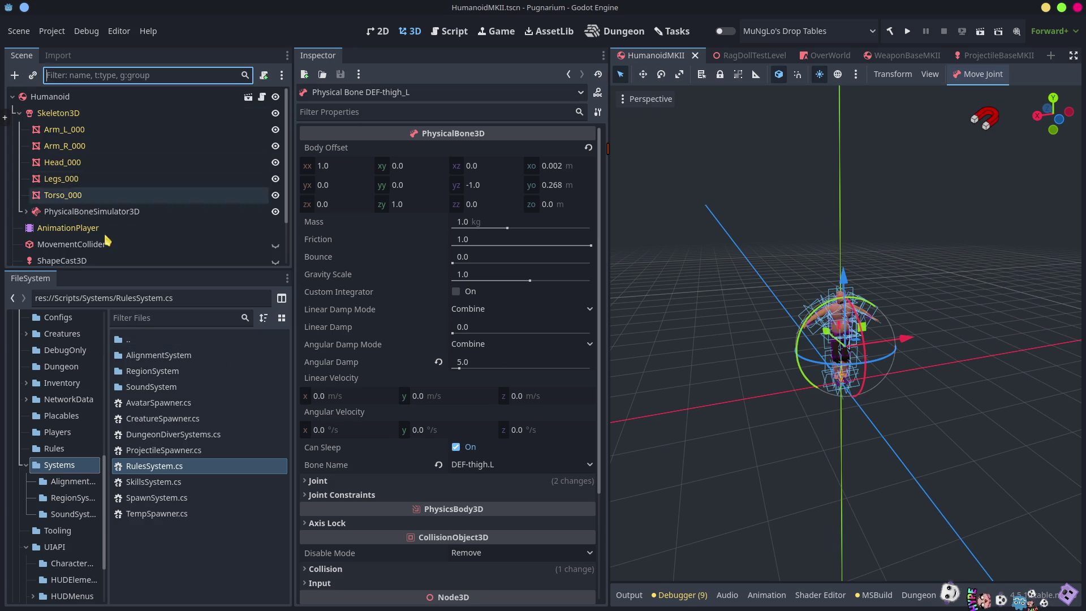
left_click(19, 113)
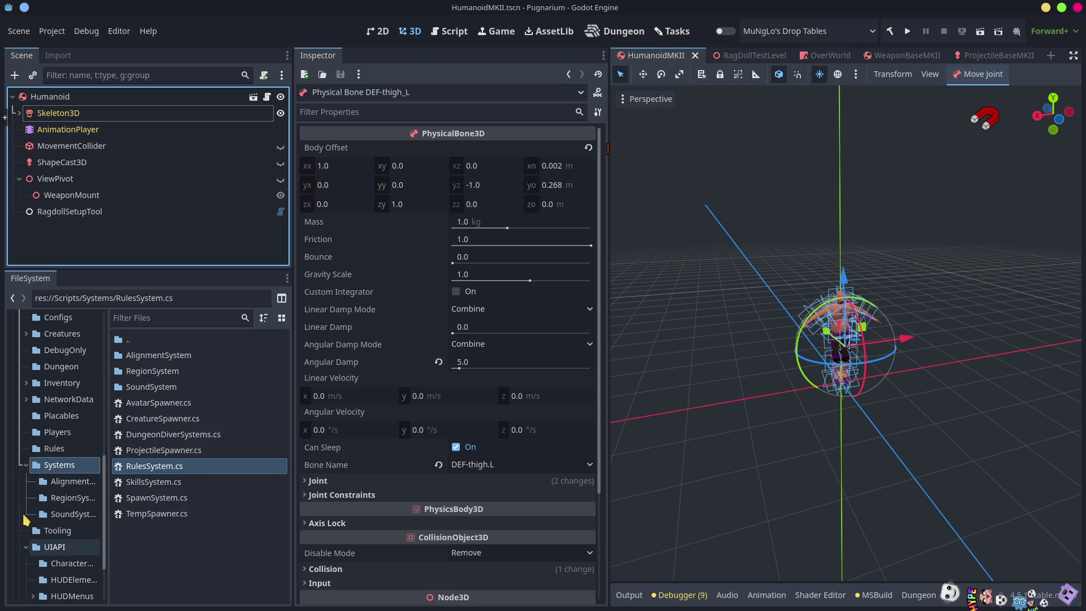
Collapse the Systems folder in the FileSystem project tree
left_click(28, 473)
scroll(28, 472, "up", 5)
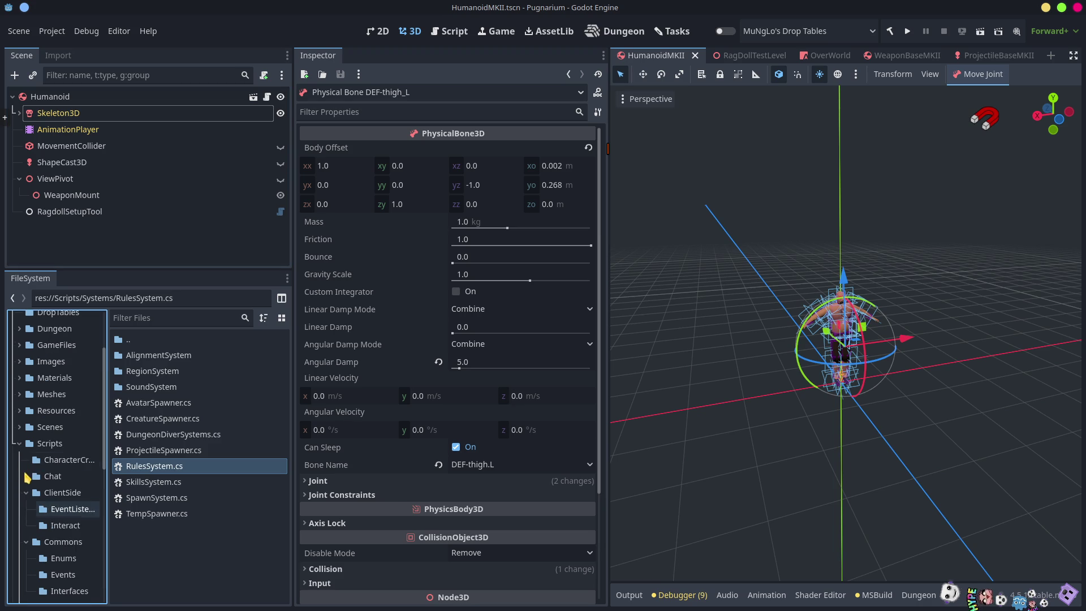
Browse to res://Scripts/Creatures/ and open AvatarParts.cs in the external code editor
left_click(58, 447)
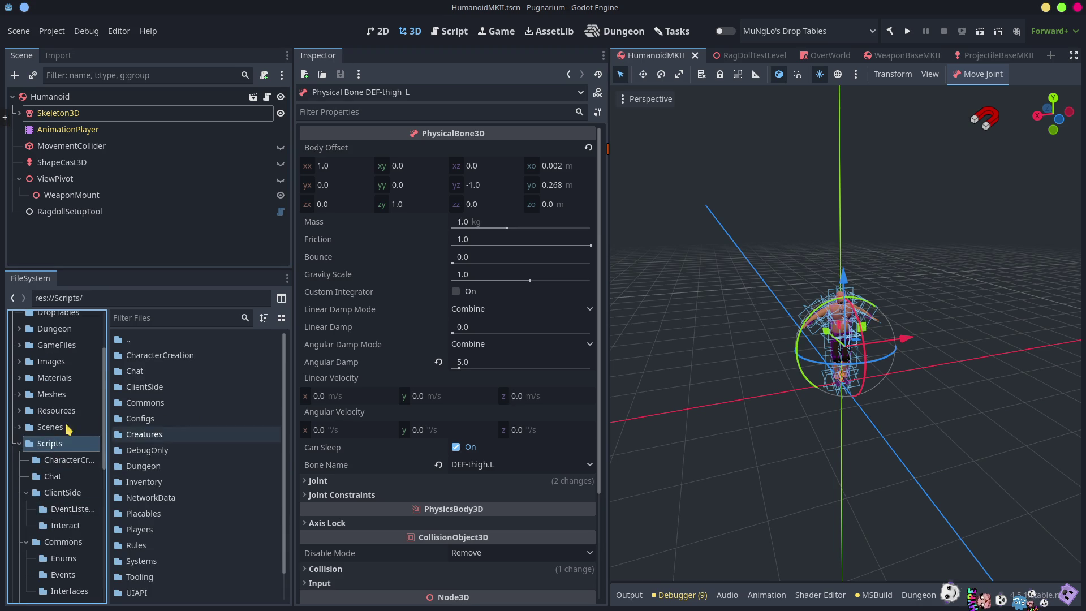
scroll(162, 580, "down", 1)
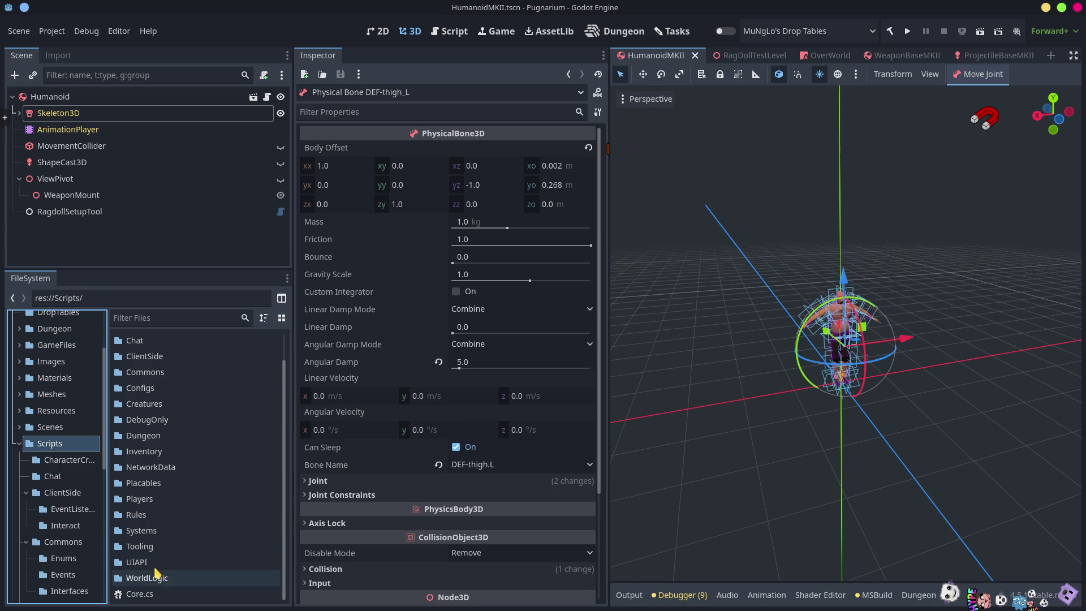
scroll(155, 498, "up", 1)
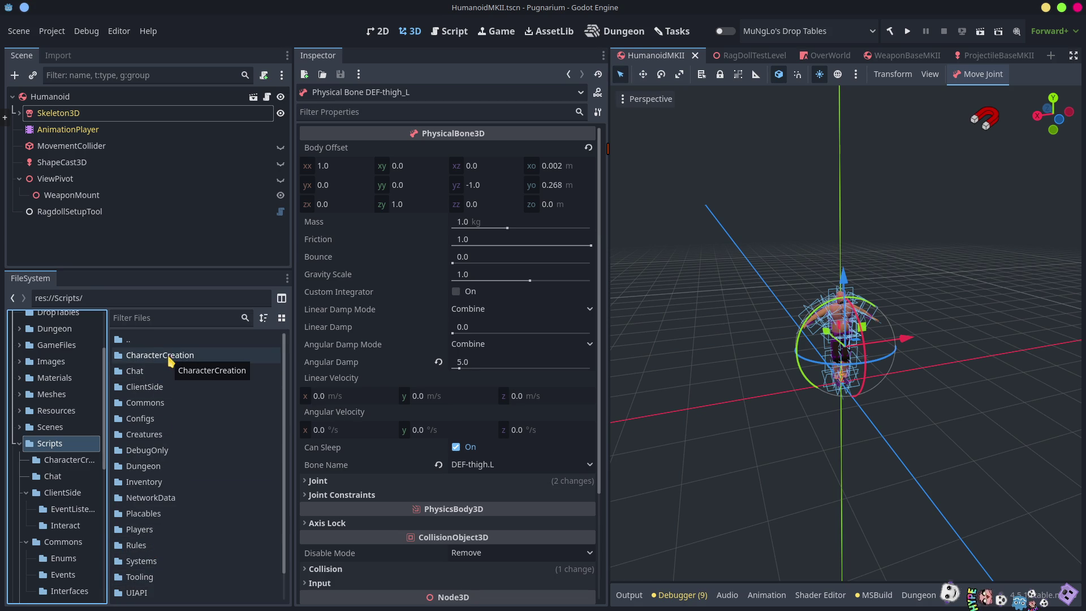
double_click(144, 433)
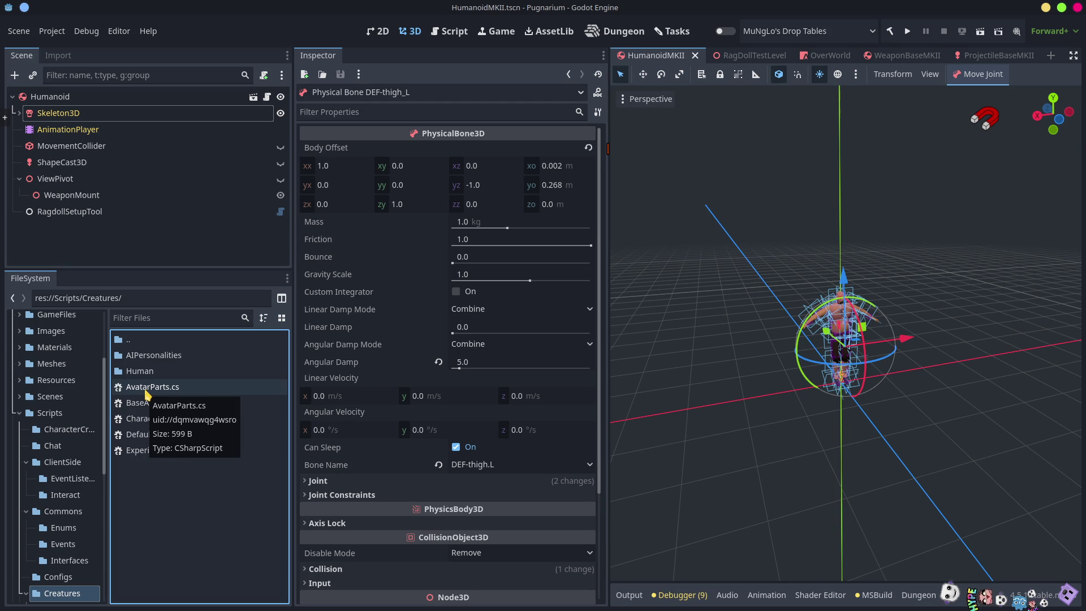
left_click(147, 390)
double_click(146, 391)
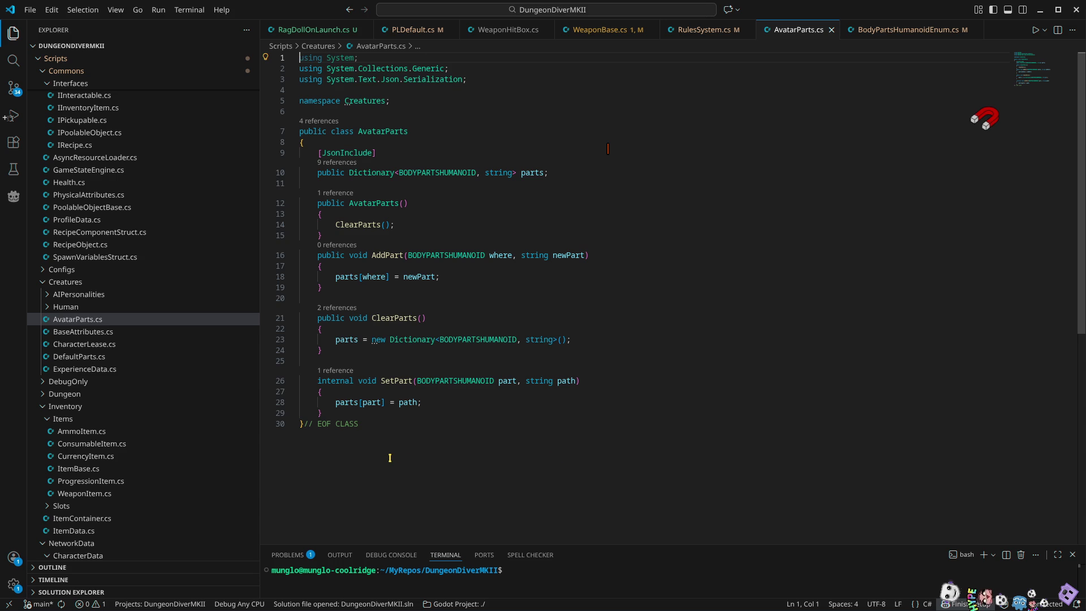
Peek at all references to the AvatarParts class, close the peek, and minimize VS Code
left_click(310, 123)
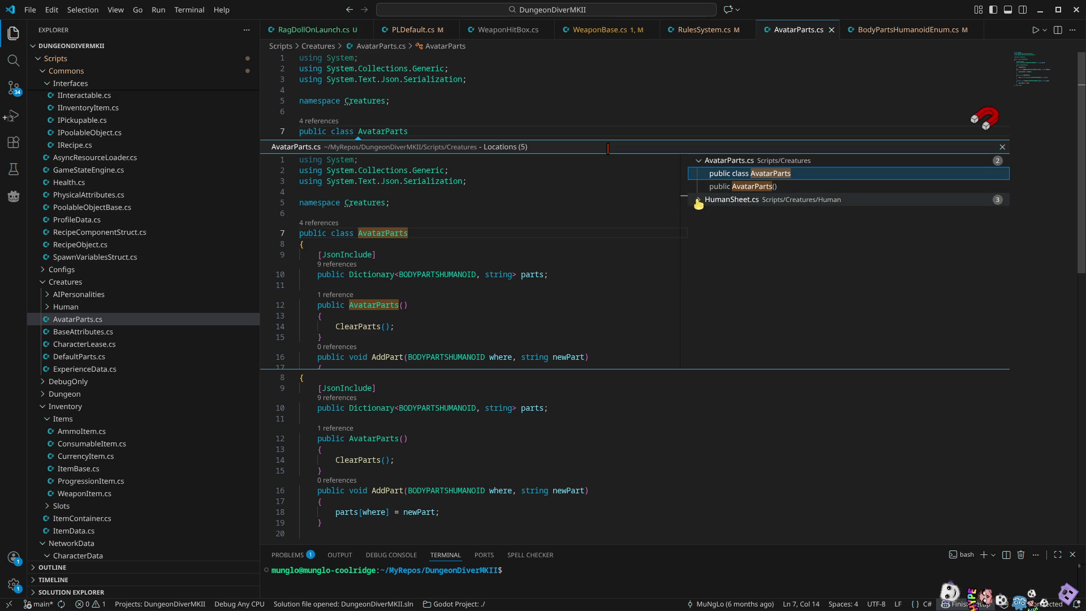
left_click(1003, 147)
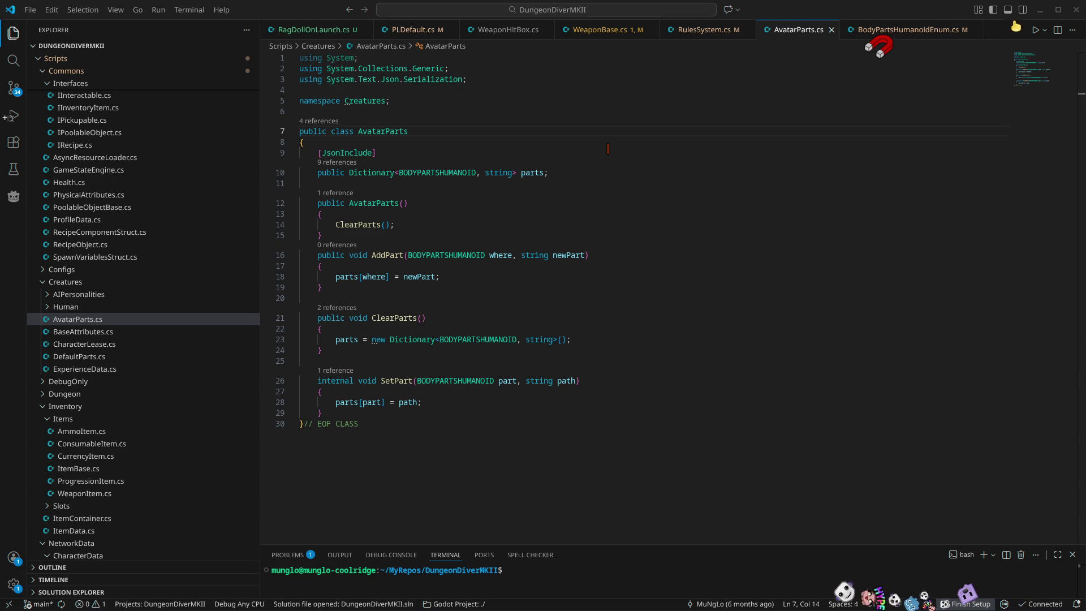
left_click(1040, 12)
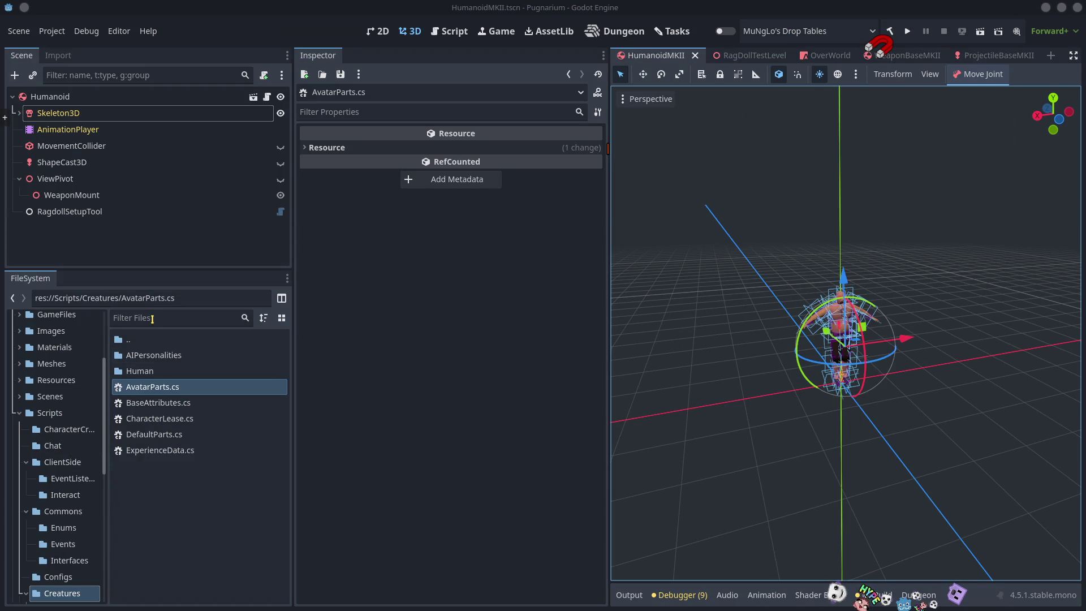
Reopen AvatarParts.cs, return to Godot, visit Human and back to Creatures, and enlarge the FileSystem panel
double_click(147, 388)
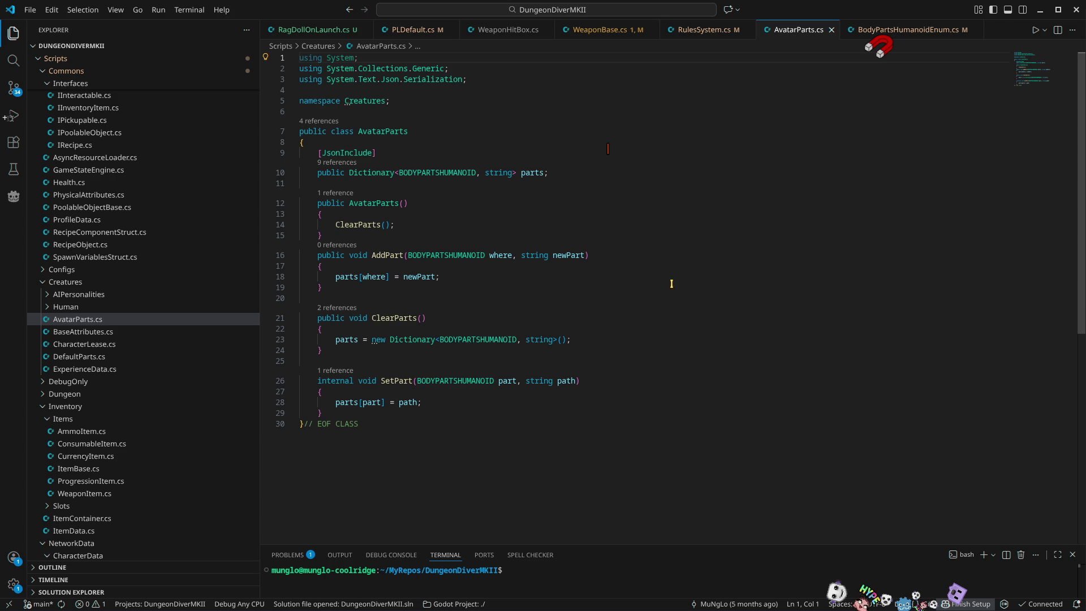
left_click(1040, 10)
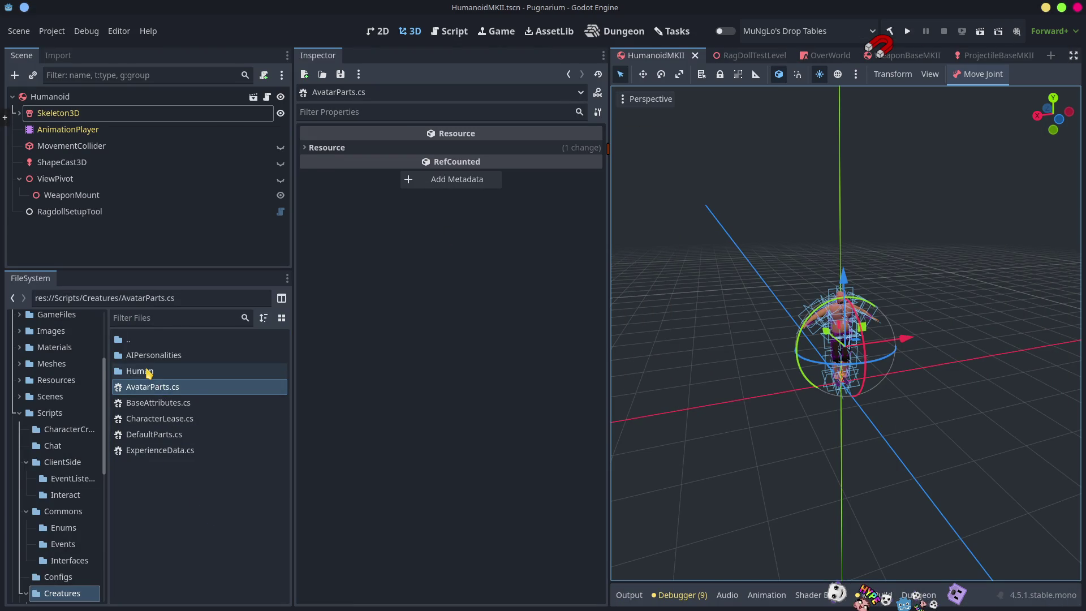
double_click(142, 371)
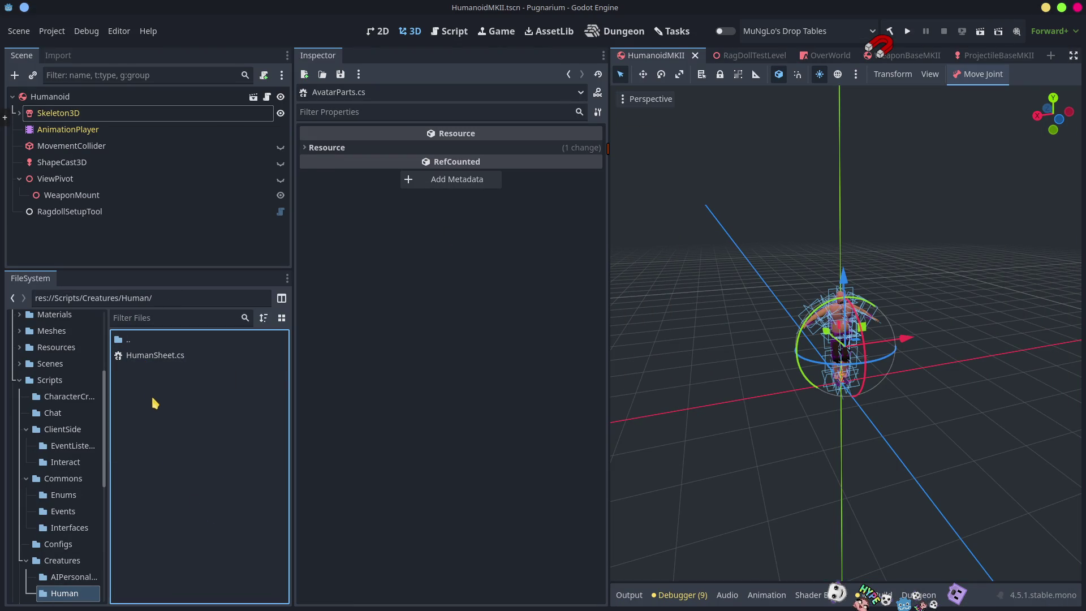
double_click(133, 341)
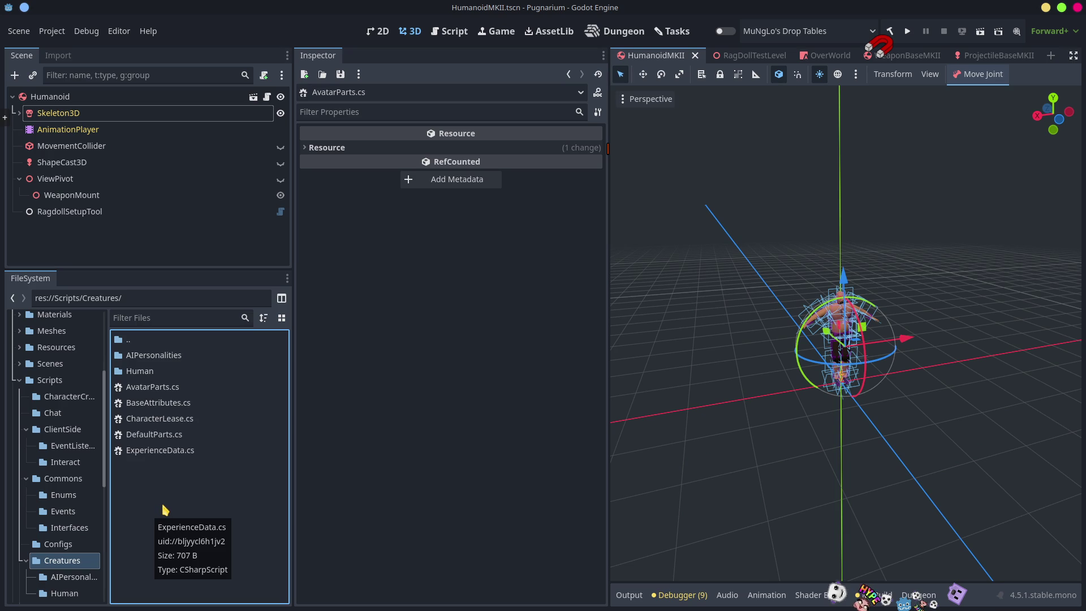
left_click_drag(190, 270, 184, 192)
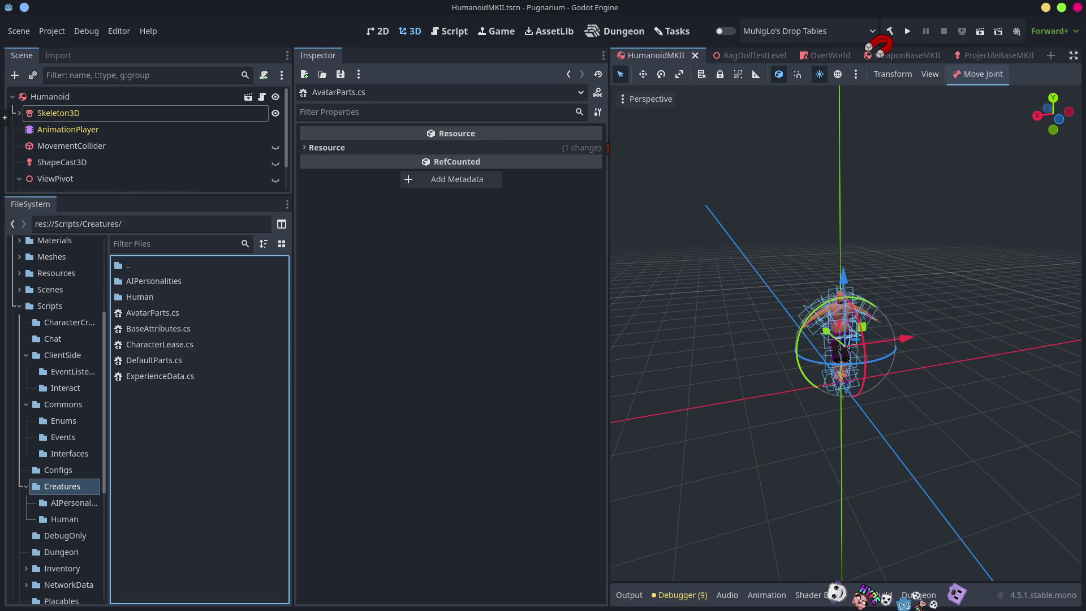